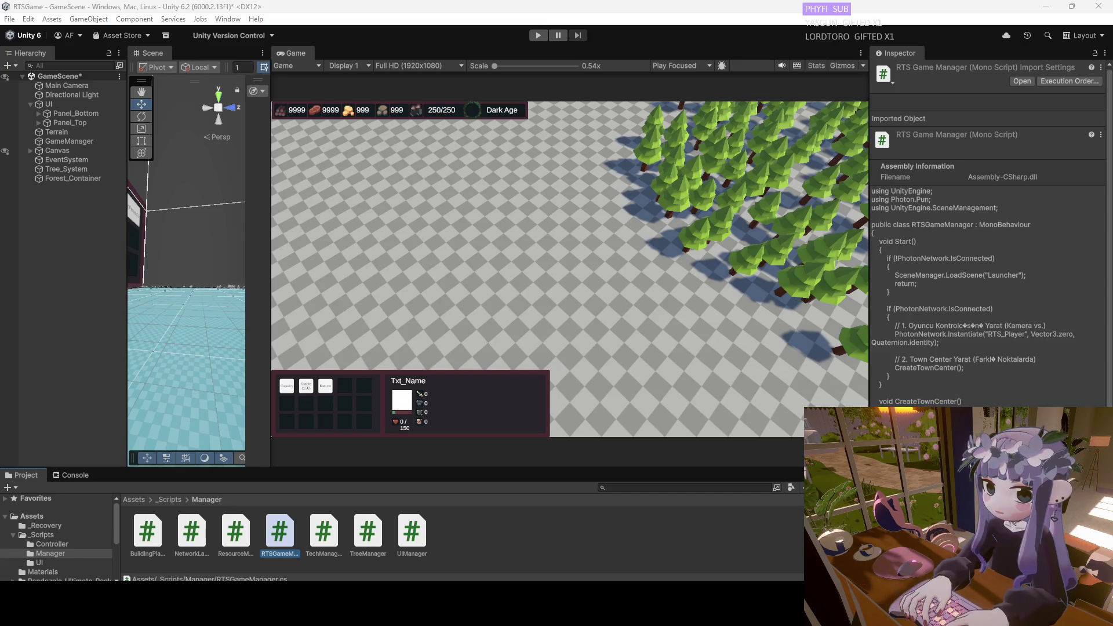
Enter play mode, create a room so GameScene loads with 200/100/200/100 resources, and expand it.
{"action": "left_click", "coordinate": [538, 35]}
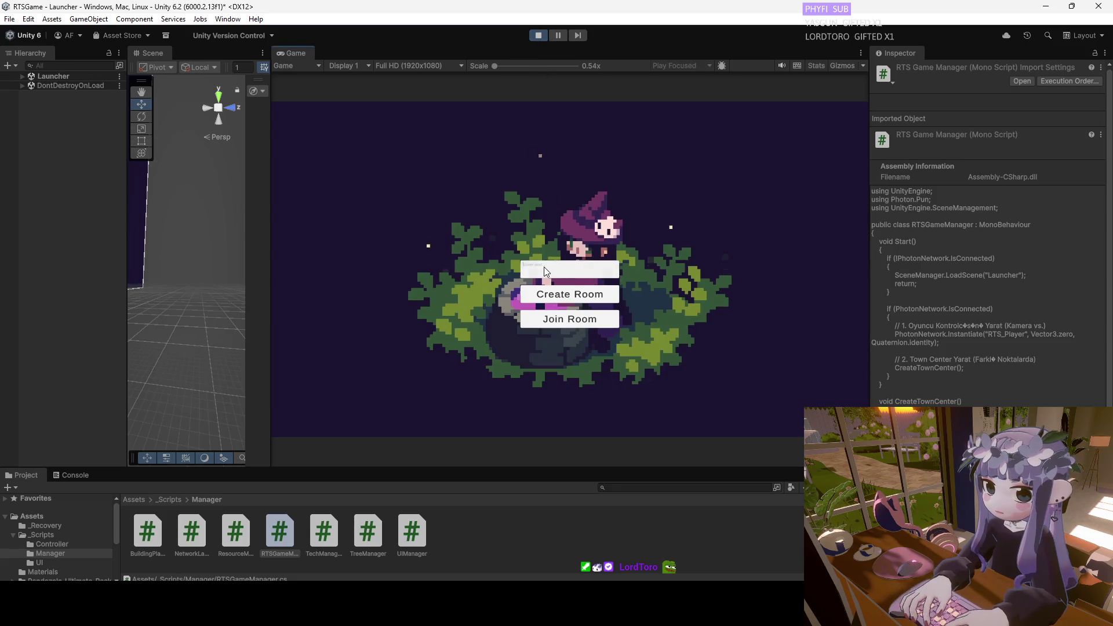
{"action": "left_click", "coordinate": [561, 293]}
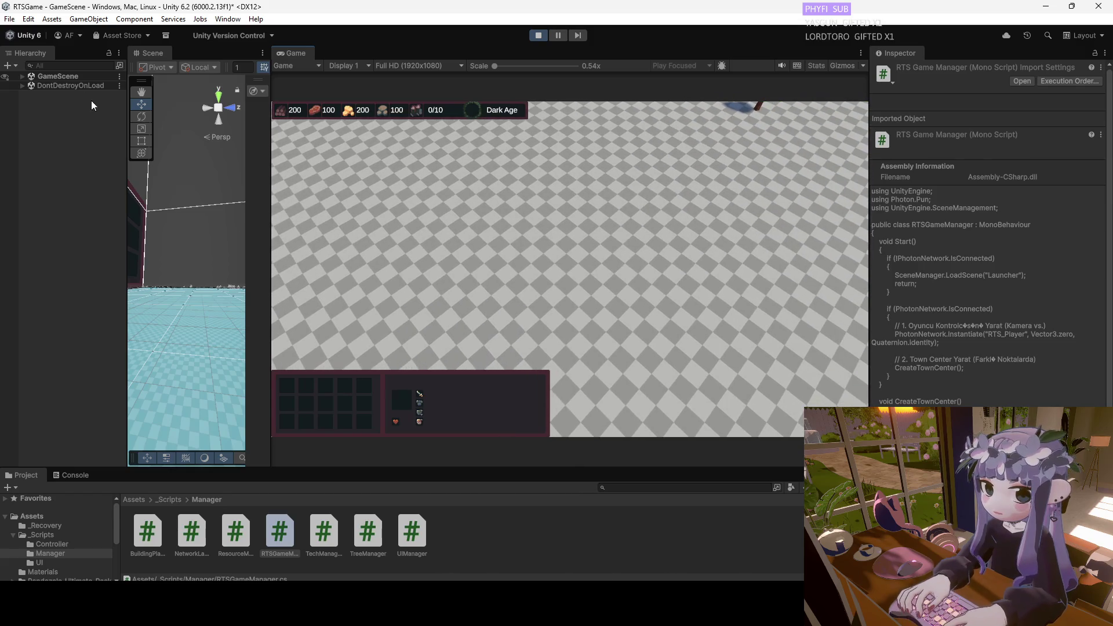
{"action": "left_click", "coordinate": [22, 76]}
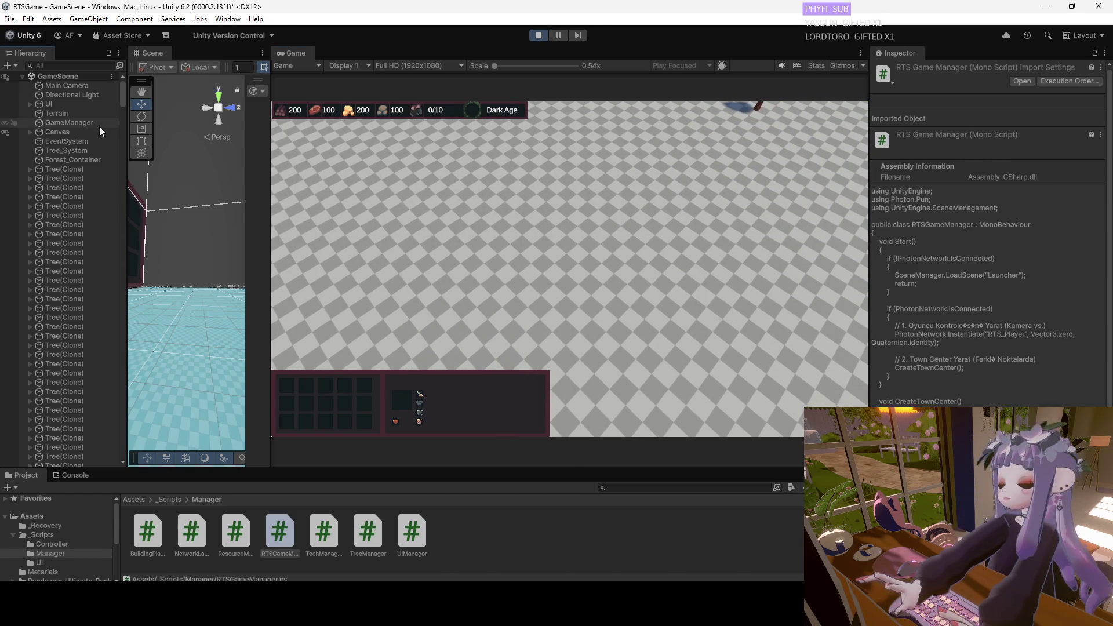
Pan the in-game camera left and right across the forest with the A and D keys.
{"action": "left_click", "coordinate": [475, 207]}
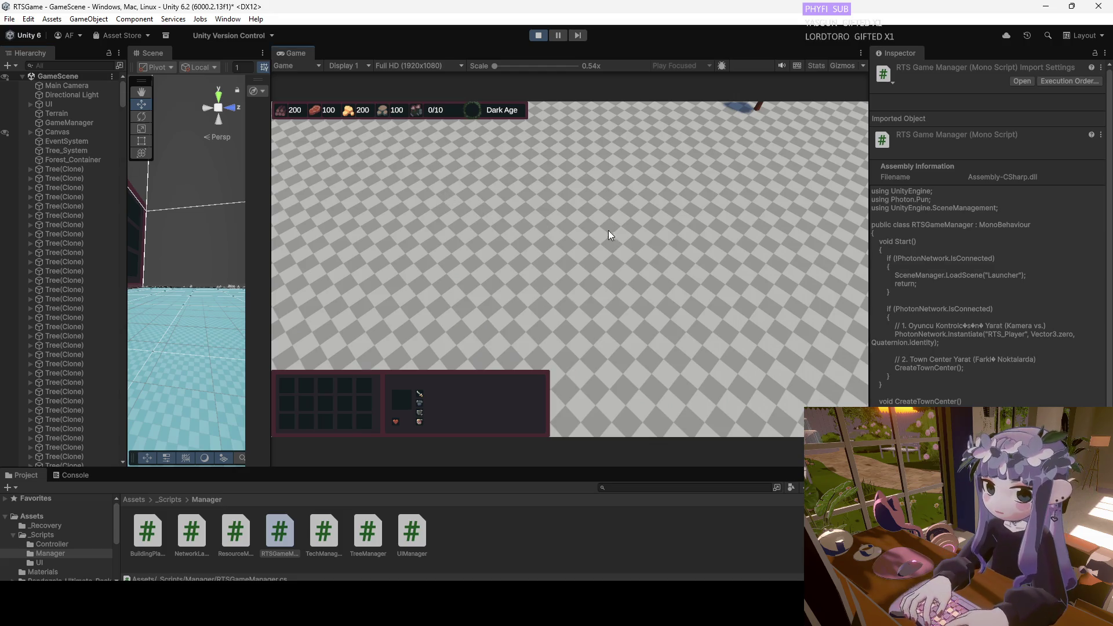
{"action": "key", "text": "s"}
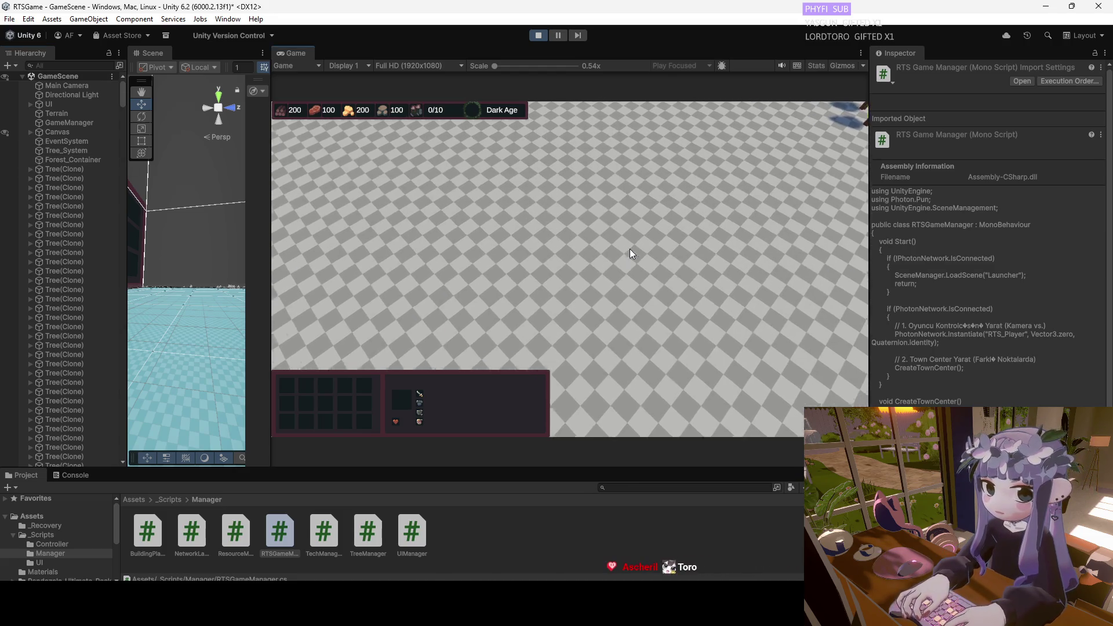
{"action": "key", "text": "a"}
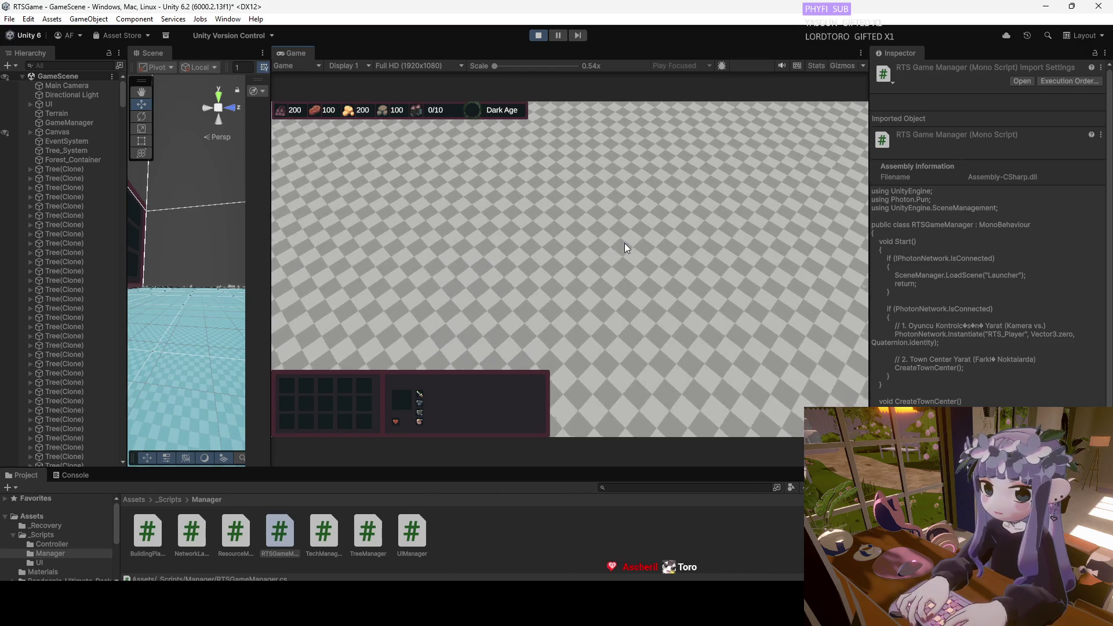
{"action": "key", "text": "a"}
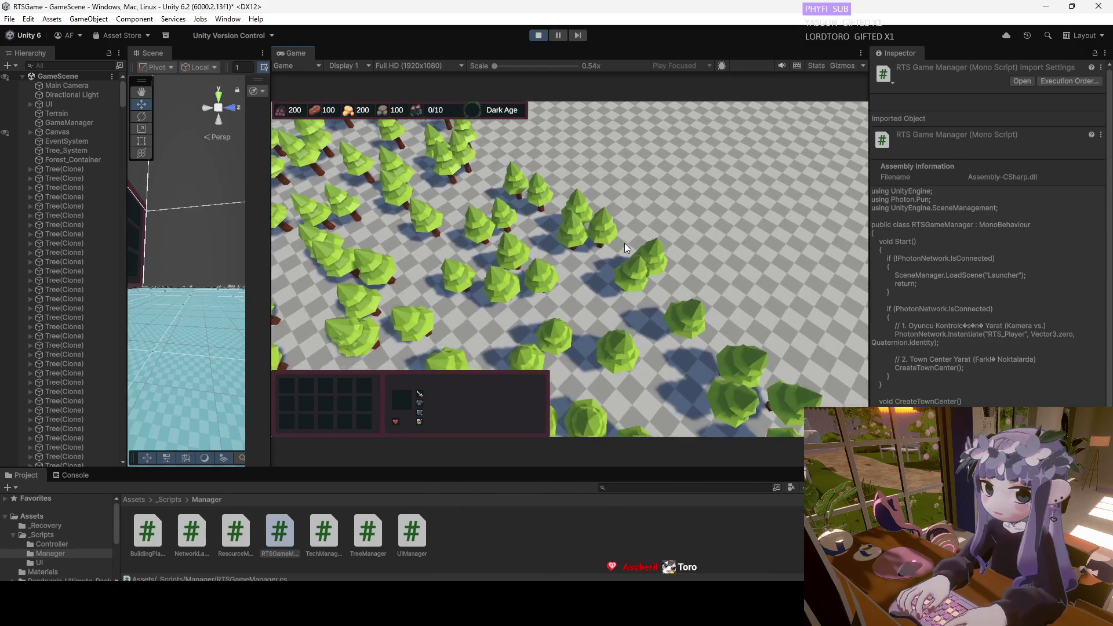
{"action": "key", "text": "a"}
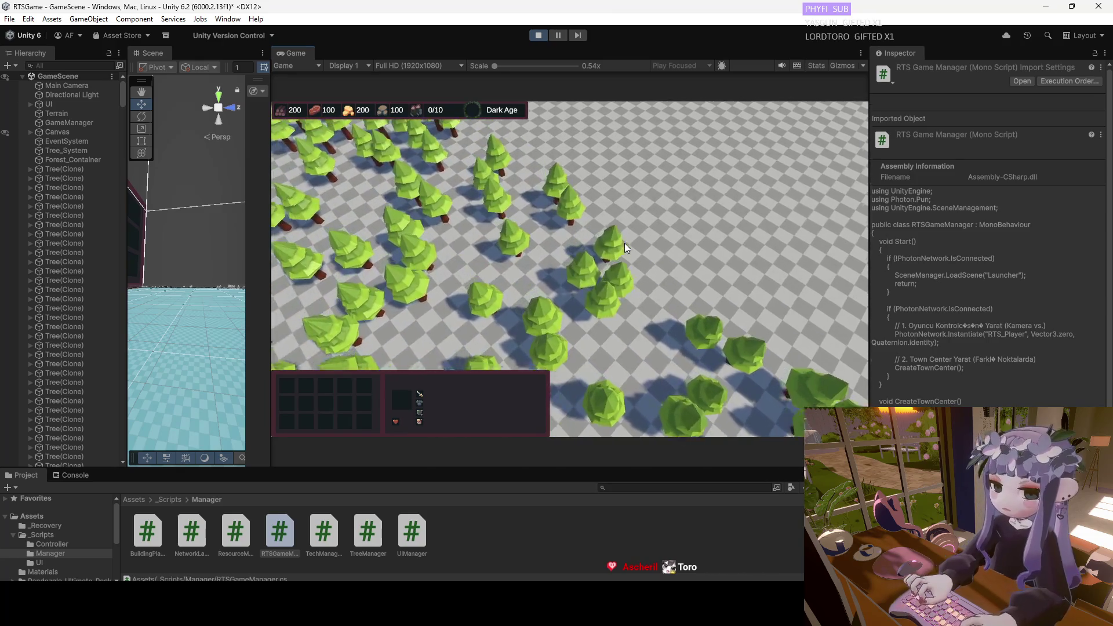
{"action": "key", "text": "a"}
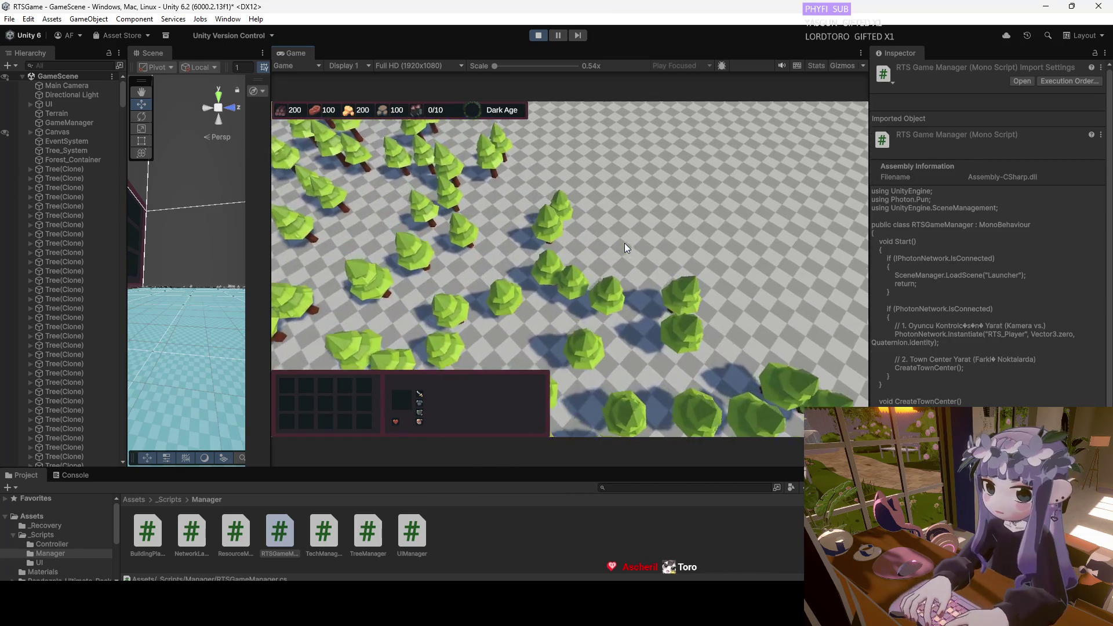
{"action": "key", "text": "d"}
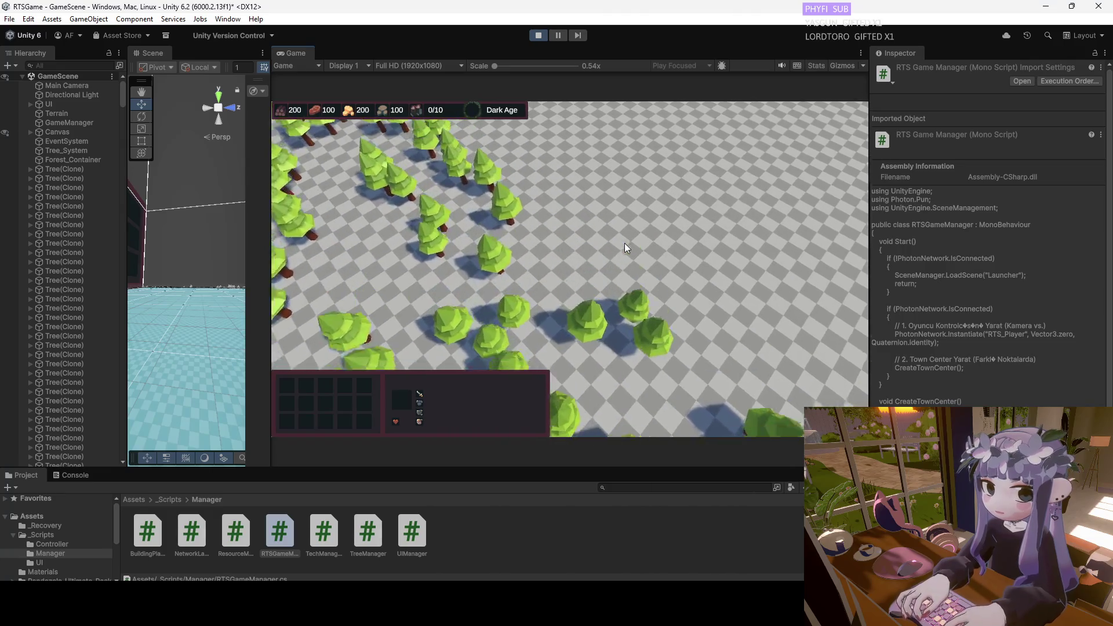
{"action": "key", "text": "d"}
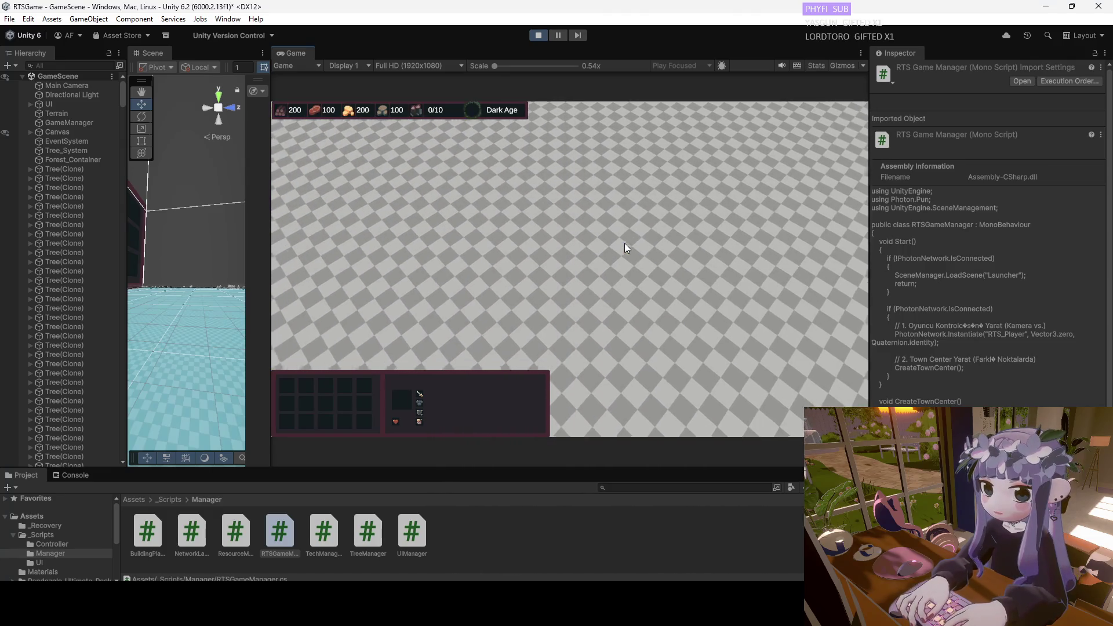
{"action": "key", "text": "d"}
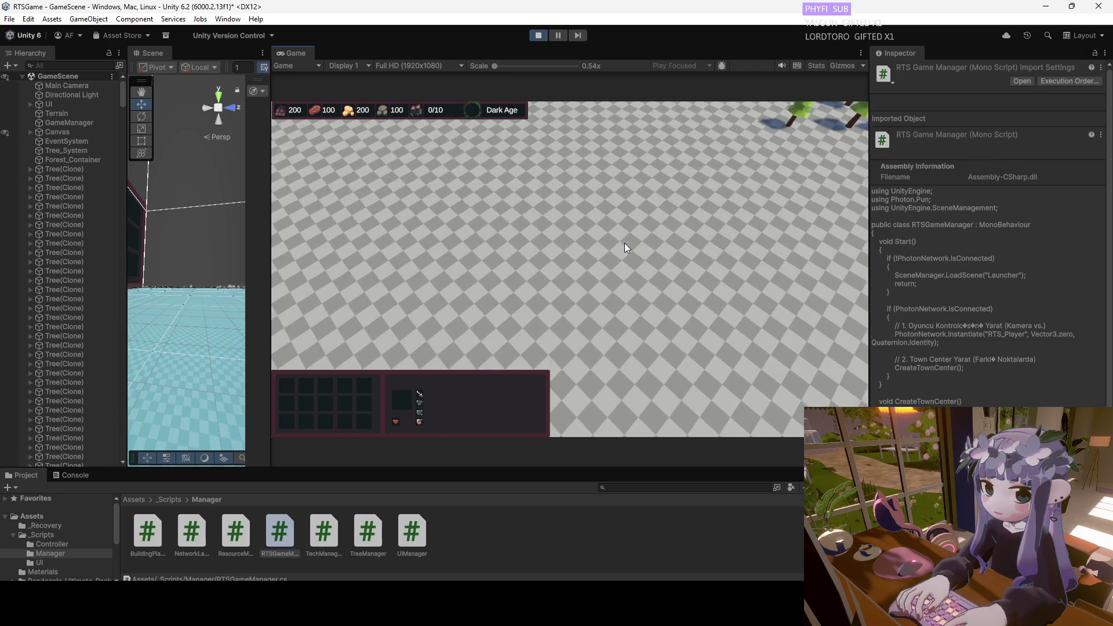
{"action": "key", "text": "d"}
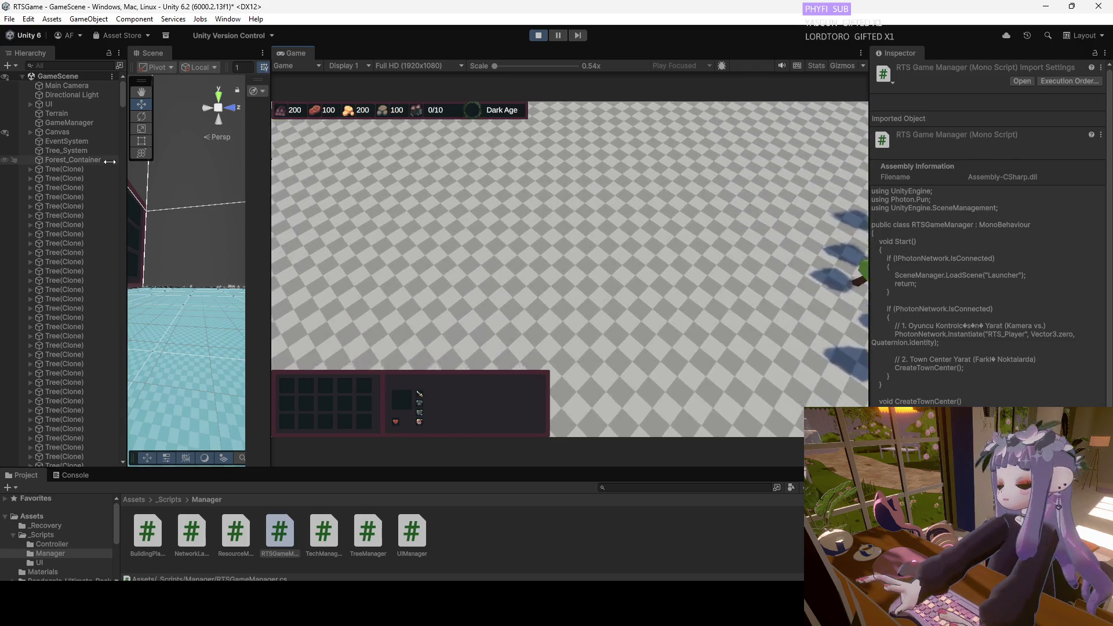
{"action": "key", "text": "d"}
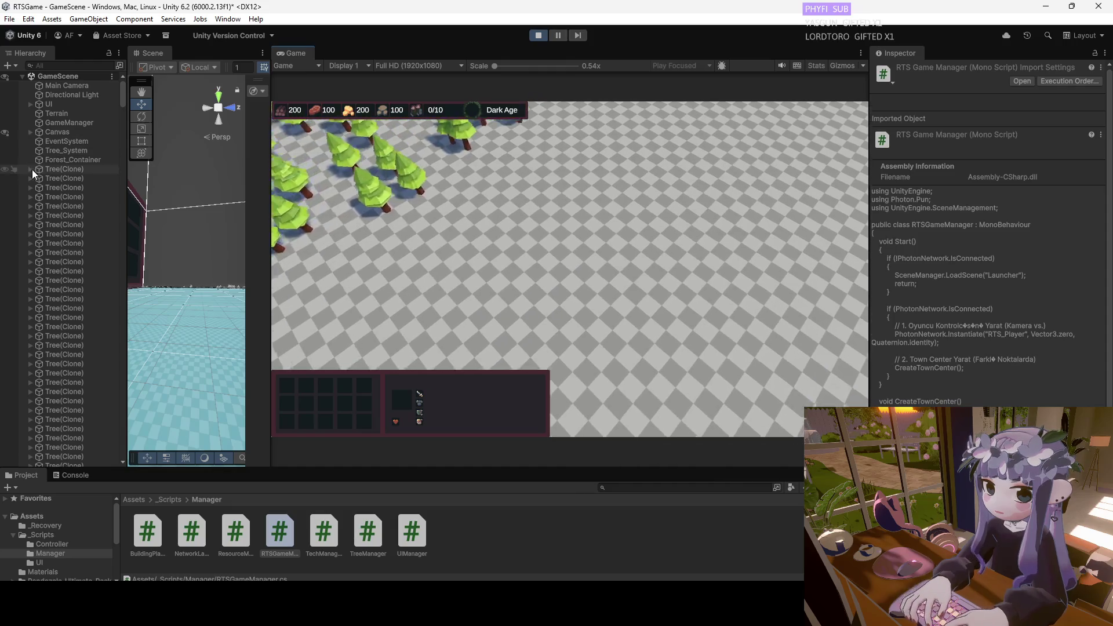
Pan toward the snowy mountains at the map edge and back, select RTSGameManager, and stop play mode.
{"action": "key", "text": "w"}
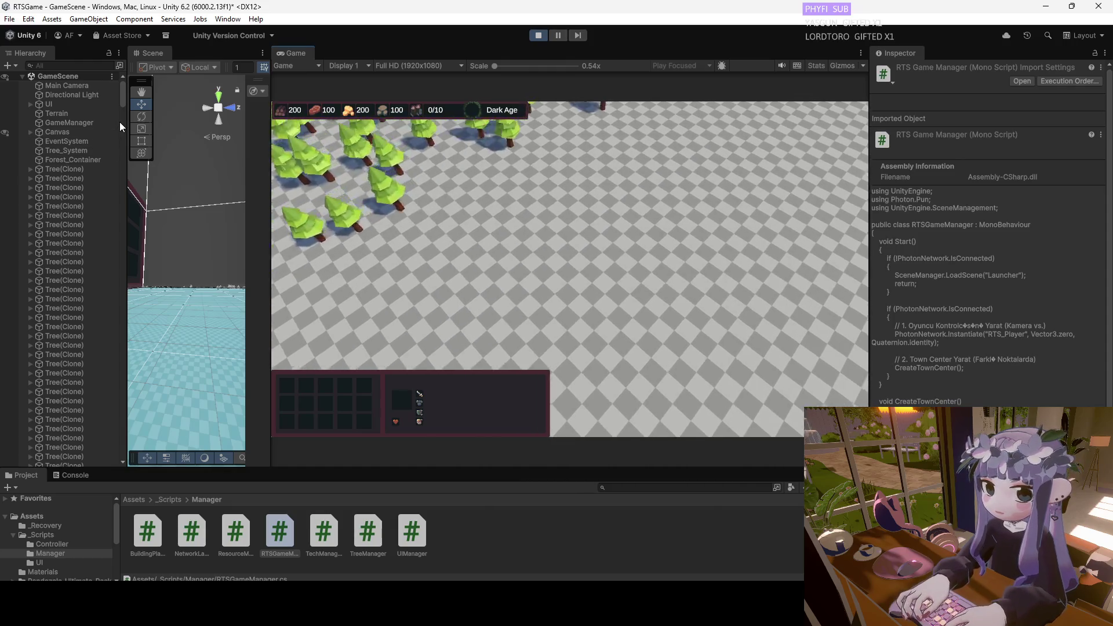
{"action": "key", "text": "w"}
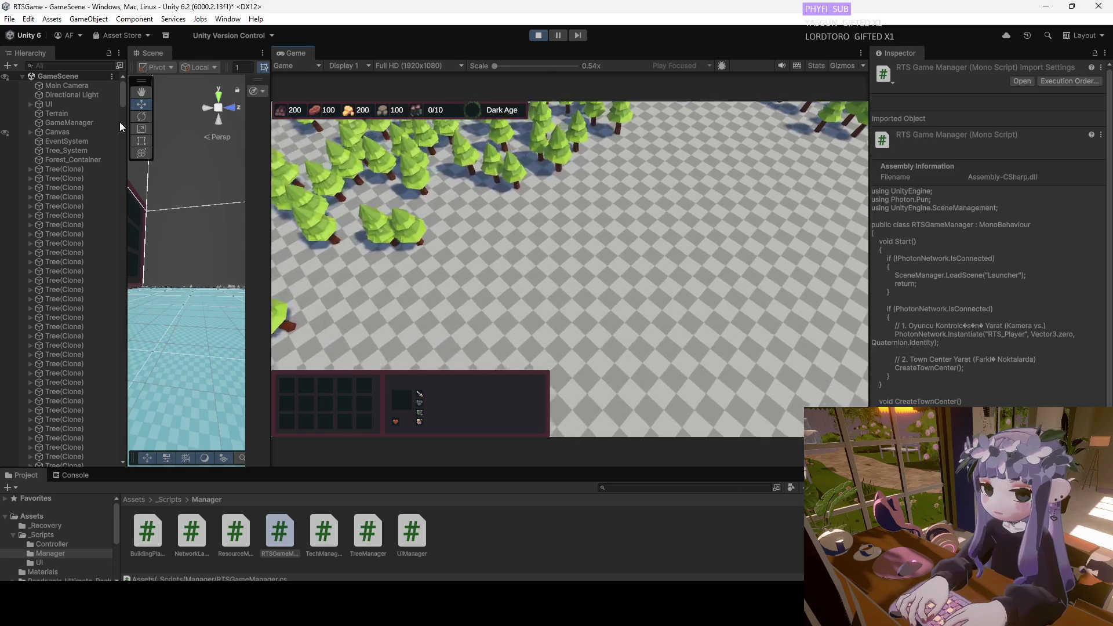
{"action": "key", "text": "a"}
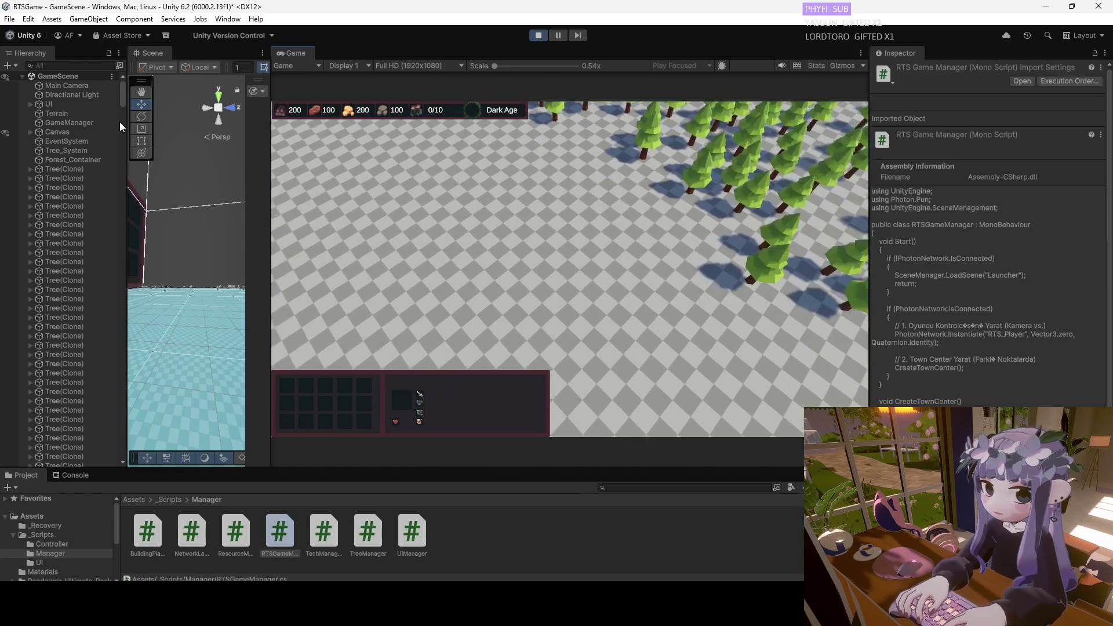
{"action": "key", "text": "a"}
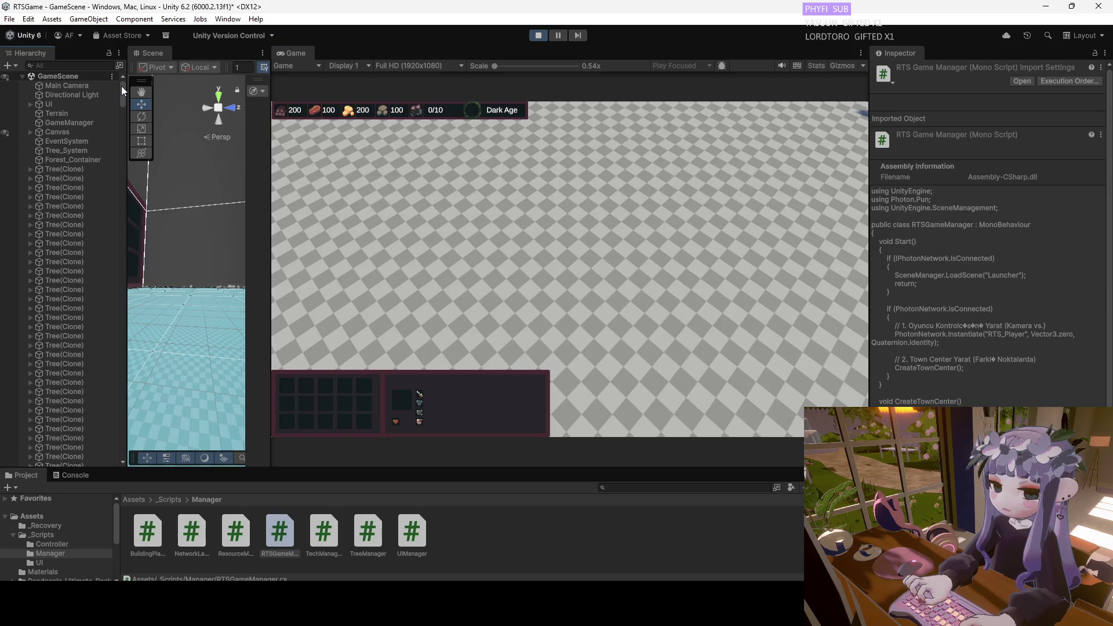
{"action": "key", "text": "d"}
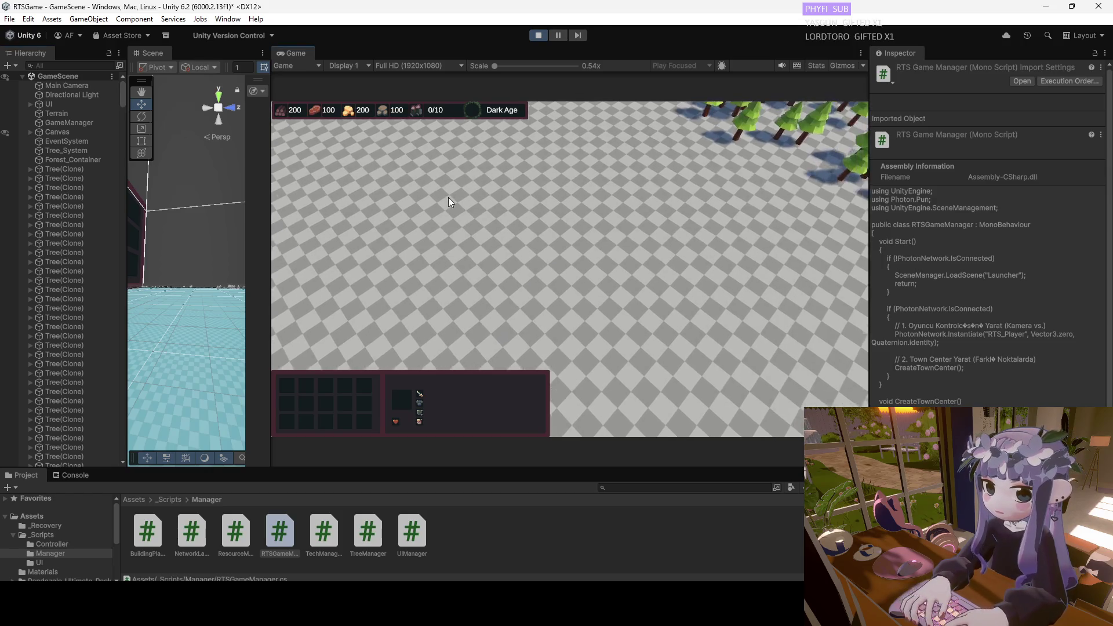
{"action": "key", "text": "d"}
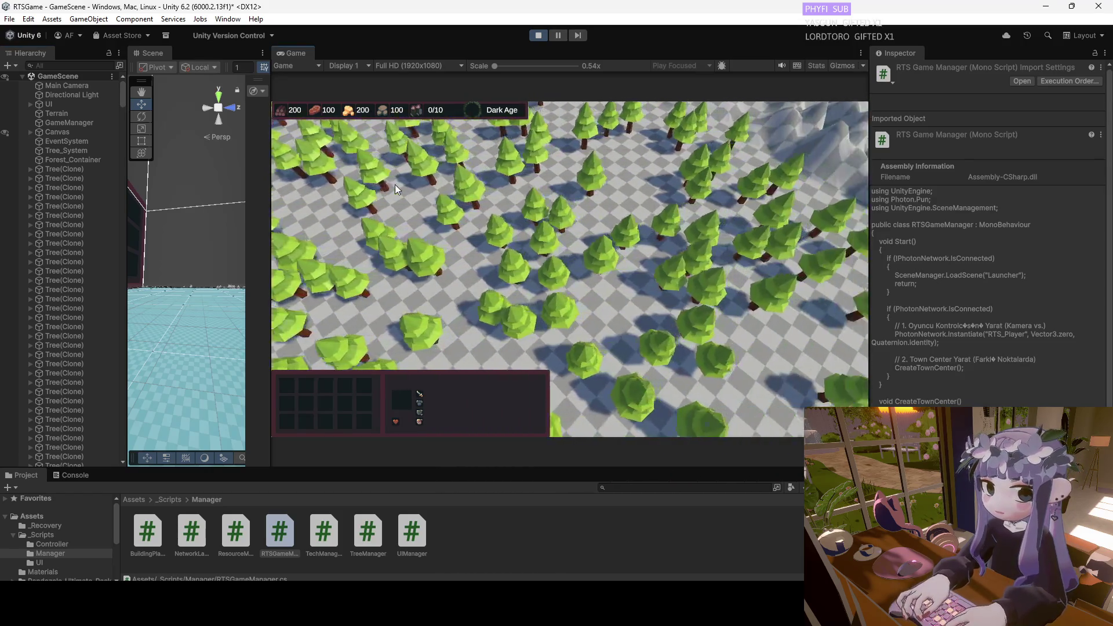
{"action": "key", "text": "d"}
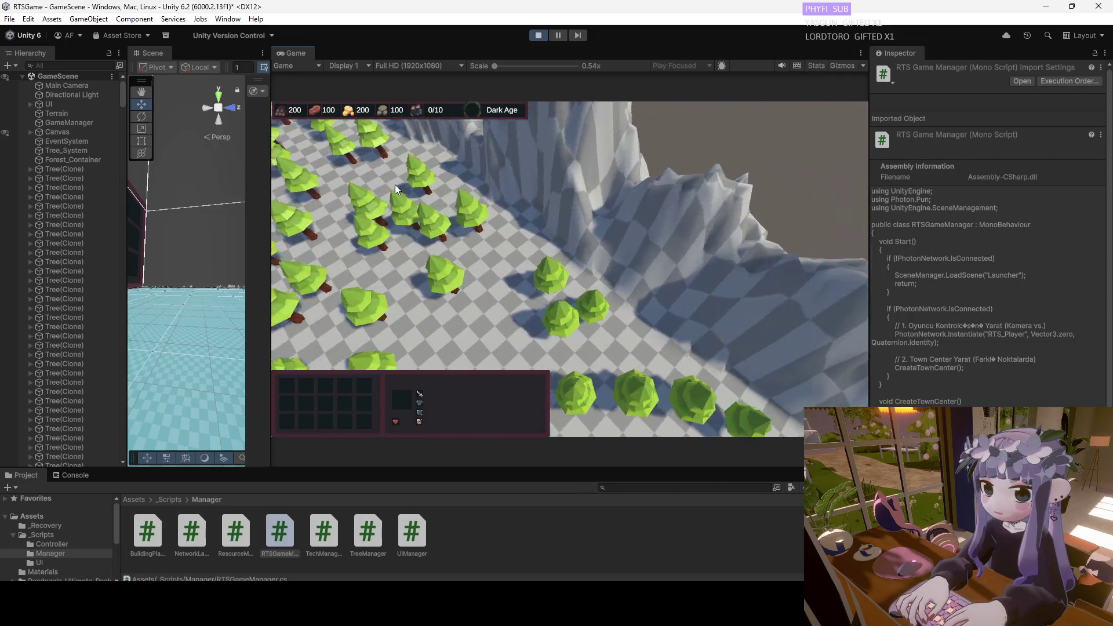
{"action": "key", "text": "d"}
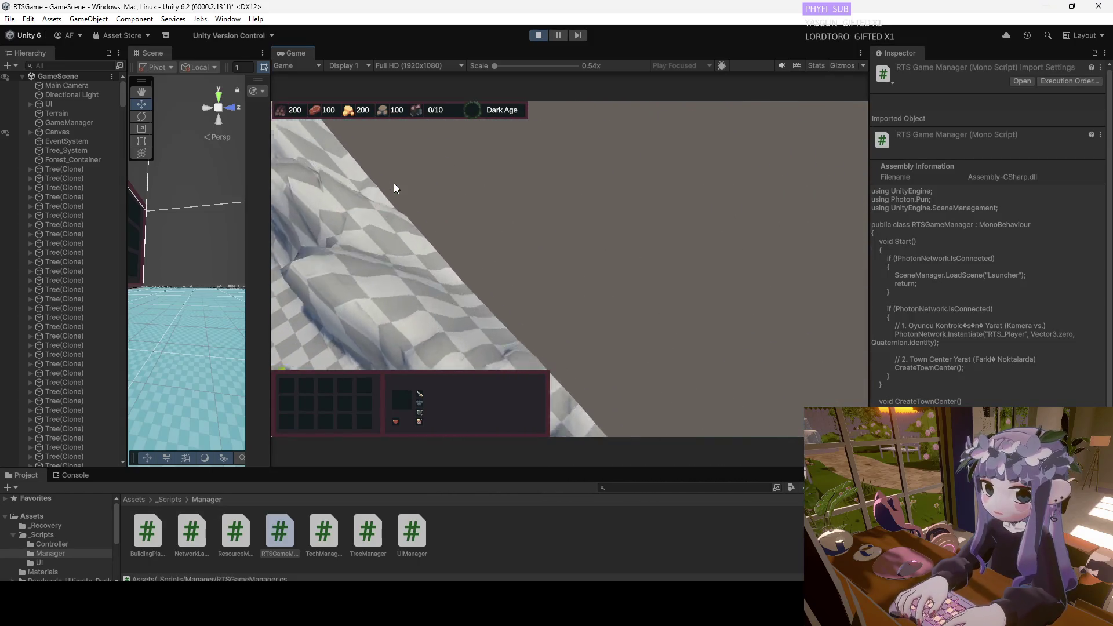
{"action": "key", "text": "a"}
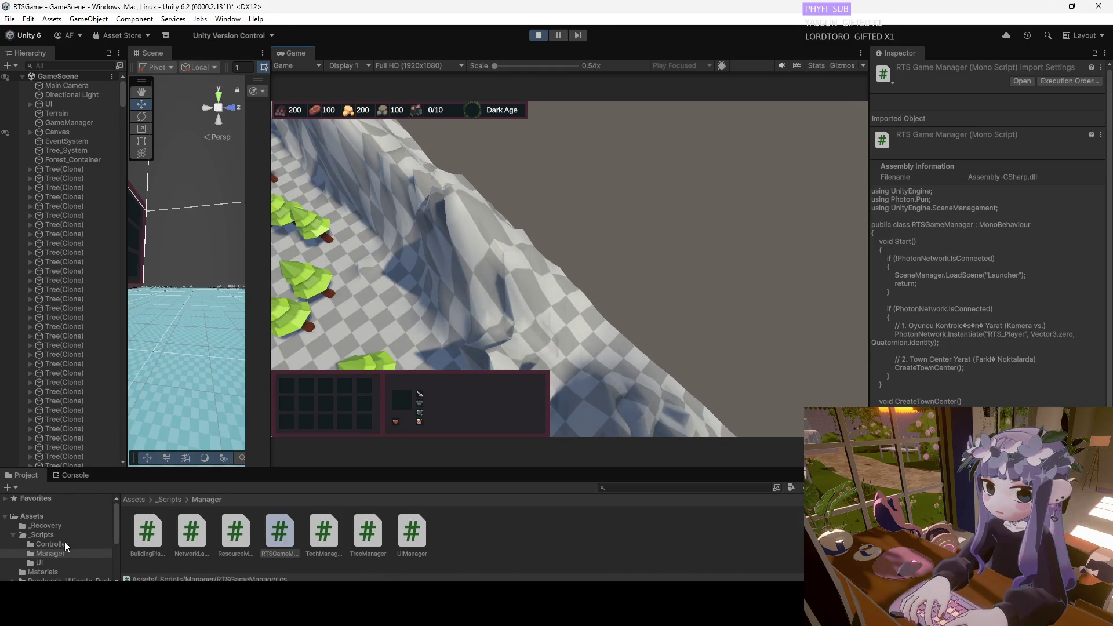
{"action": "key", "text": "a"}
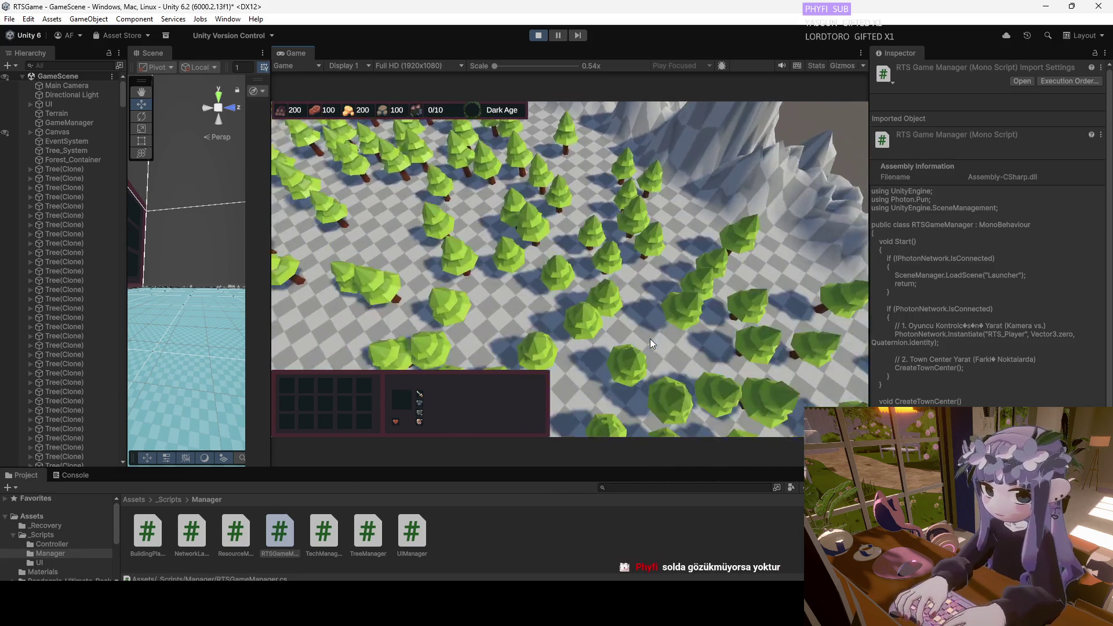
{"action": "key", "text": "a"}
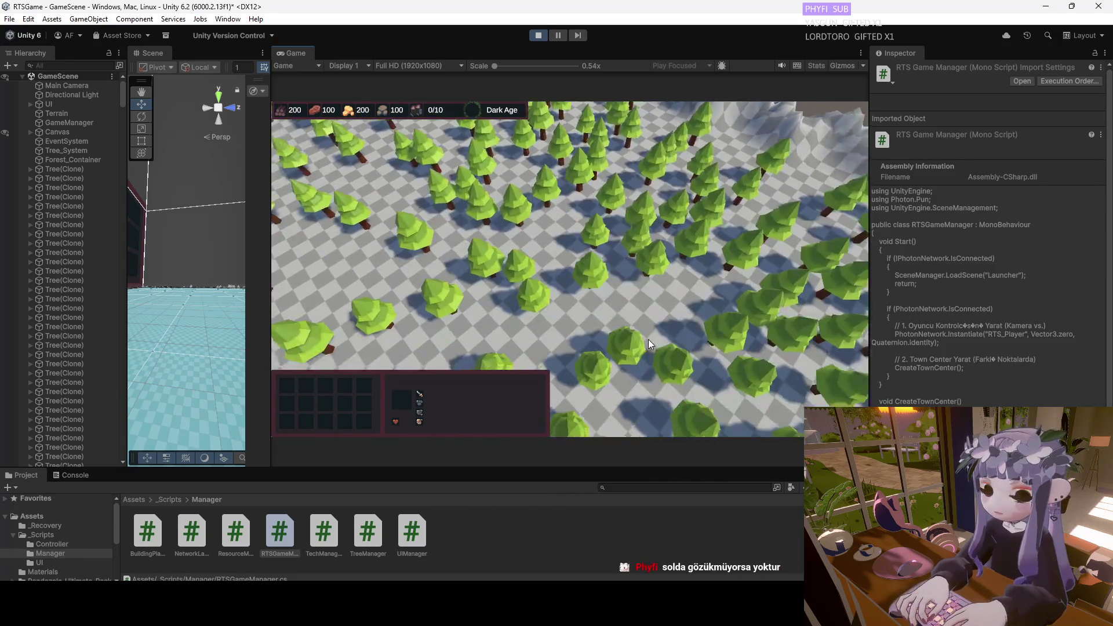
{"action": "key", "text": "a"}
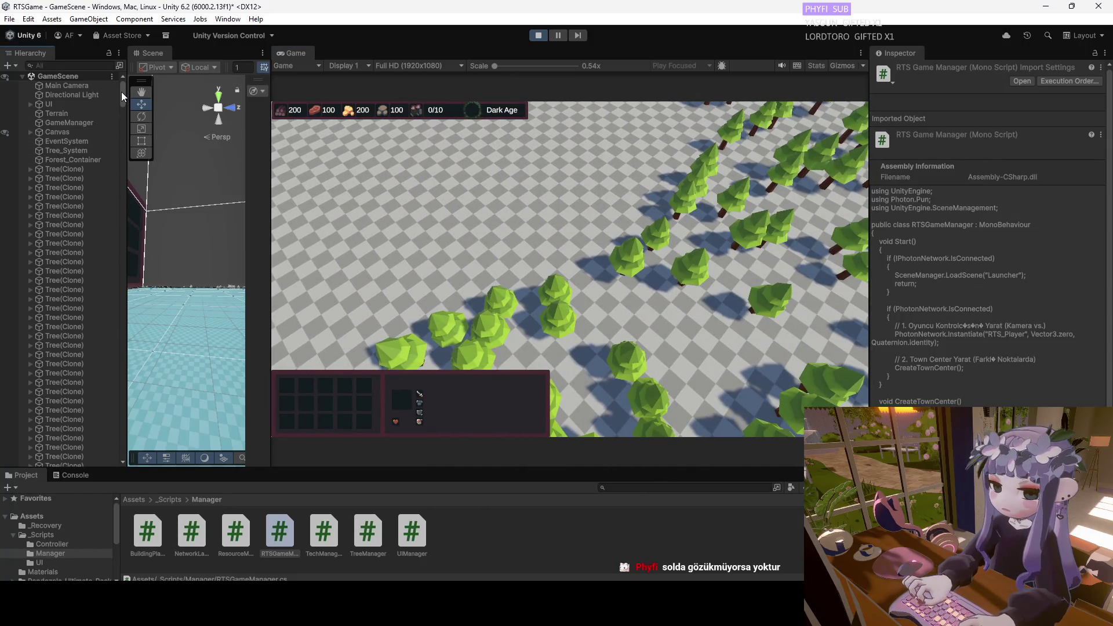
{"action": "left_click", "coordinate": [283, 530]}
{"action": "left_click", "coordinate": [537, 36]}
Review CreateTownCenter's spawn positions (205, 2, 220), (55, 2, 60) and (150, 2, 150) in RTSGameManager.cs.
{"action": "double_click", "coordinate": [288, 530]}
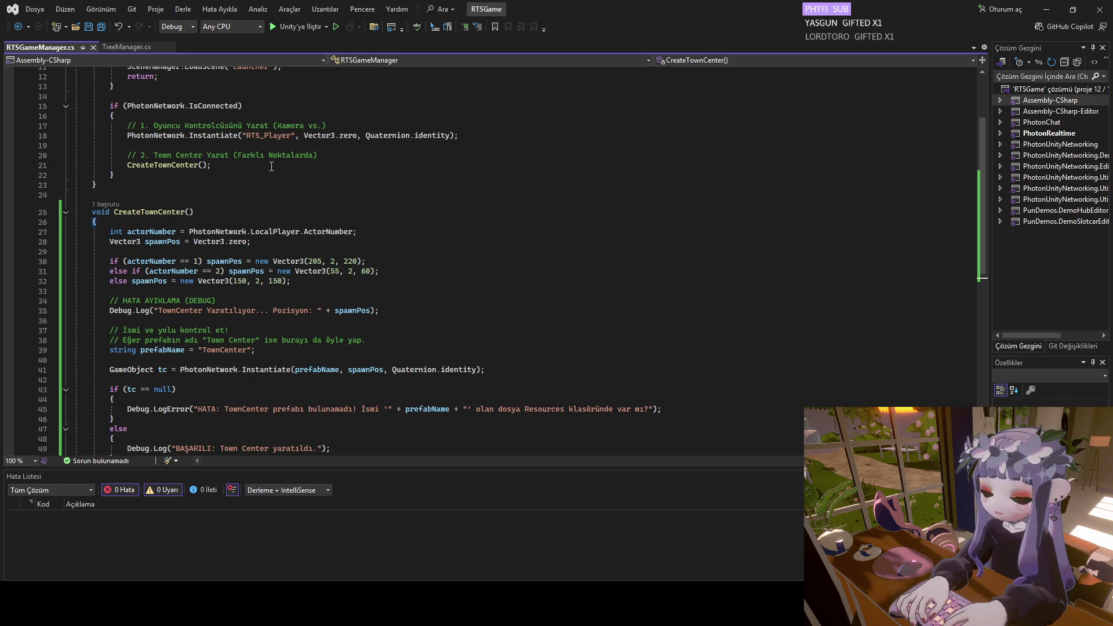
{"action": "mouse_move", "coordinate": [982, 176]}
{"action": "left_mouse_down"}
{"action": "mouse_move", "coordinate": [972, 121]}
{"action": "mouse_move", "coordinate": [972, 298]}
{"action": "mouse_move", "coordinate": [951, 110]}
{"action": "mouse_move", "coordinate": [953, 151]}
{"action": "left_mouse_up"}
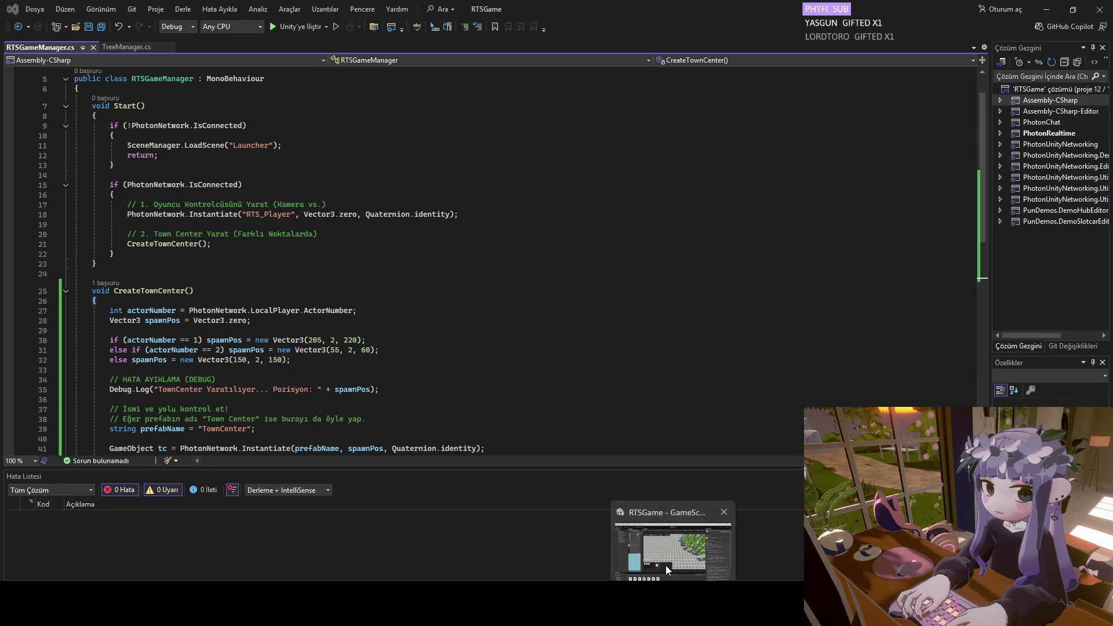
{"action": "left_click", "coordinate": [665, 565]}
Resize the bottom panel and switch it from the Console to the Project view.
{"action": "left_click", "coordinate": [72, 469]}
{"action": "left_click_drag", "start_coordinate": [90, 464], "coordinate": [94, 272]}
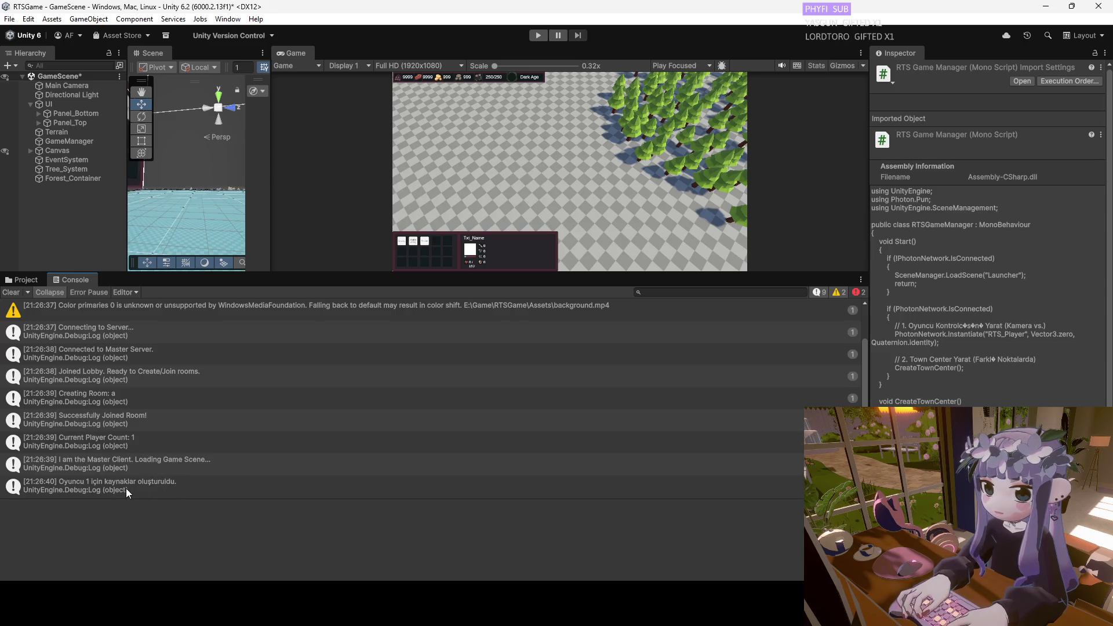
{"action": "mouse_move", "coordinate": [202, 273]}
{"action": "left_mouse_down"}
{"action": "mouse_move", "coordinate": [202, 292]}
{"action": "mouse_move", "coordinate": [205, 200]}
{"action": "mouse_move", "coordinate": [215, 451]}
{"action": "mouse_move", "coordinate": [216, 442]}
{"action": "left_mouse_up"}
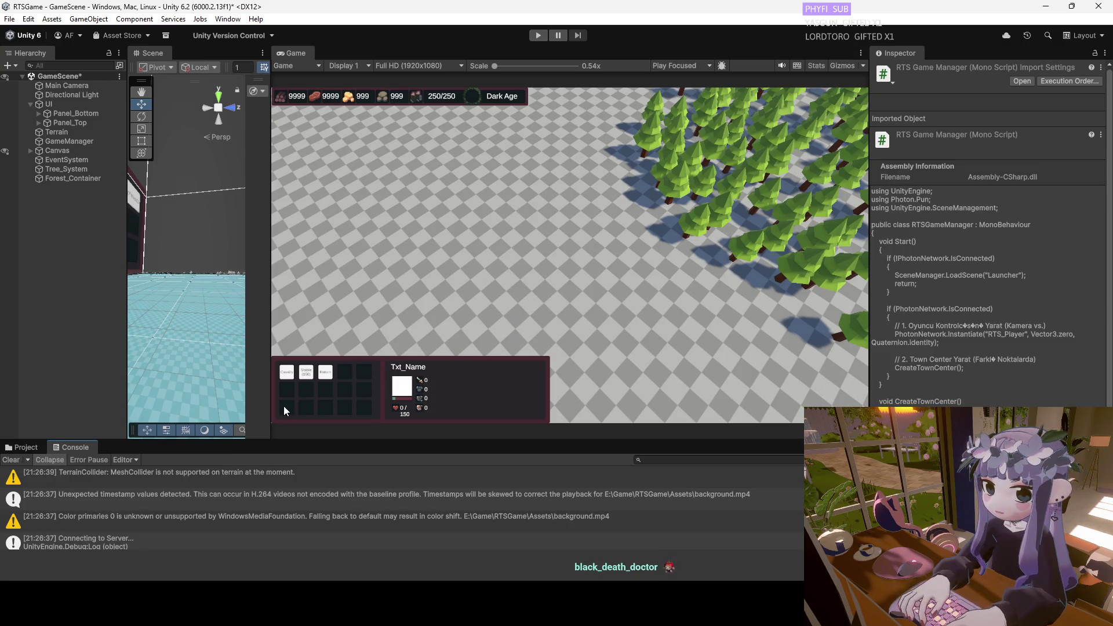
{"action": "left_click", "coordinate": [29, 446]}
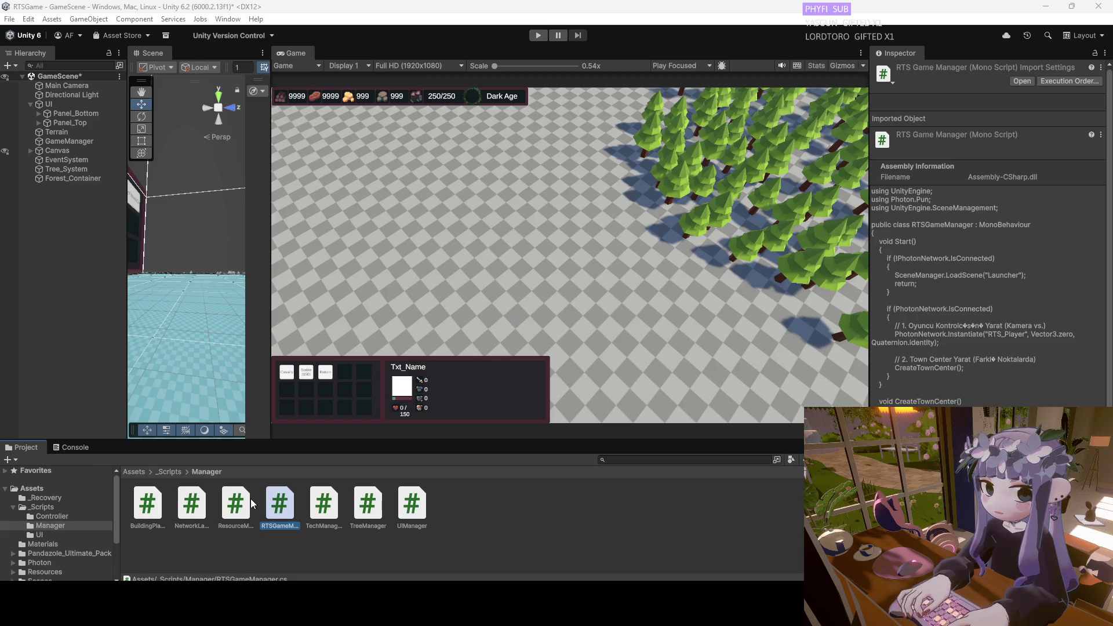
Go to Assets/_Scripts/Controller and open the RTSCameraController script.
{"action": "left_click", "coordinate": [168, 471]}
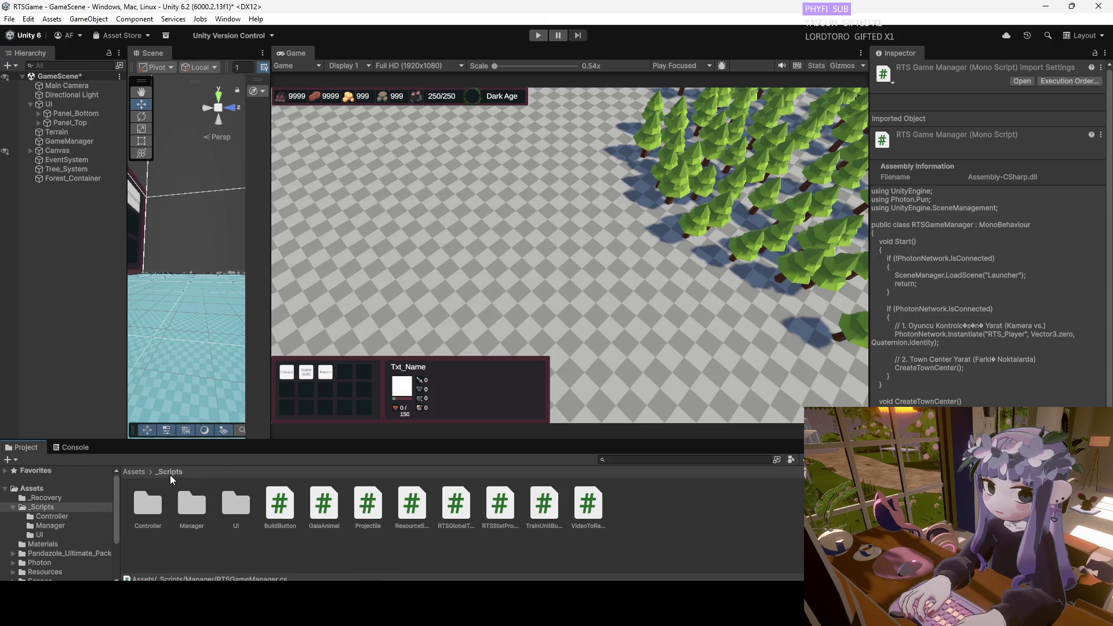
{"action": "double_click", "coordinate": [156, 509]}
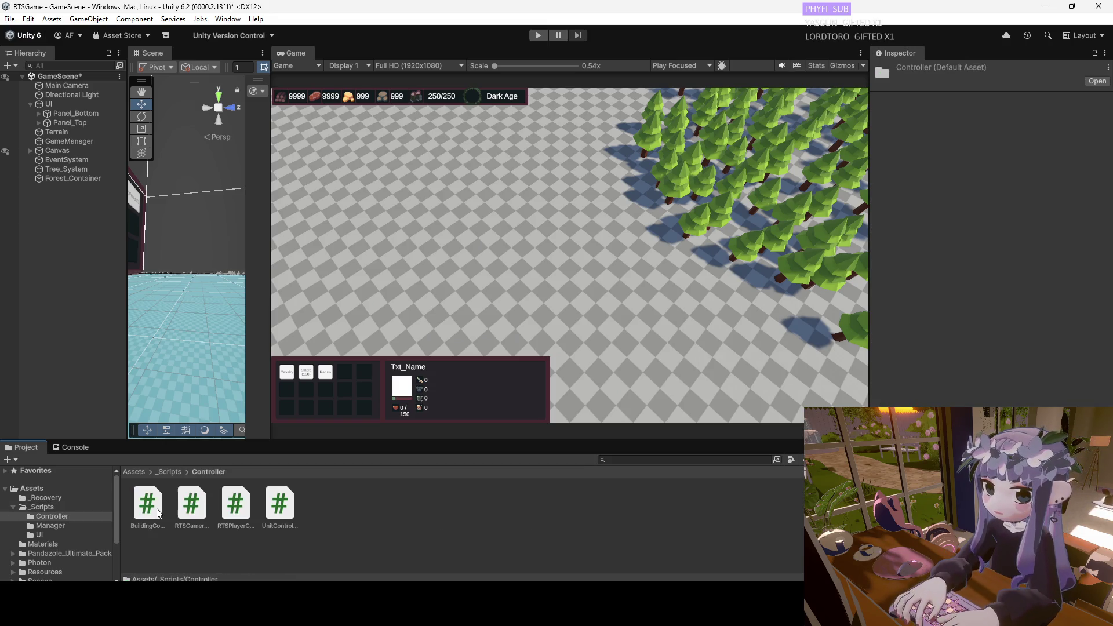
{"action": "left_click", "coordinate": [195, 507]}
{"action": "double_click", "coordinate": [197, 508]}
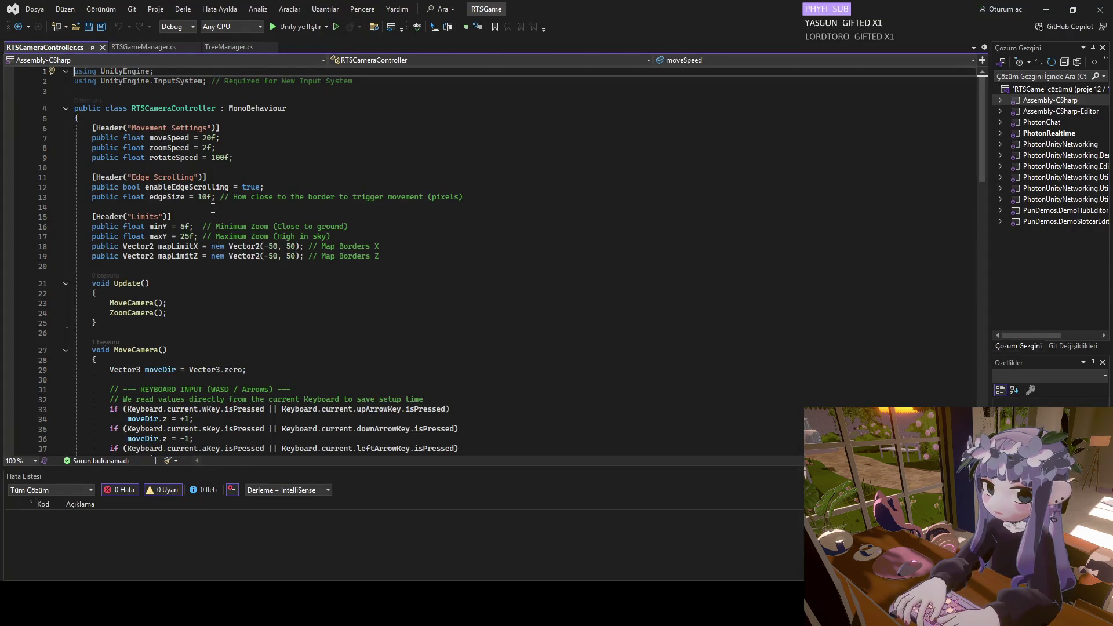
Scroll through RTSCameraController.cs and select the -50 lower X map limit on line 18.
{"action": "scroll", "coordinate": [197, 185], "scroll_direction": "down", "scroll_amount": 11}
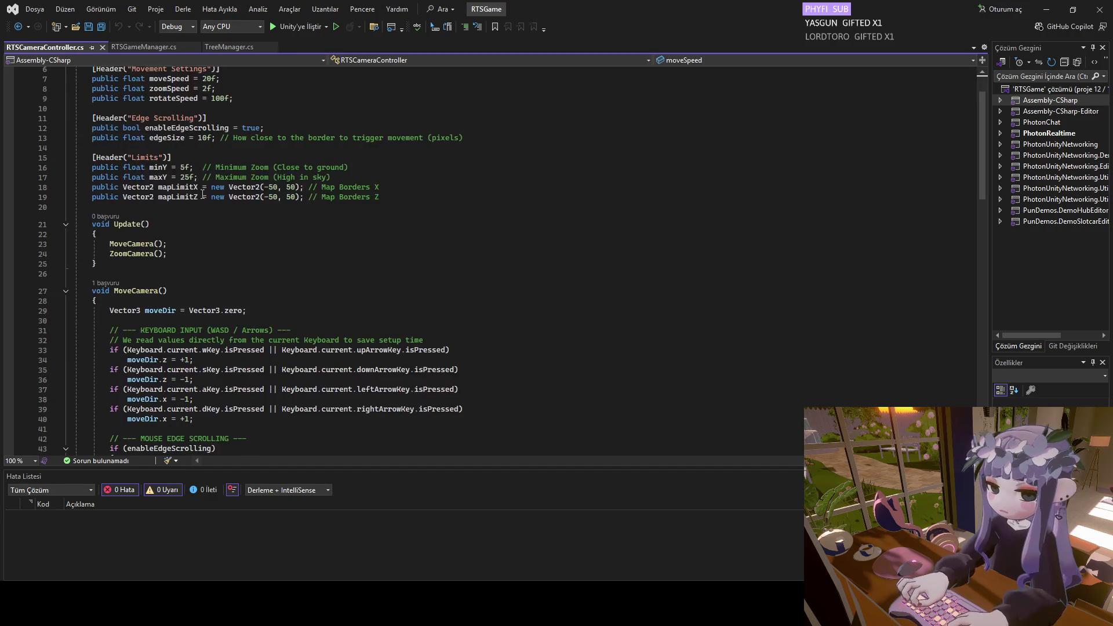
{"action": "scroll", "coordinate": [215, 216], "scroll_direction": "down", "scroll_amount": 8}
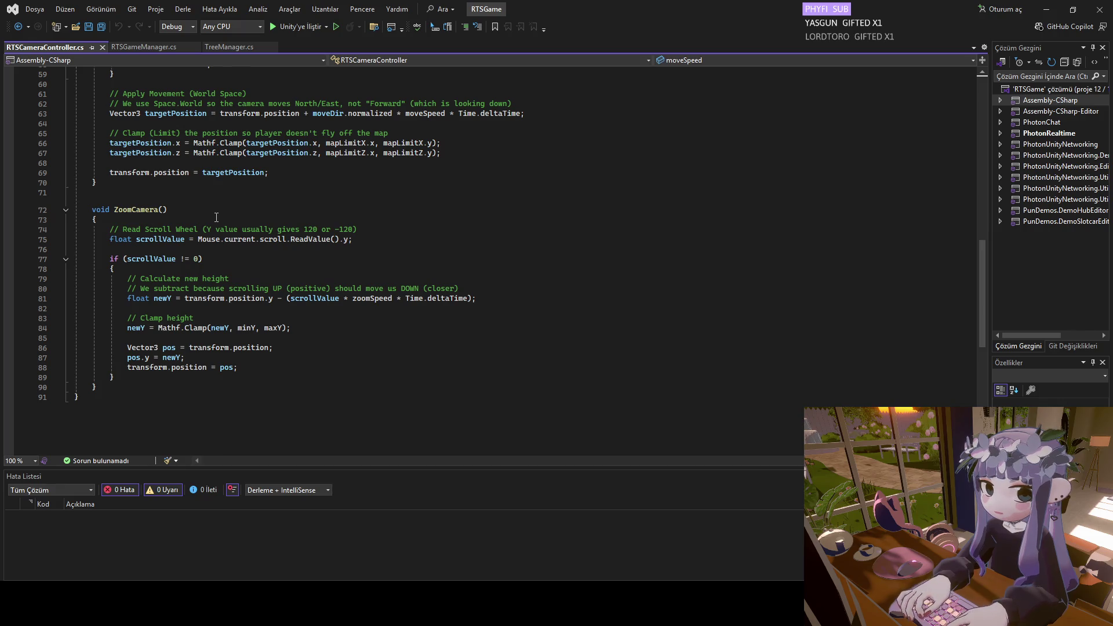
{"action": "scroll", "coordinate": [216, 216], "scroll_direction": "up", "scroll_amount": 13}
{"action": "scroll", "coordinate": [217, 216], "scroll_direction": "up", "scroll_amount": 5}
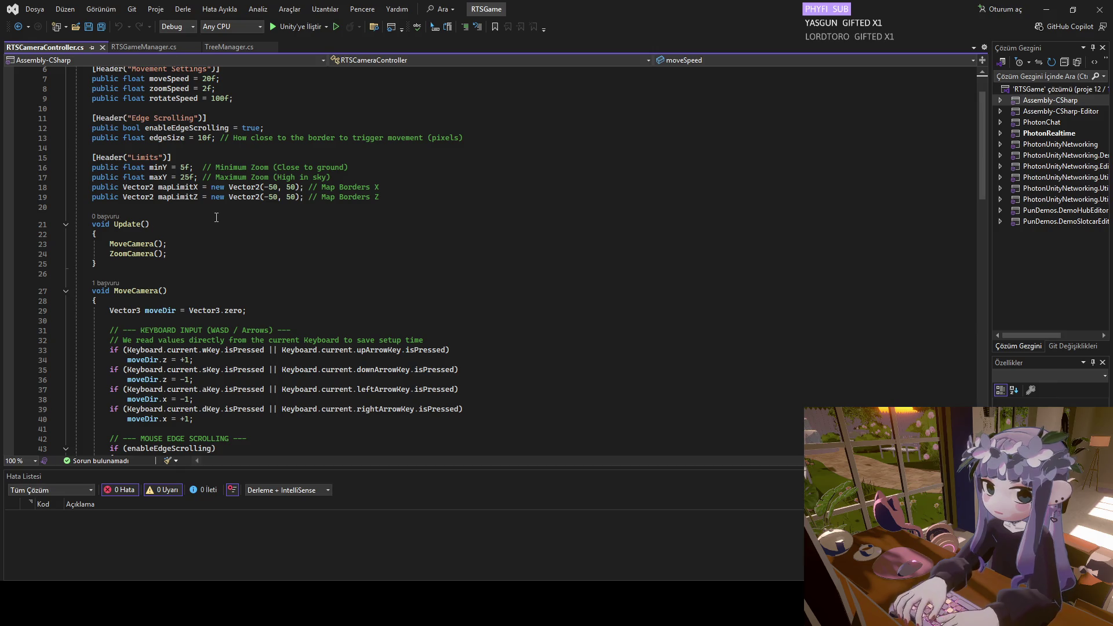
{"action": "scroll", "coordinate": [216, 217], "scroll_direction": "up", "scroll_amount": 2}
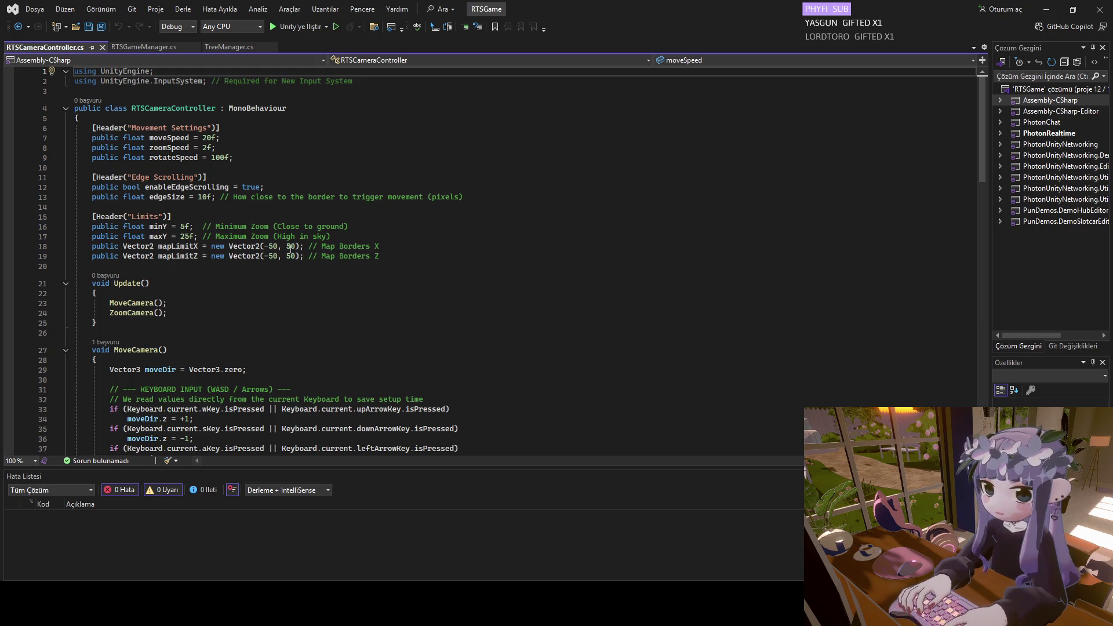
{"action": "double_click", "coordinate": [289, 246]}
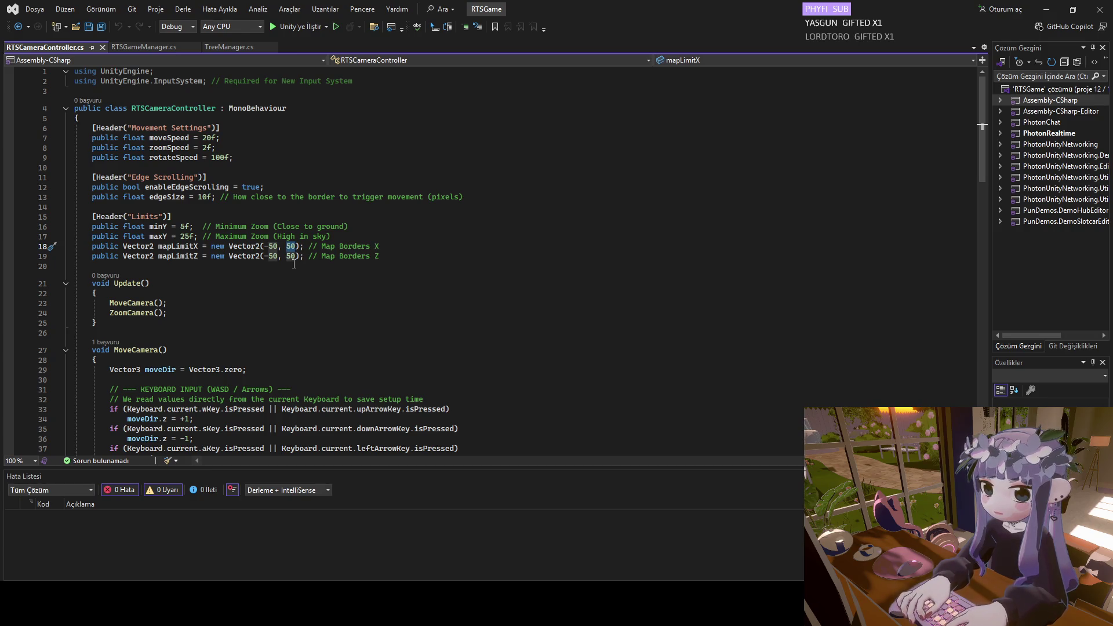
{"action": "double_click", "coordinate": [269, 246]}
{"action": "left_click_drag", "start_coordinate": [265, 246], "coordinate": [278, 247]}
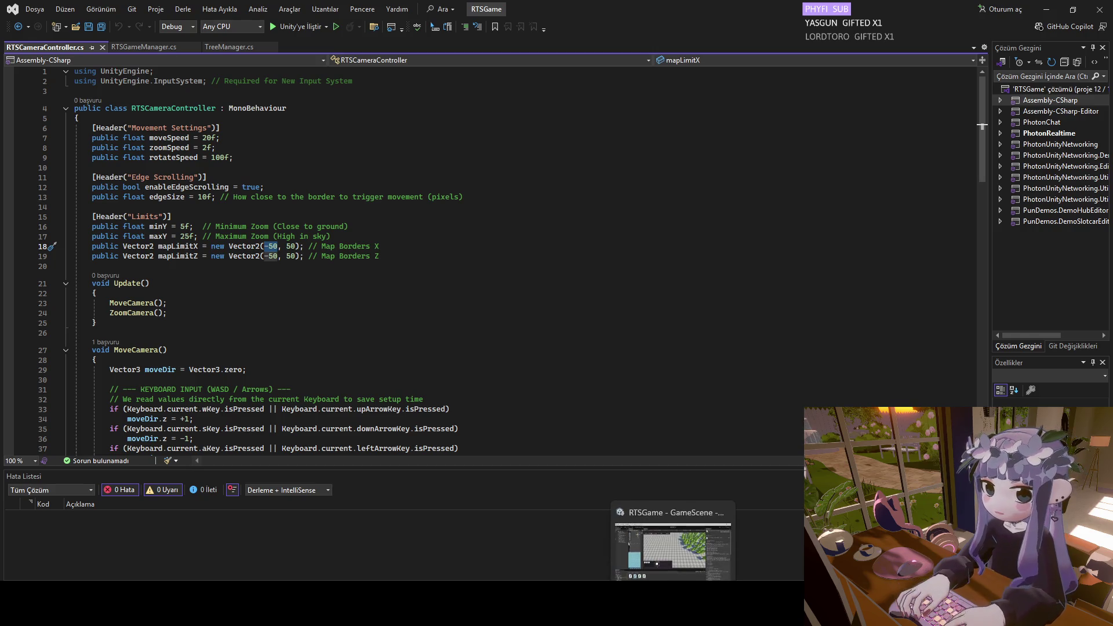
{"action": "left_click", "coordinate": [673, 550]}
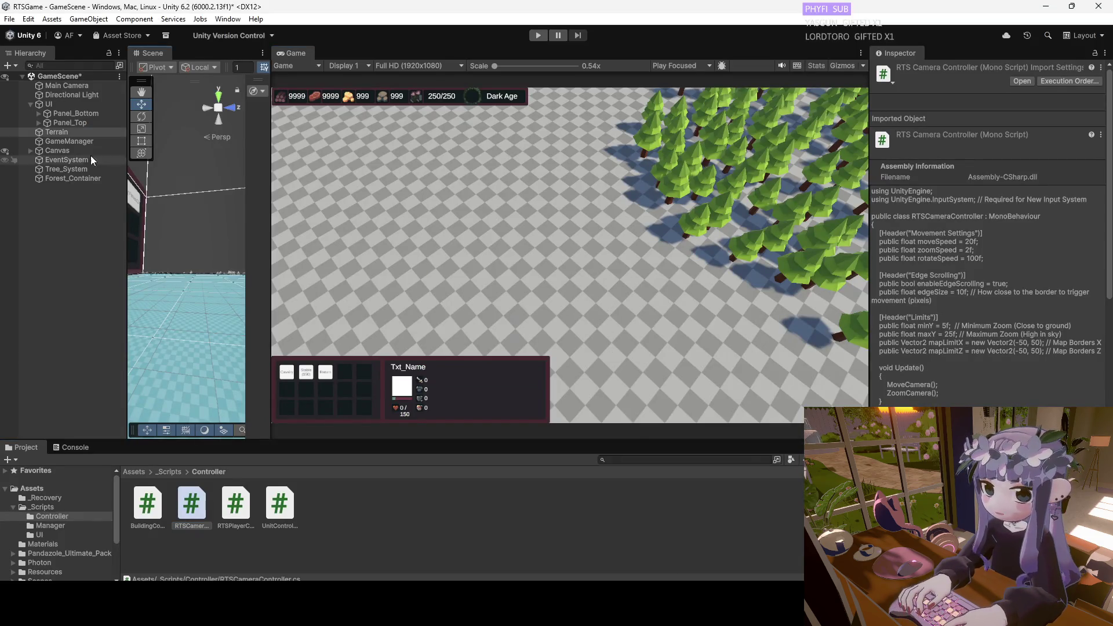
Frame the Main Camera and drag it along its move handles in the Scene view.
{"action": "double_click", "coordinate": [69, 85]}
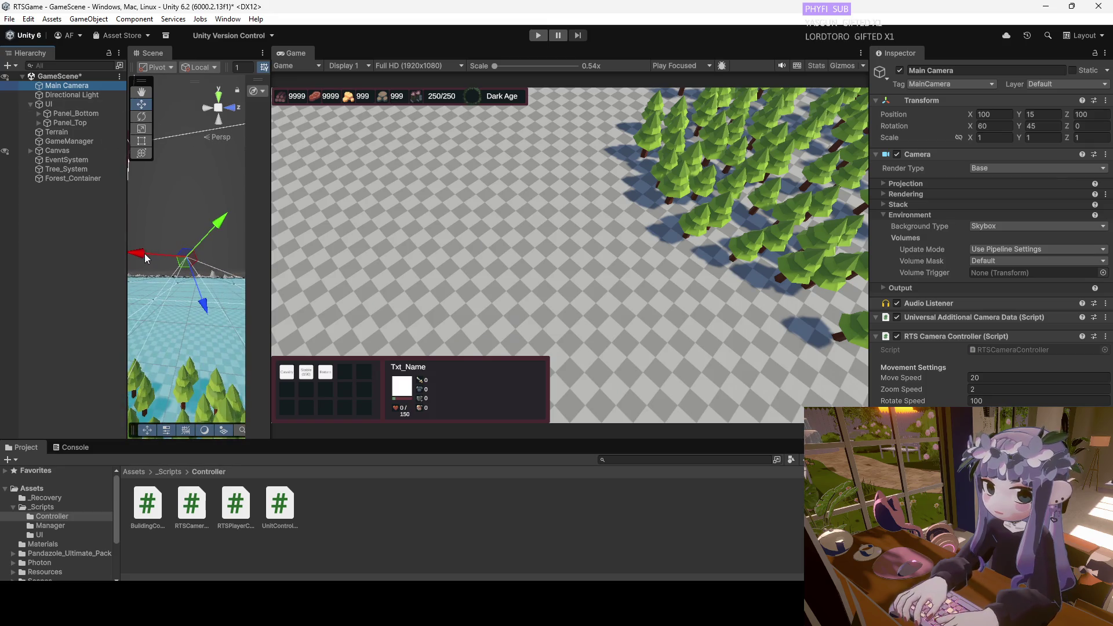
{"action": "mouse_move", "coordinate": [203, 305]}
{"action": "left_mouse_down"}
{"action": "mouse_move", "coordinate": [161, 256]}
{"action": "mouse_move", "coordinate": [78, 256]}
{"action": "mouse_move", "coordinate": [281, 260]}
{"action": "left_mouse_up"}
{"action": "key", "text": "d"}
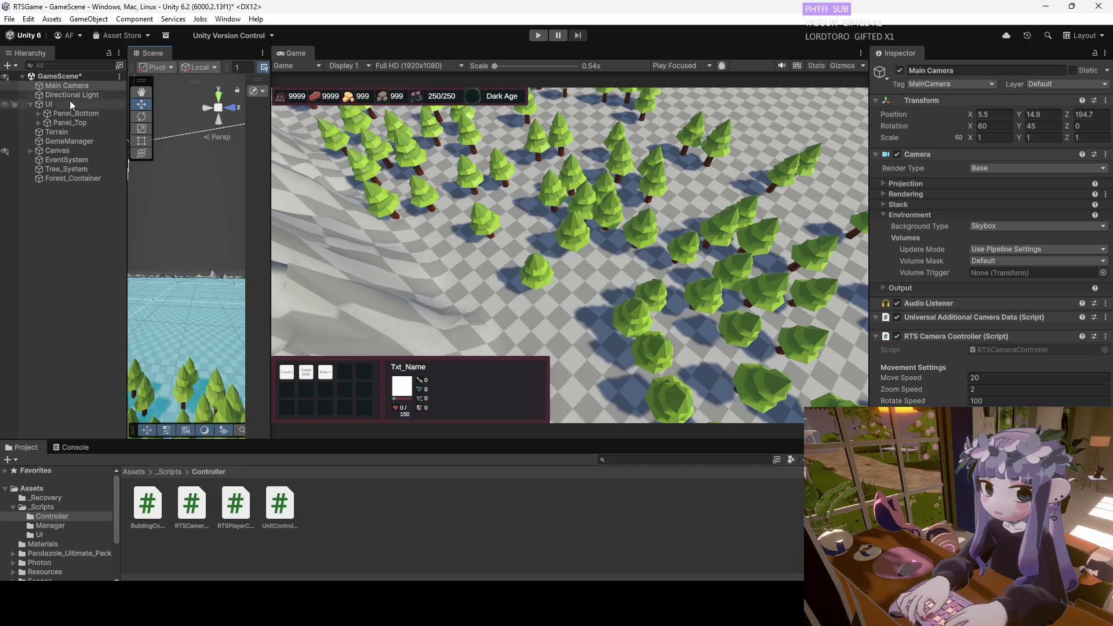
{"action": "double_click", "coordinate": [64, 85]}
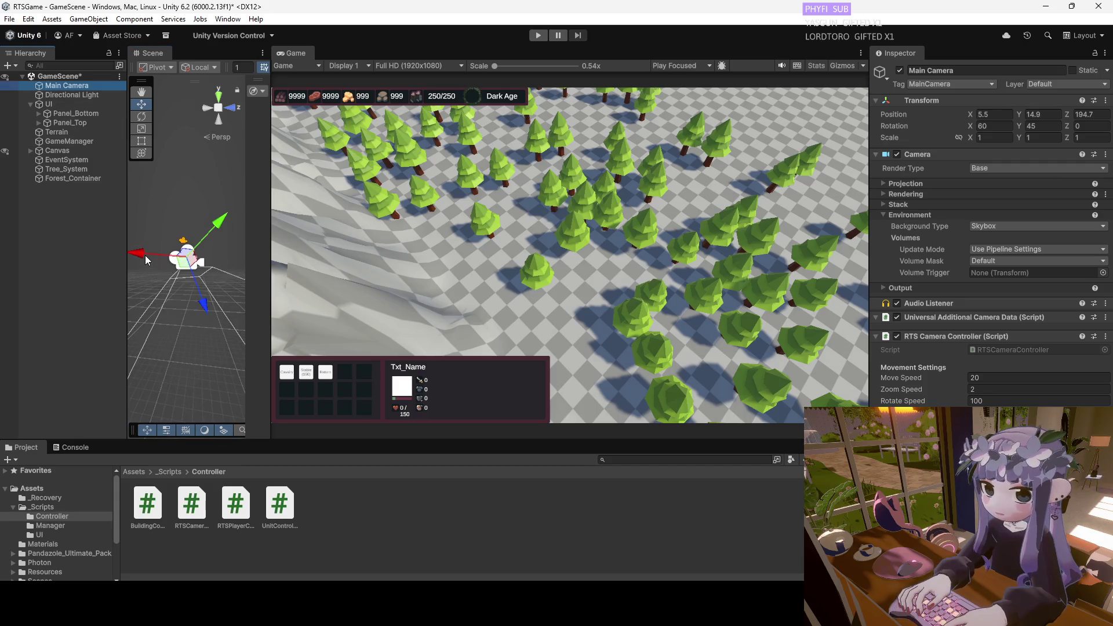
{"action": "left_click_drag", "start_coordinate": [145, 255], "coordinate": [136, 257]}
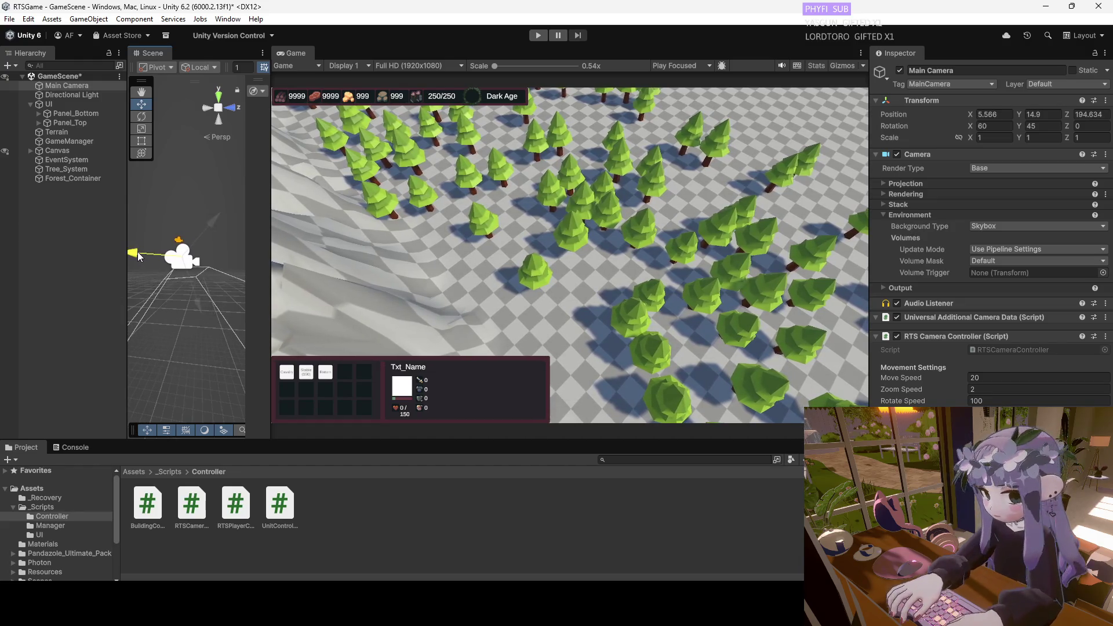
{"action": "mouse_move", "coordinate": [209, 225]}
{"action": "left_mouse_down"}
{"action": "mouse_move", "coordinate": [249, 214]}
{"action": "mouse_move", "coordinate": [217, 231]}
{"action": "mouse_move", "coordinate": [197, 298]}
{"action": "mouse_move", "coordinate": [219, 346]}
{"action": "mouse_move", "coordinate": [187, 294]}
{"action": "left_mouse_up"}
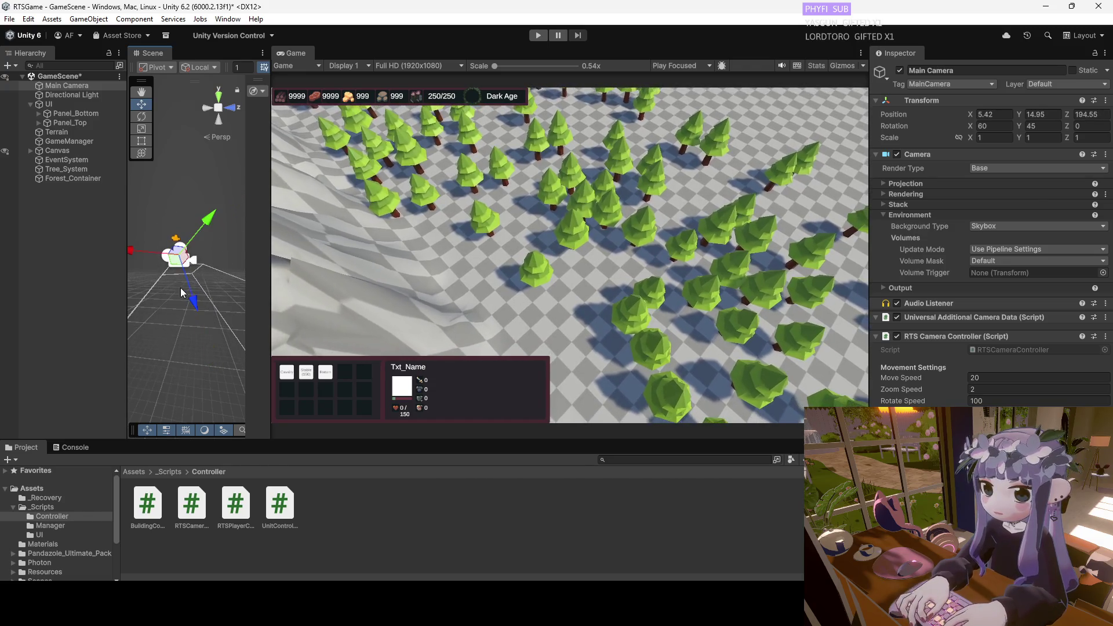
Set the Main Camera's Transform Position Z to 0.
{"action": "left_click", "coordinate": [1084, 116]}
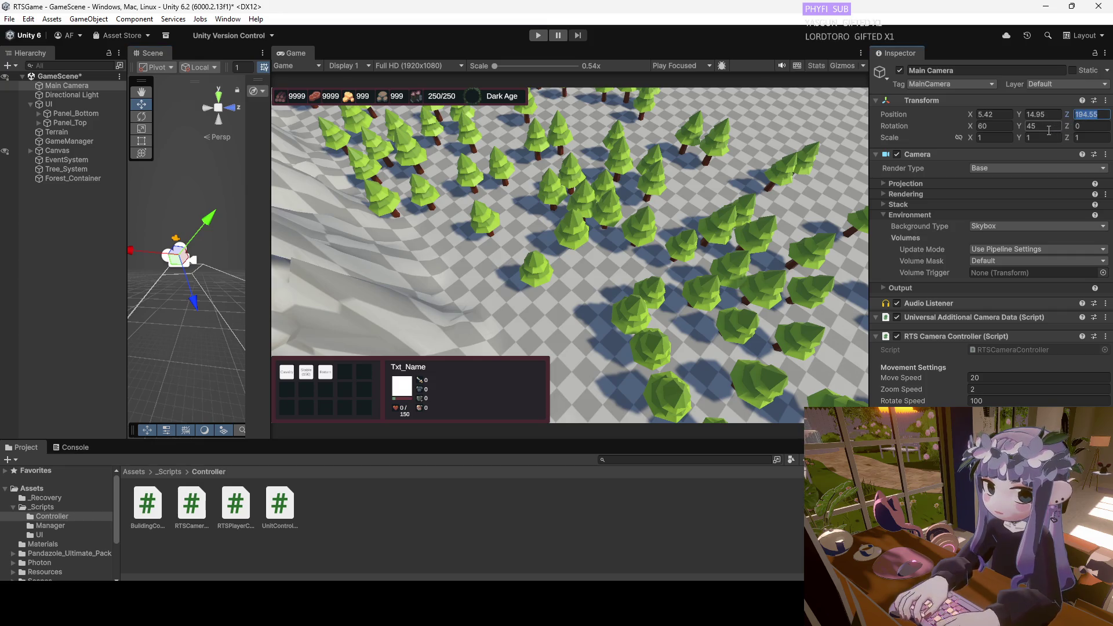
{"action": "type", "text": "0"}
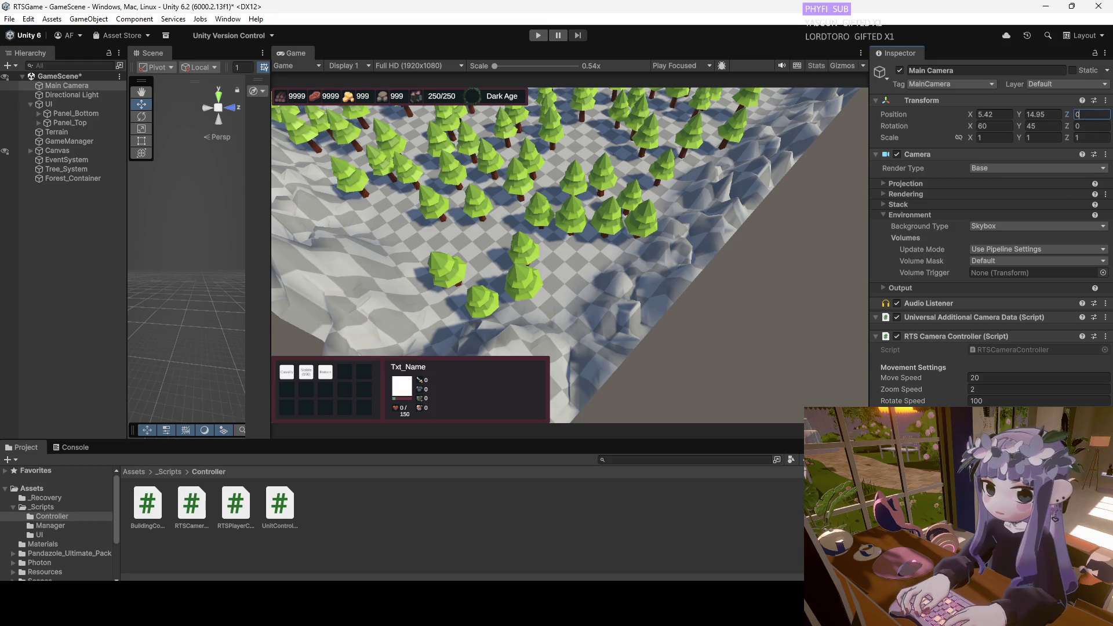
{"action": "mouse_move", "coordinate": [779, 608]}
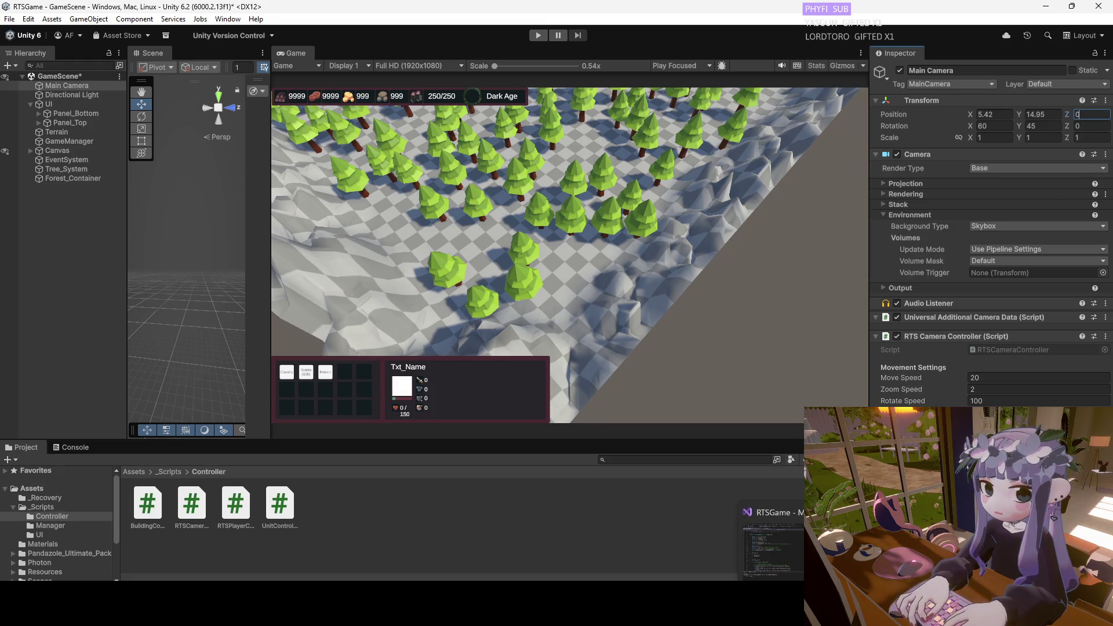
{"action": "left_click", "coordinate": [791, 562]}
Change mapLimitZ to (0, 50) and mapLimitX to (5, 50) in RTSCameraController.cs.
{"action": "left_click", "coordinate": [277, 256]}
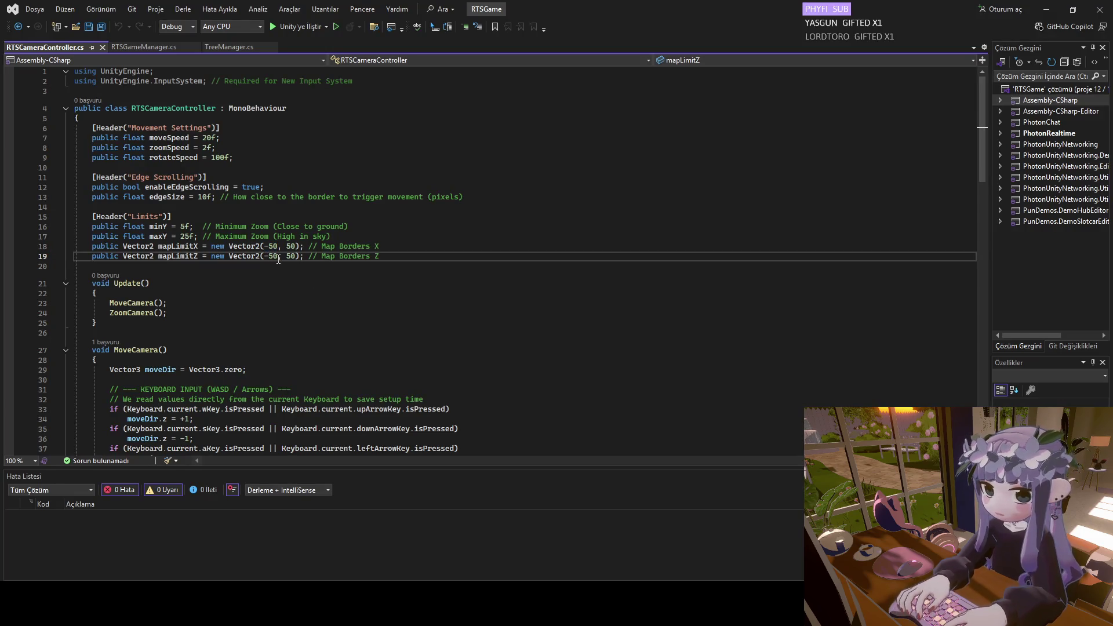
{"action": "key", "text": "BackSpace"}
{"action": "key", "text": "BackSpace"}
{"action": "left_click", "coordinate": [274, 247]}
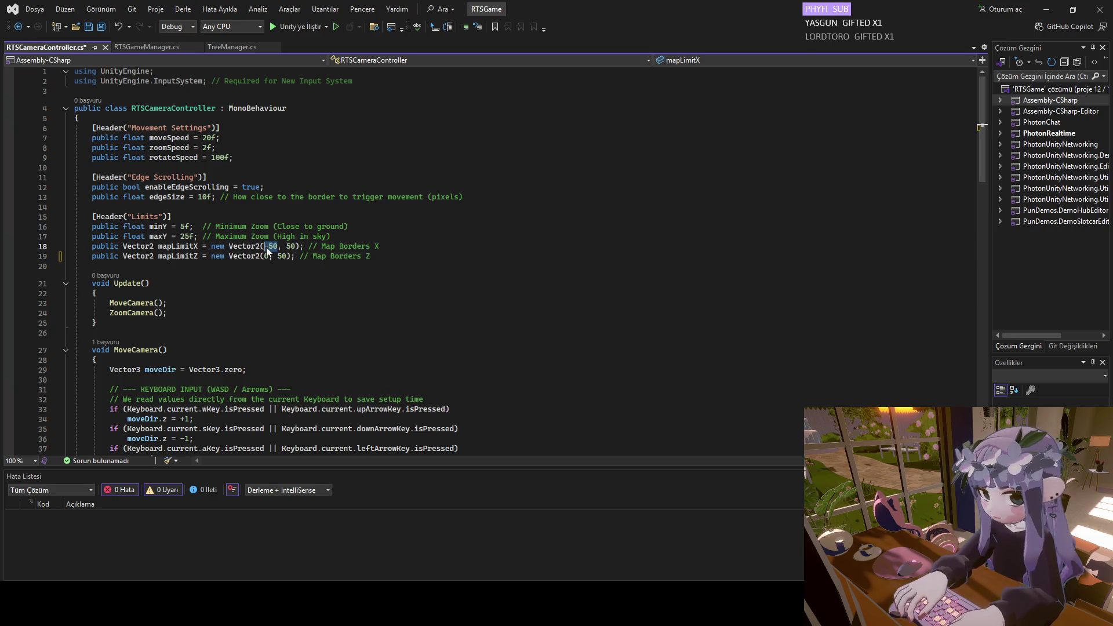
{"action": "type", "text": "5"}
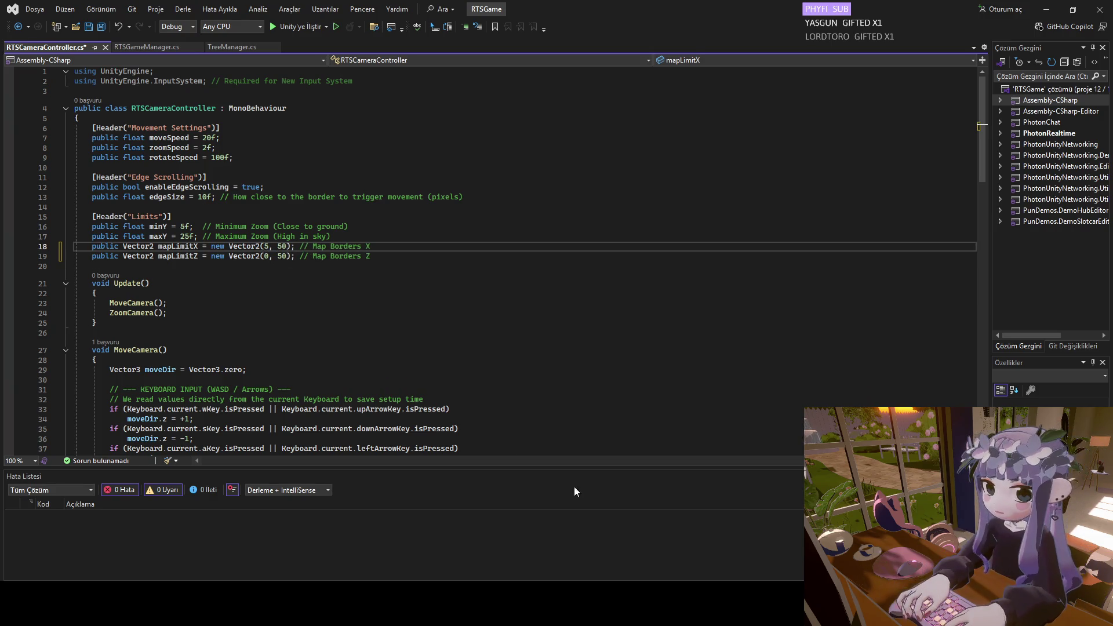
{"action": "mouse_move", "coordinate": [811, 615]}
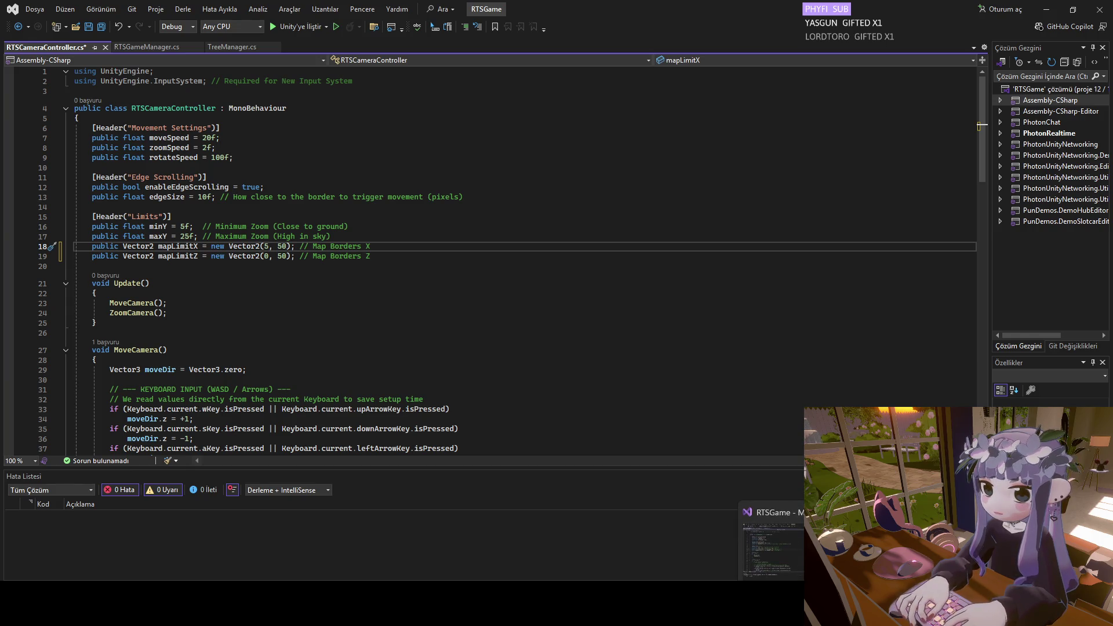
{"action": "mouse_move", "coordinate": [759, 615]}
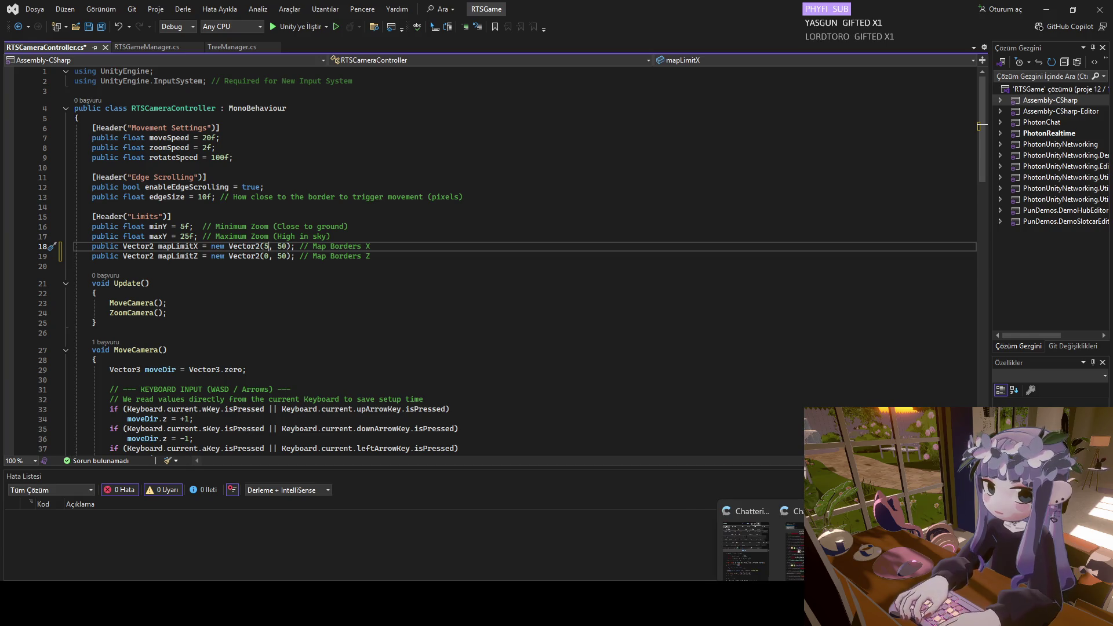
{"action": "mouse_move", "coordinate": [698, 615]}
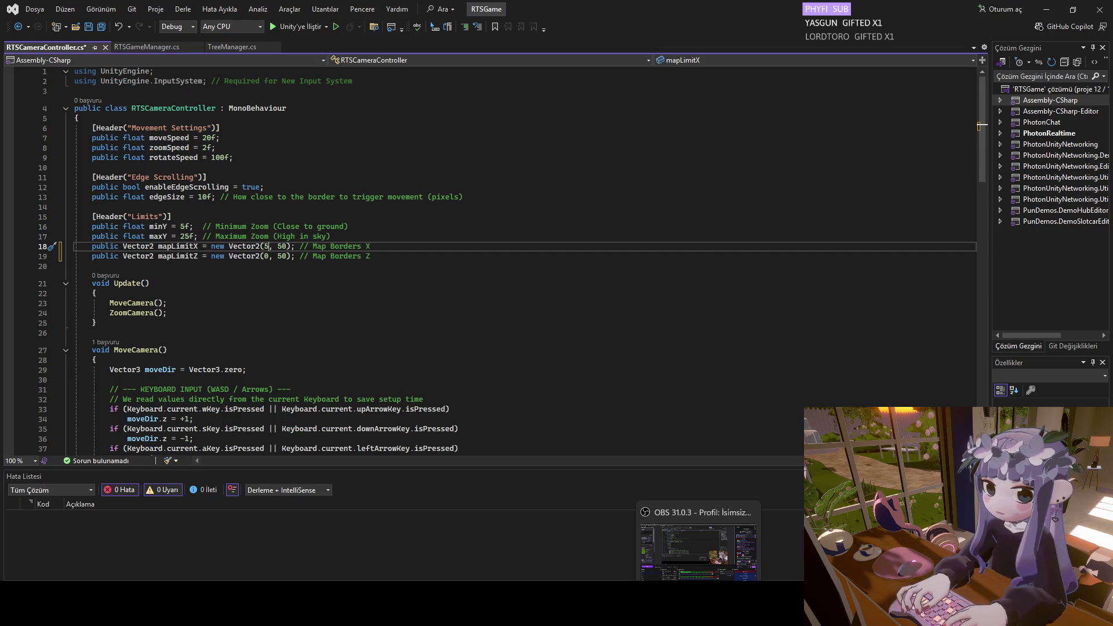
{"action": "key", "text": "alt+Tab"}
Try Main Camera Z positions 300, 200, 250 and 280, settling on 260.
{"action": "type", "text": "200"}
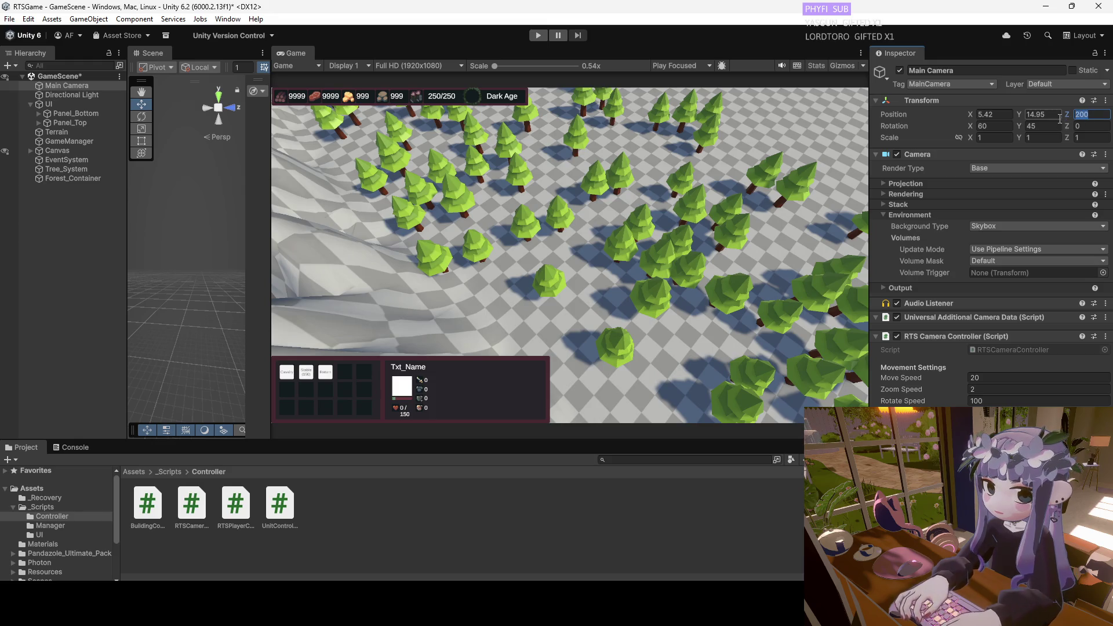
{"action": "type", "text": "35"}
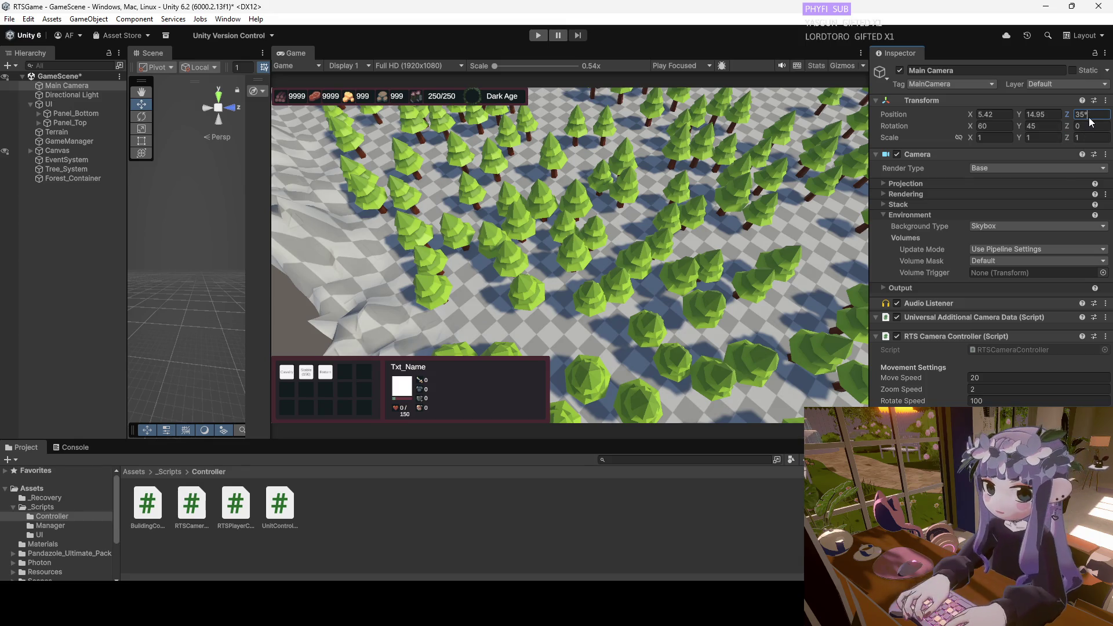
{"action": "type", "text": "0"}
{"action": "key", "text": "BackSpace"}
{"action": "key", "text": "BackSpace"}
{"action": "key", "text": "BackSpace"}
{"action": "type", "text": "4"}
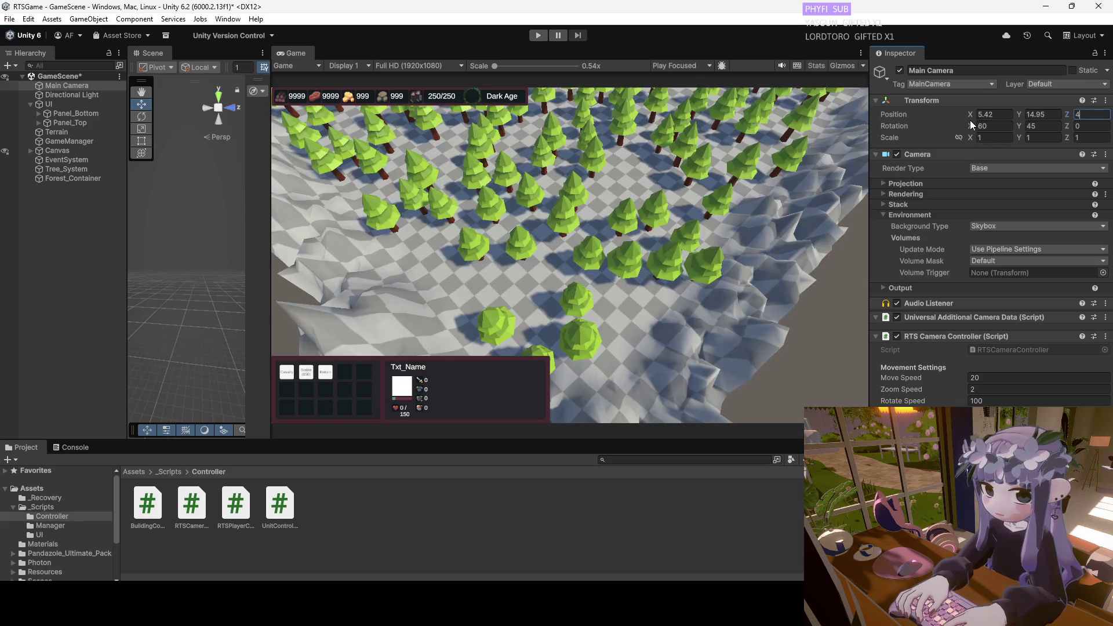
{"action": "key", "text": "BackSpace"}
{"action": "type", "text": "300"}
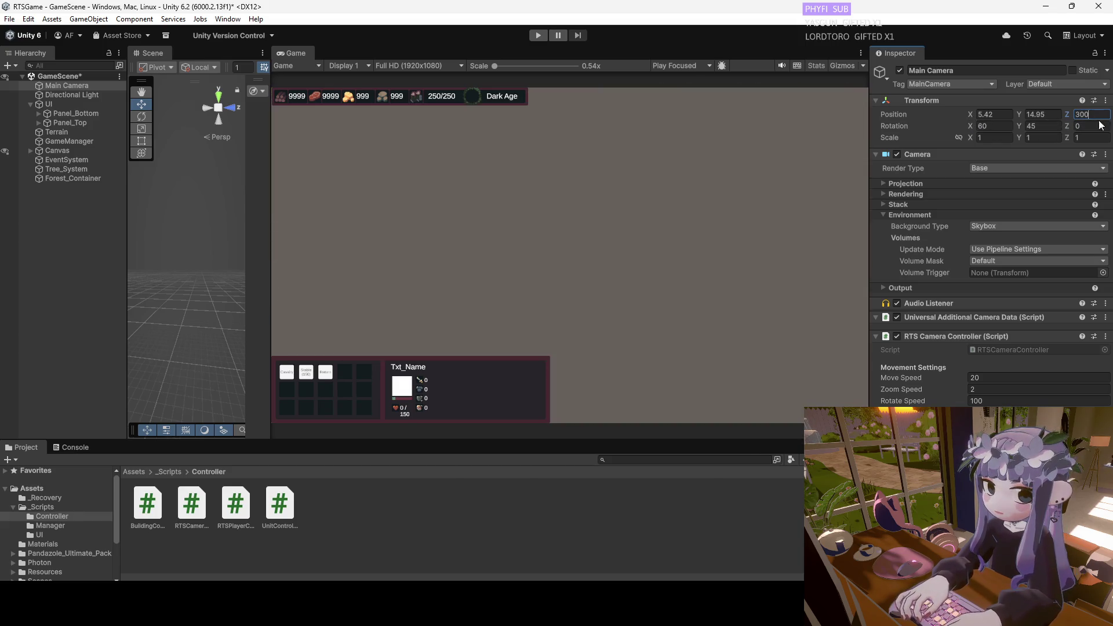
{"action": "type", "text": "200"}
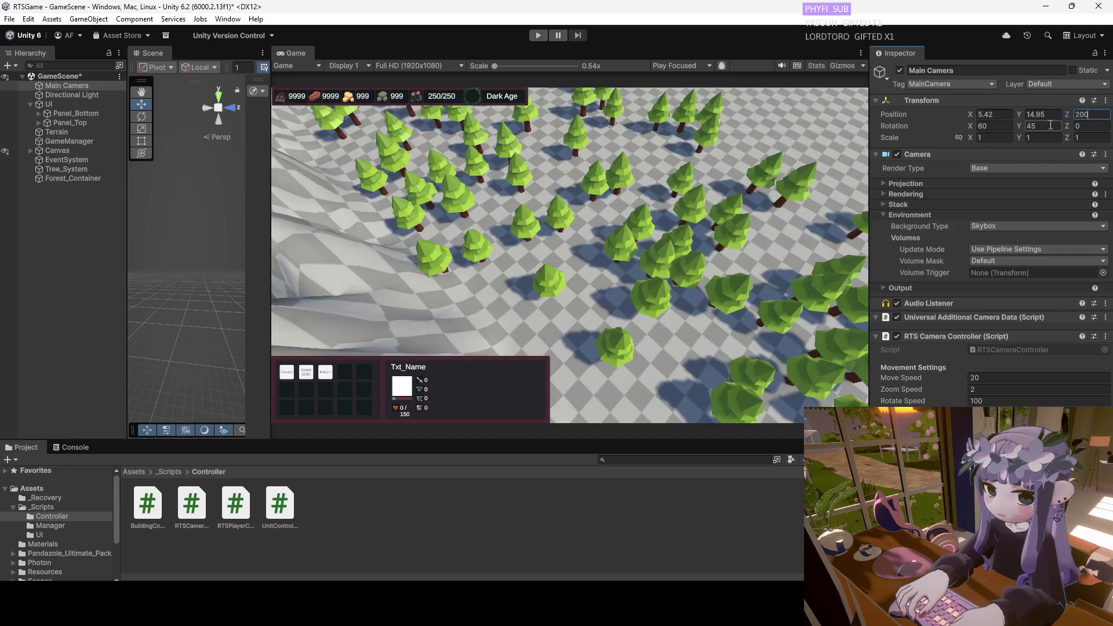
{"action": "type", "text": "250"}
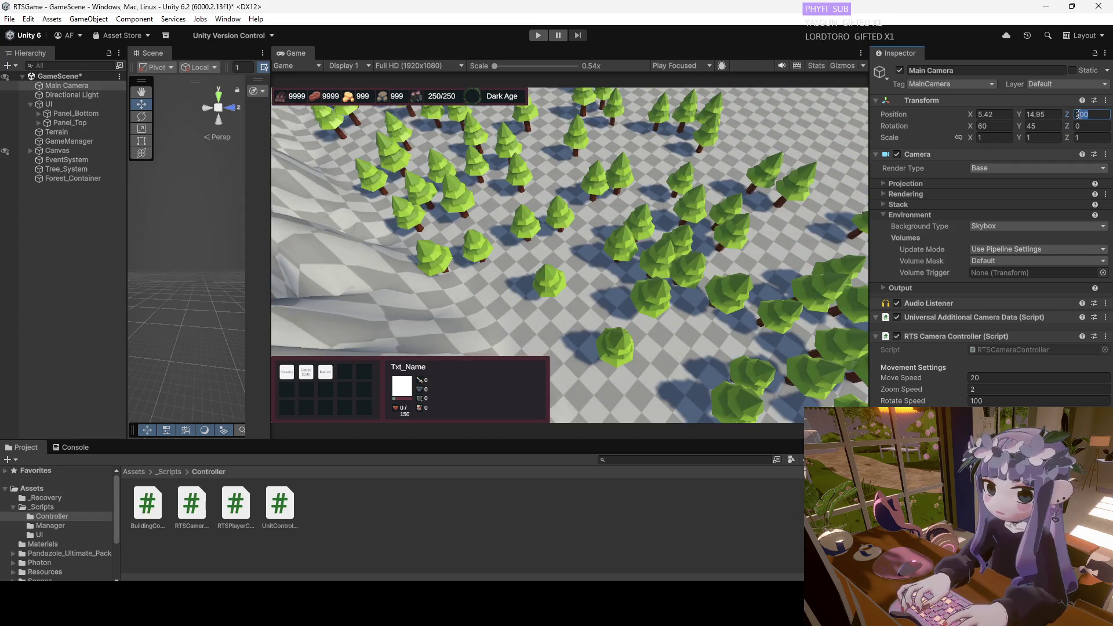
{"action": "key", "text": "Return"}
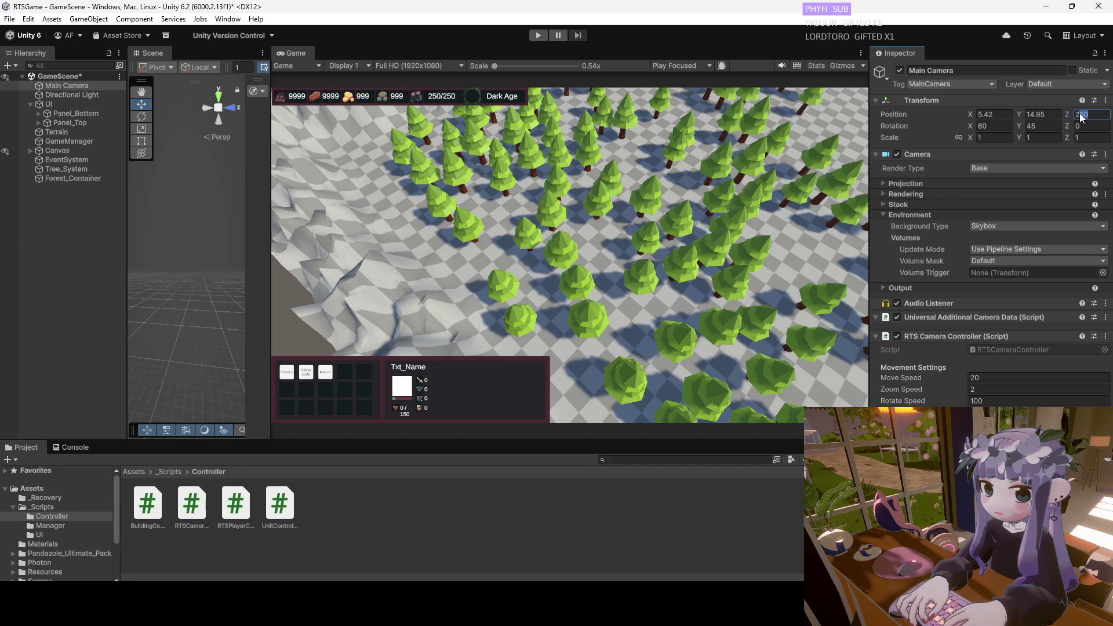
{"action": "type", "text": "280"}
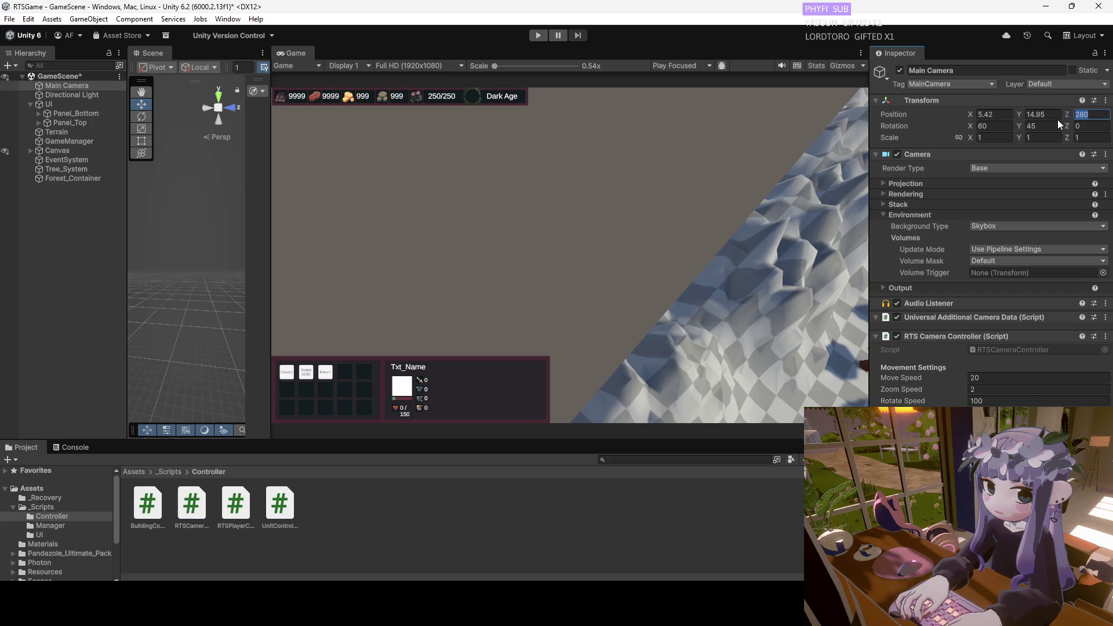
{"action": "type", "text": "2"}
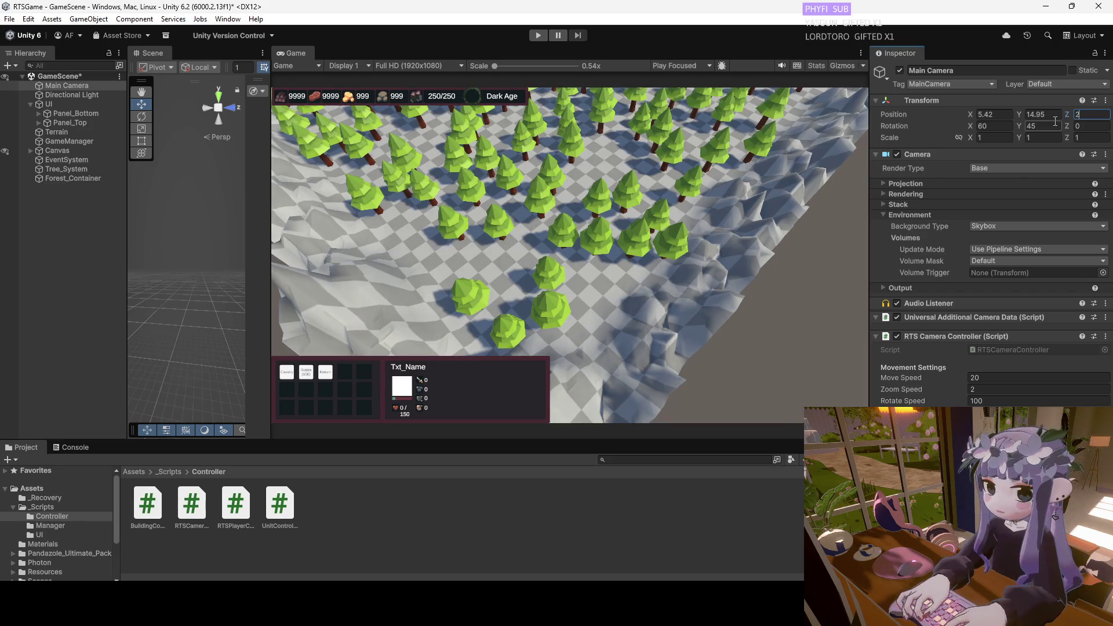
{"action": "type", "text": "60"}
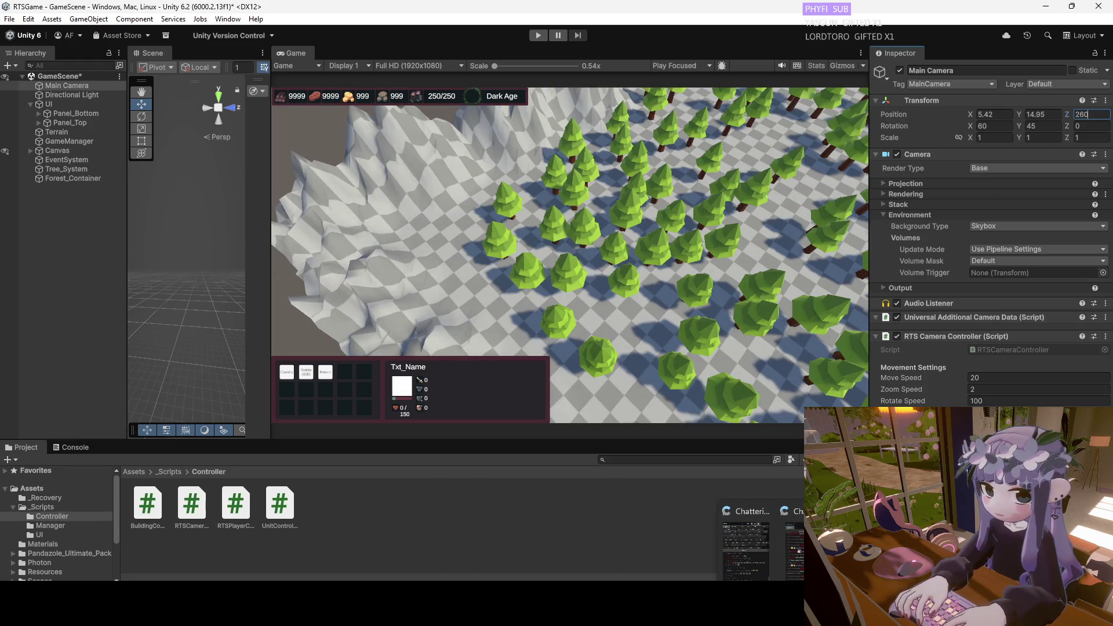
{"action": "key", "text": "alt+Tab"}
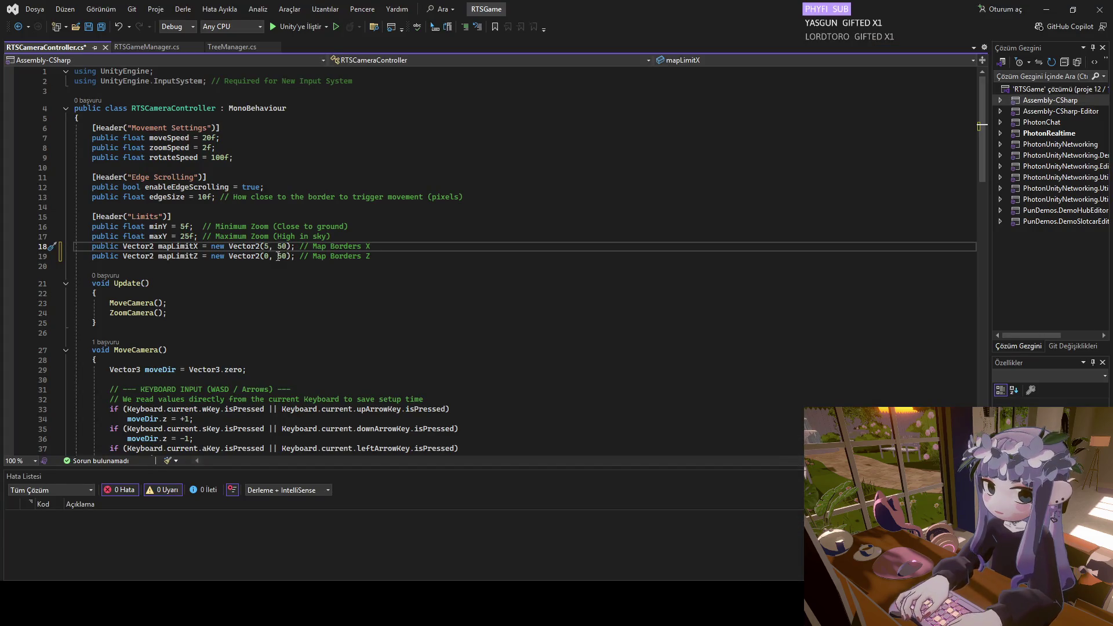
Change the upper mapLimitZ value on line 19 from 50 to 260.
{"action": "double_click", "coordinate": [281, 256]}
{"action": "type", "text": "260"}
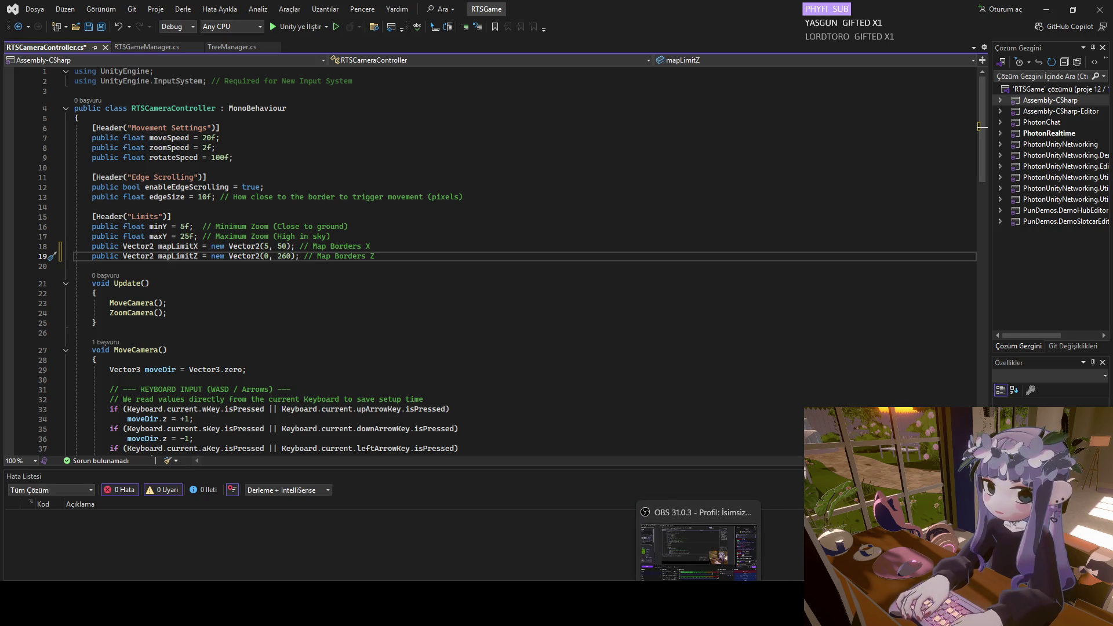
{"action": "left_click", "coordinate": [687, 605]}
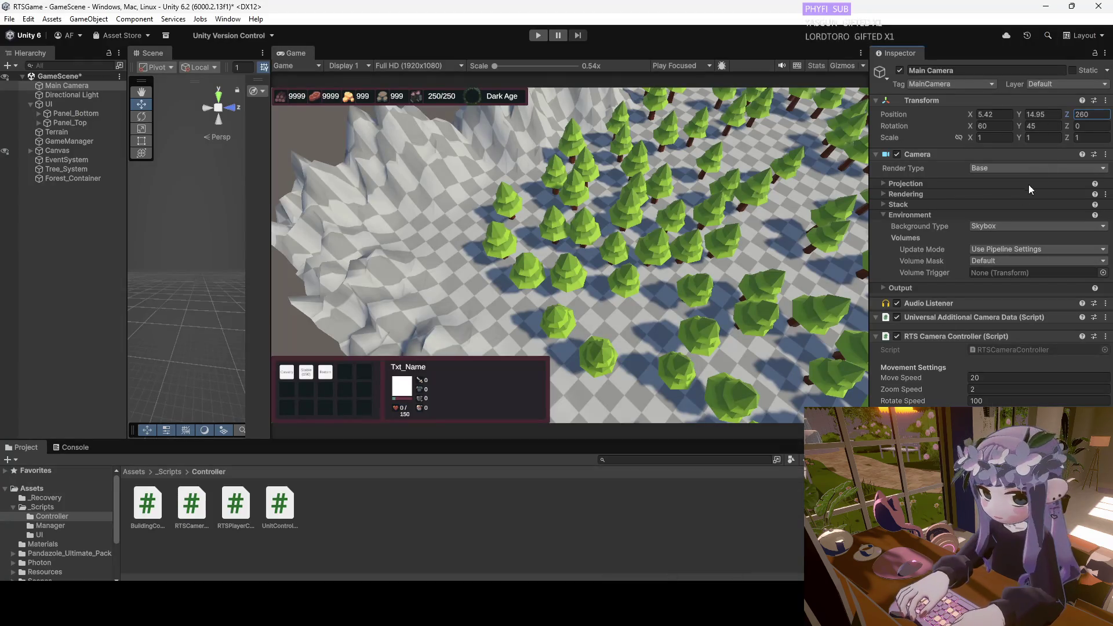
Set the Main Camera's Position X to 260, resetting its Z rotation back to 0.
{"action": "left_click", "coordinate": [1079, 126]}
{"action": "type", "text": "260"}
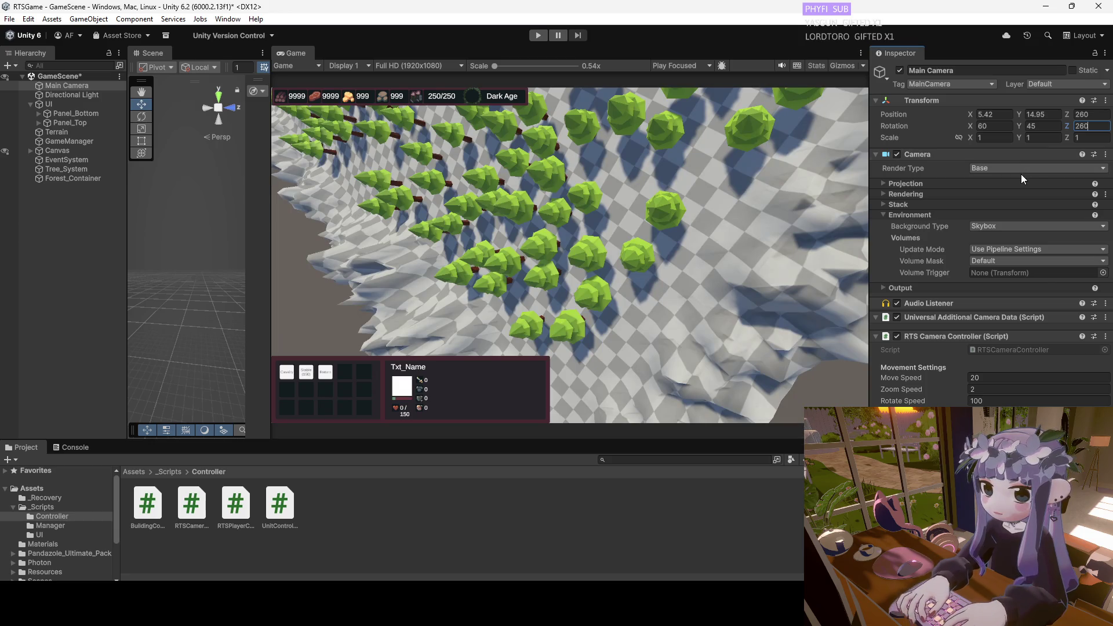
{"action": "double_click", "coordinate": [1083, 126]}
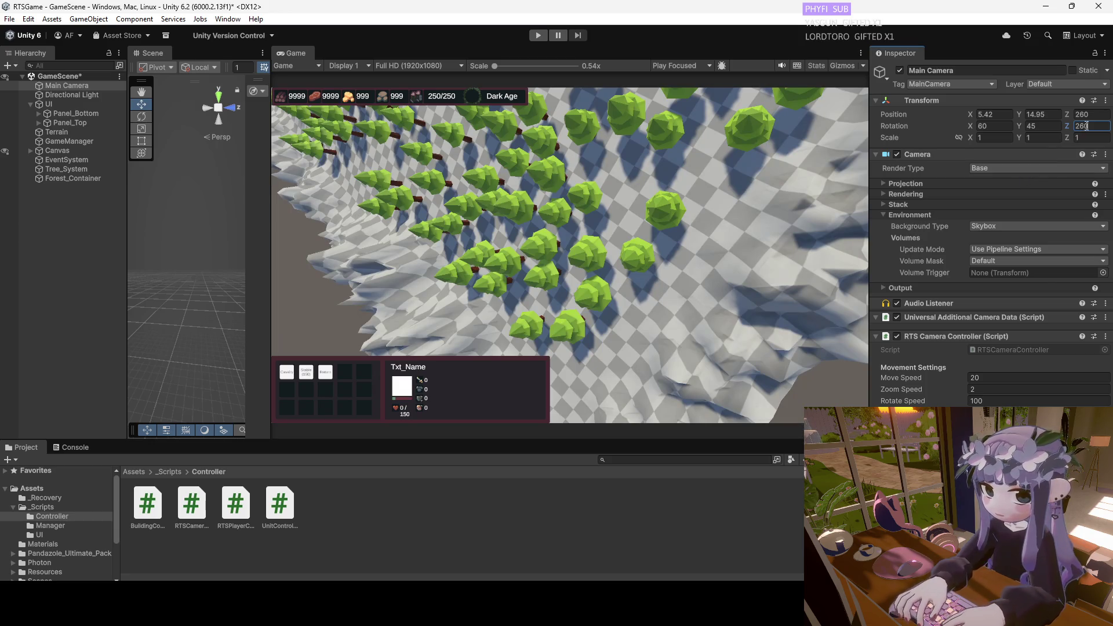
{"action": "type", "text": "0"}
{"action": "left_click", "coordinate": [1079, 115]}
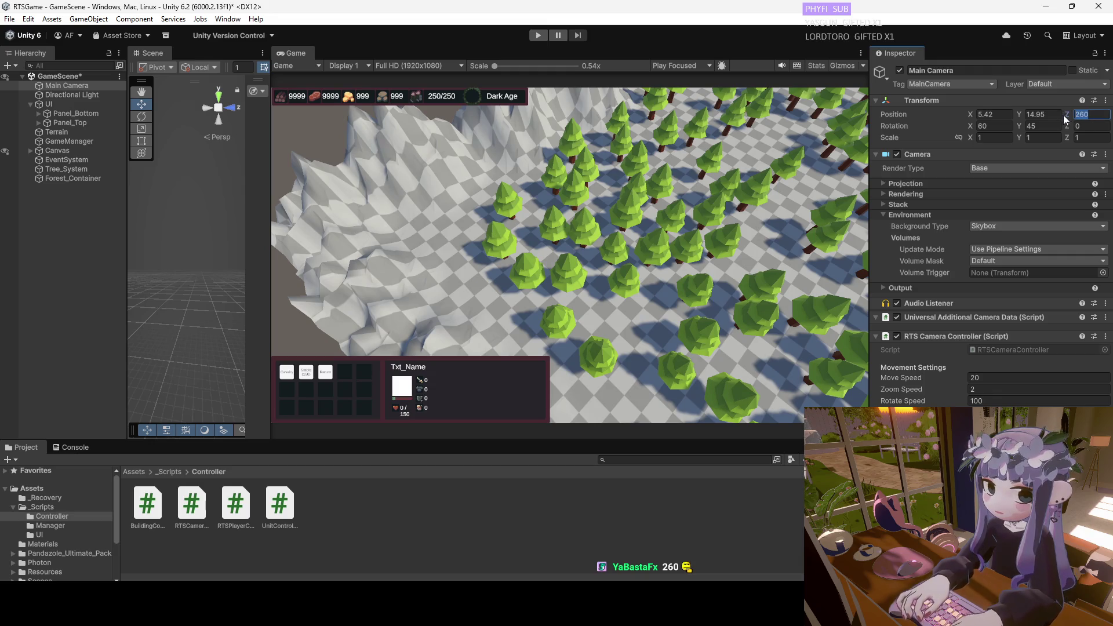
{"action": "left_click", "coordinate": [972, 115]}
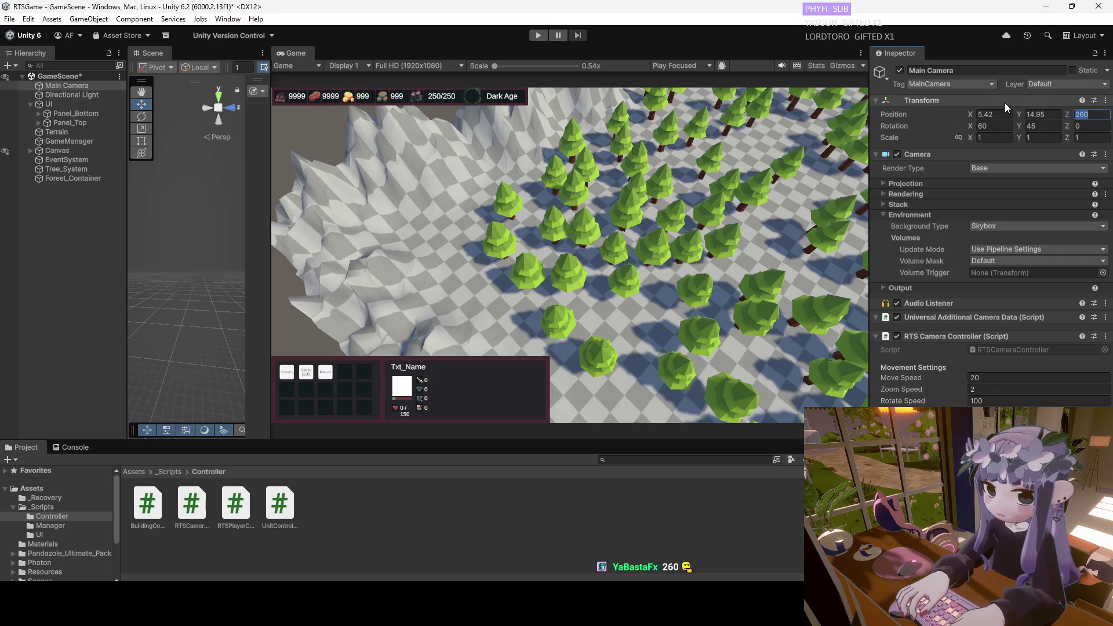
{"action": "type", "text": "260"}
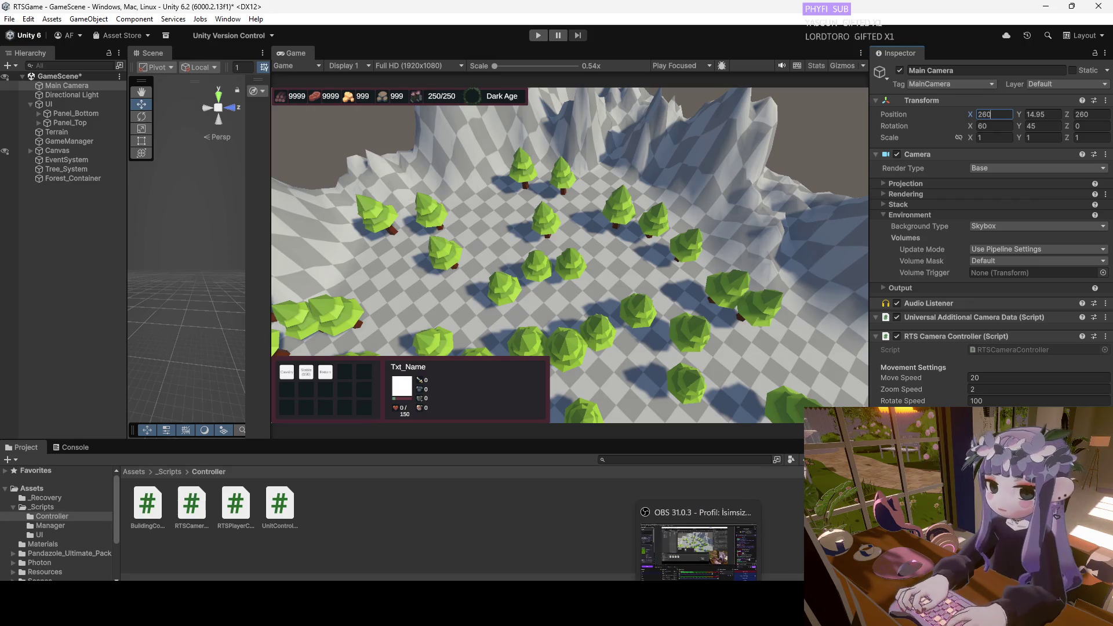
{"action": "key", "text": "alt+Tab"}
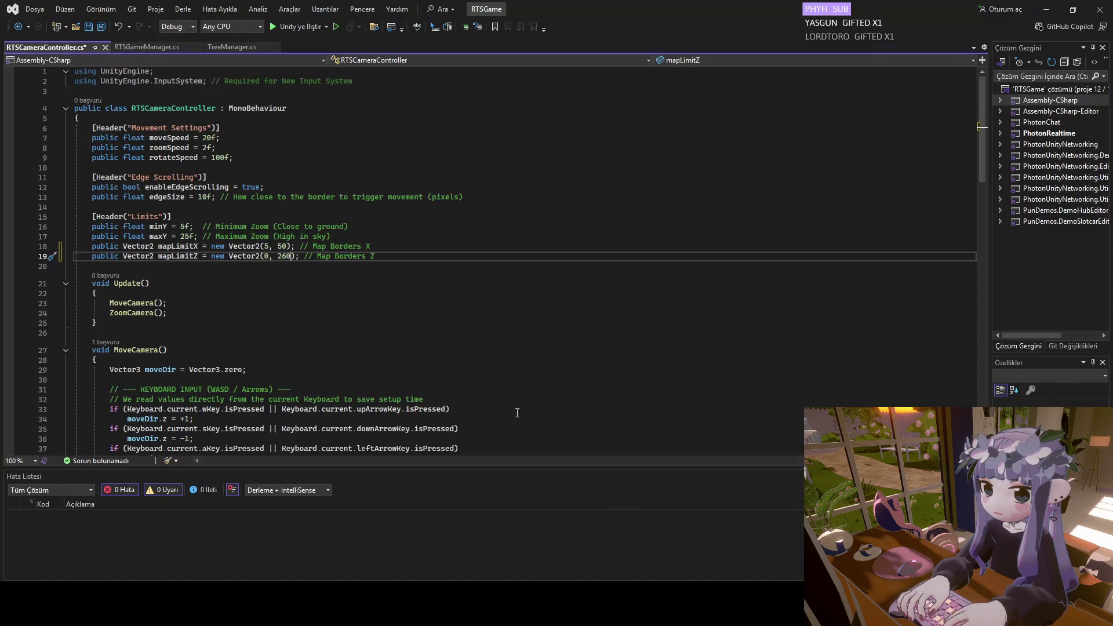
Change line 18's mapLimitX from (5, 50) to (5, 260), save, and bring up RTSGameManager.cs.
{"action": "left_click", "coordinate": [280, 247]}
{"action": "double_click", "coordinate": [281, 247]}
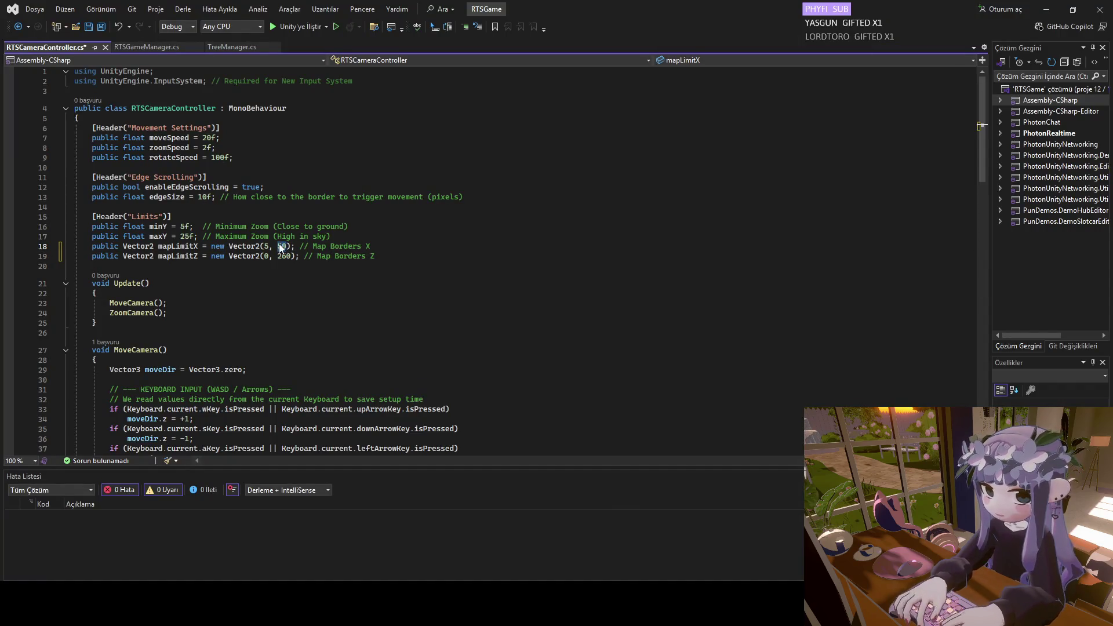
{"action": "type", "text": "260"}
{"action": "left_click", "coordinate": [318, 271]}
{"action": "key", "text": "ctrl+s"}
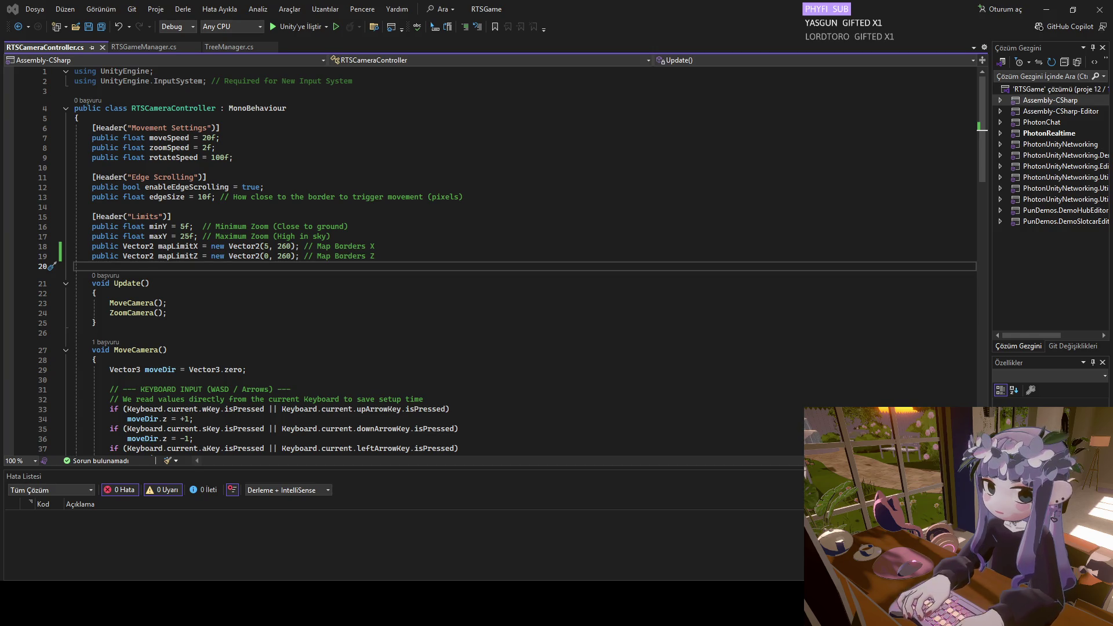
{"action": "left_click", "coordinate": [149, 50]}
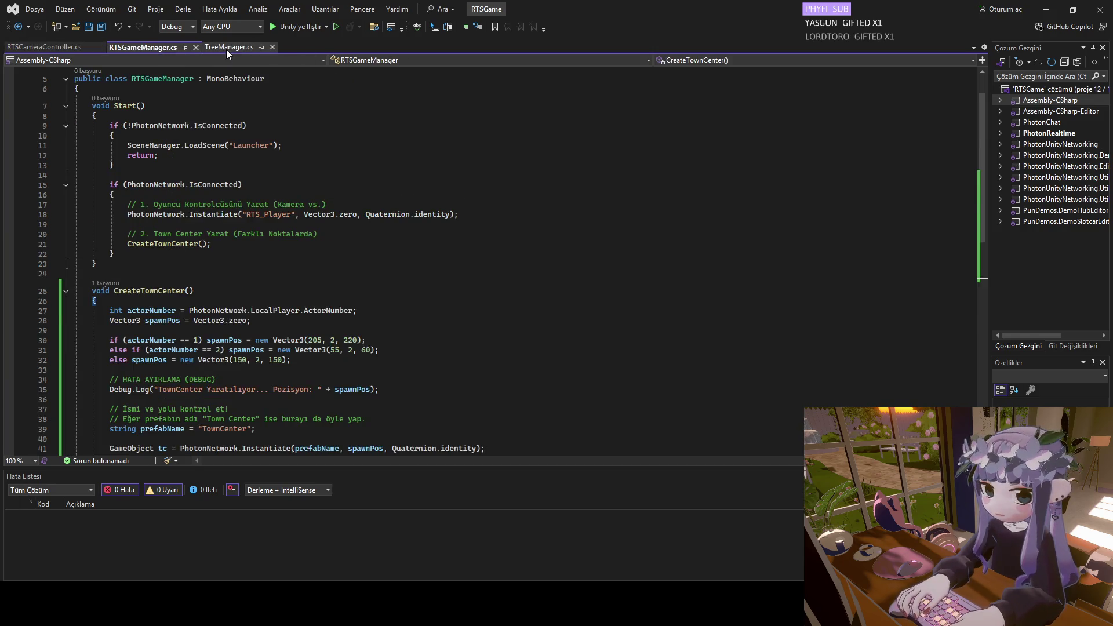
Replace the CreateTownCenter method in RTSGameManager.cs with the pasted per-player spawn code.
{"action": "left_click", "coordinate": [226, 50]}
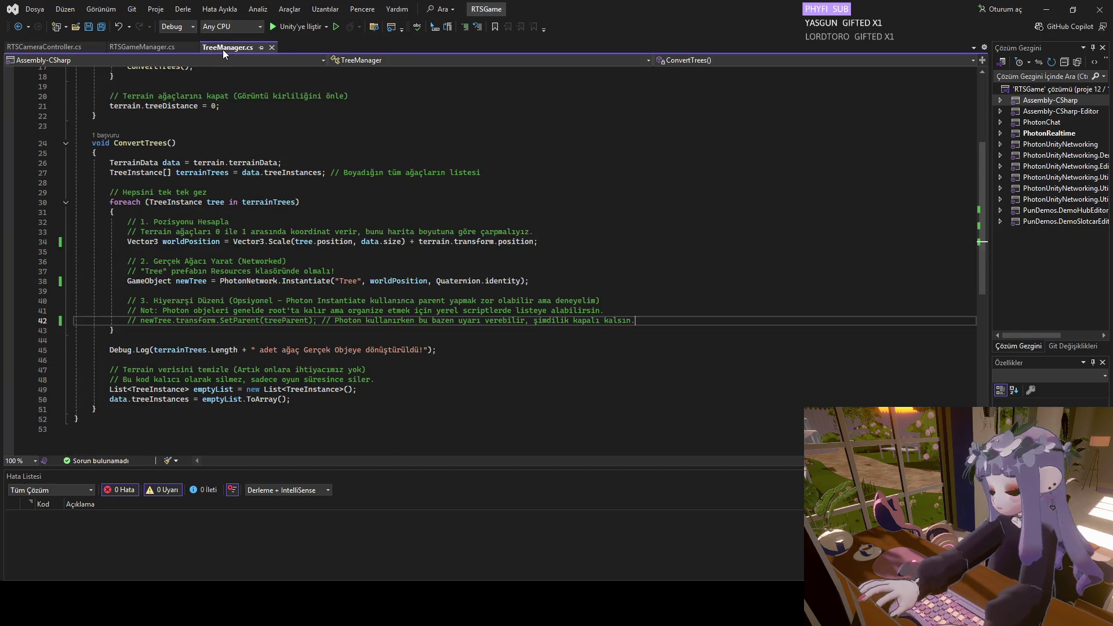
{"action": "left_click", "coordinate": [154, 49]}
{"action": "scroll", "coordinate": [190, 270], "scroll_direction": "down", "scroll_amount": 6}
{"action": "scroll", "coordinate": [135, 329], "scroll_direction": "up", "scroll_amount": 2}
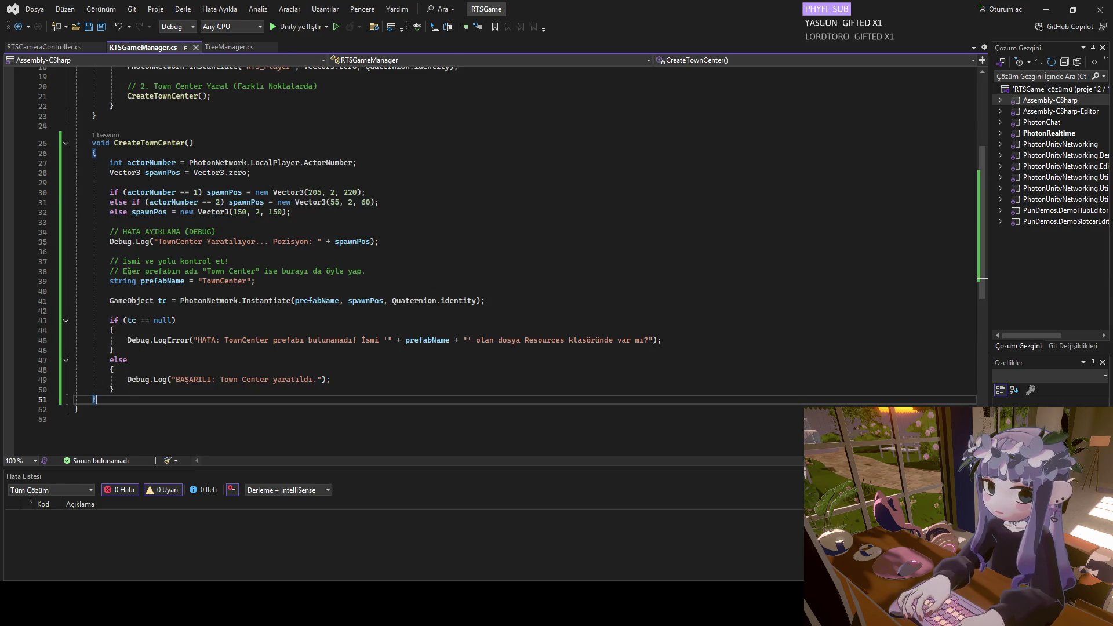
{"action": "mouse_move", "coordinate": [96, 400]}
{"action": "left_mouse_down"}
{"action": "mouse_move", "coordinate": [110, 192]}
{"action": "mouse_move", "coordinate": [93, 162]}
{"action": "mouse_move", "coordinate": [110, 241]}
{"action": "mouse_move", "coordinate": [102, 137]}
{"action": "left_mouse_up"}
{"action": "type", "text": "void CreateTownCenter()     {         int actorNumber = PhotonNetwork.LocalPlayer.ActorNumber;         Vector3 spawnPos = Vector3.zero;          // Koordinat Ayarları         if (actorNumber == 1) spawnPos = new Vector3(205, 2, 220);         else if (actorNumber == 2) spawnPos = new Vector3(55, 2, 60);         else spawnPos = new Vector3(150, 2, 150);          string prefabName = \"TownCenter\"; // Prefabın adı tam olarak bu mu?          // --- 1. KONTROL: Dosya Resources klasöründe var mı? ---         GameObject testLoad = Resources.Load<GameObject>(prefabName);         if (testLoad == null)         {             Debug.LogError(\"KRİTİK HATA: 'Resources/\" + prefabName + \"' dosyası bulunamadı!\");             Debug.LogError(\"Lütfen prefabın adının 'TownCenter' olduğundan ve direkt 'Resources' klasörünün içinde olduğundan emin ol.\");             return; // Dosya yoksa Photon'u çalıştırma         }          // --- 2. KONTROL: PhotonView var mı? ---         if (testLoad.GetComponent<PhotonView>() == null)         {             Debug.LogError(\"HATA: TownCenter prefabında 'PhotonView' bileşeni eksik!\");             return;         }          // --- 3. YARAT ---         Debug.Log(\"TownCenter başarıyla bulundu, yaratılıyor... Yer: \" + spawnPos);         PhotonNetwork.Instantiate(prefabName, spawnPos, Quaternion.identity);     }"}
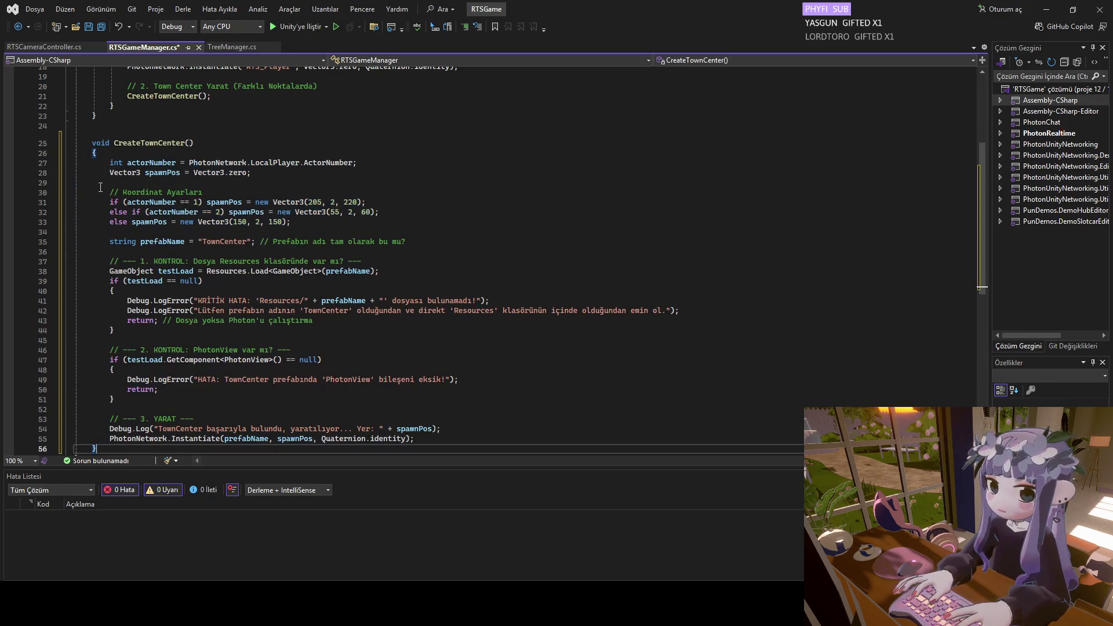
{"action": "scroll", "coordinate": [185, 237], "scroll_direction": "down", "scroll_amount": 2}
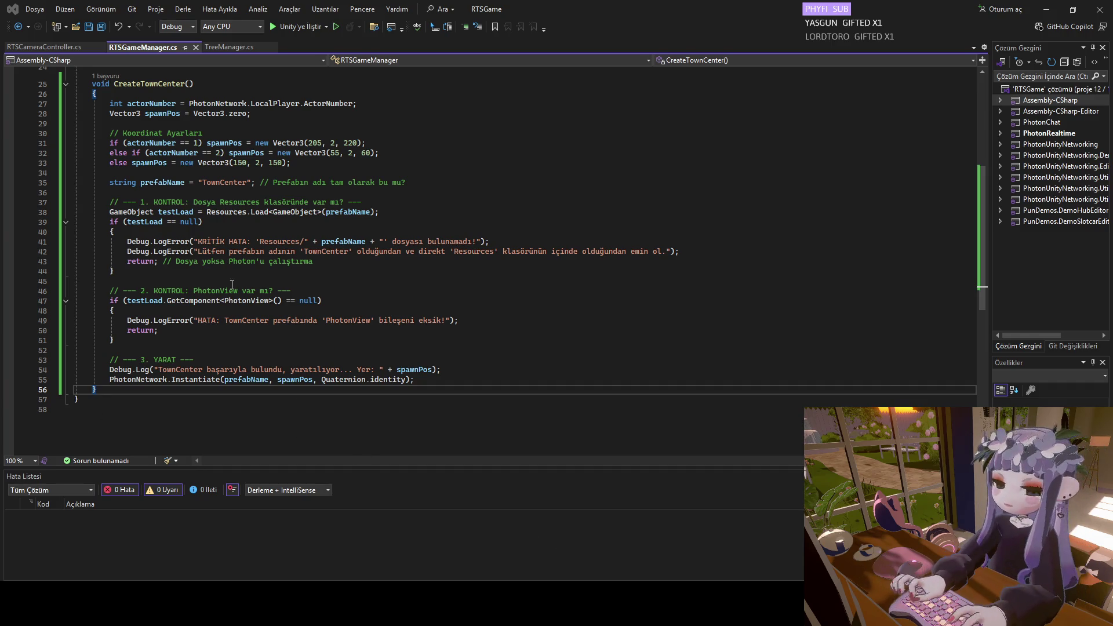
Adjust player one's spawn height, settling on 2, and save RTSGameManager.cs.
{"action": "double_click", "coordinate": [333, 144]}
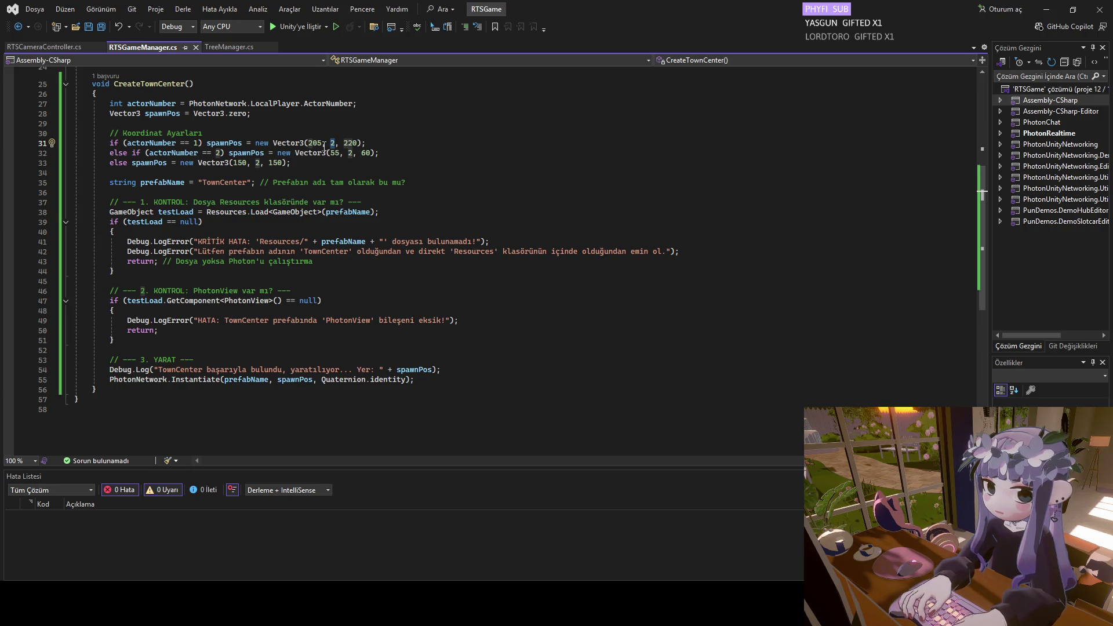
{"action": "type", "text": "4"}
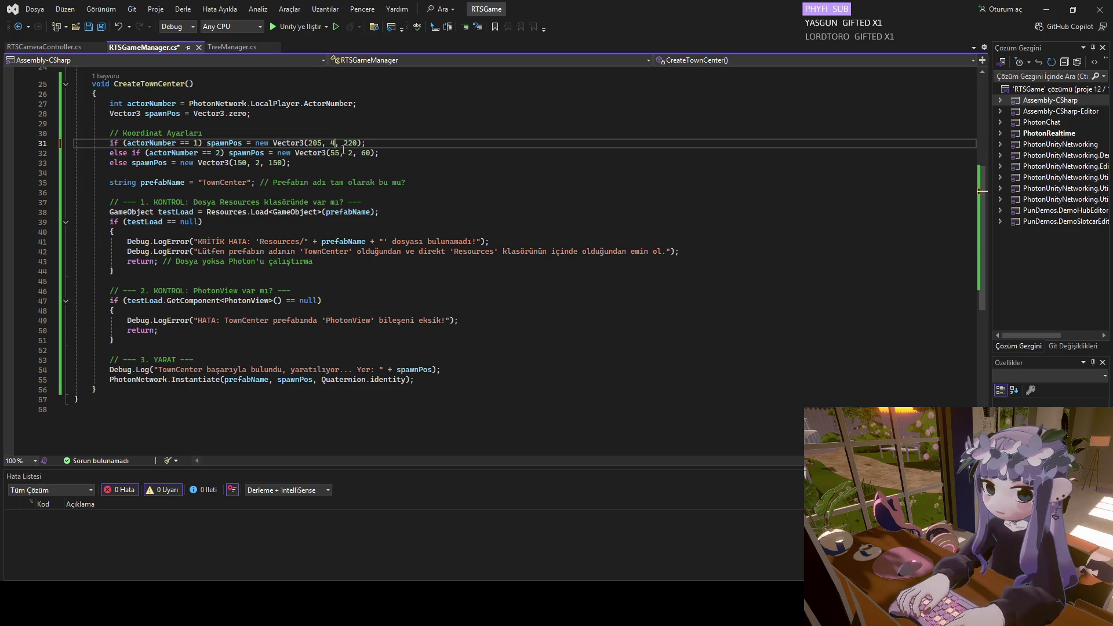
{"action": "double_click", "coordinate": [332, 143]}
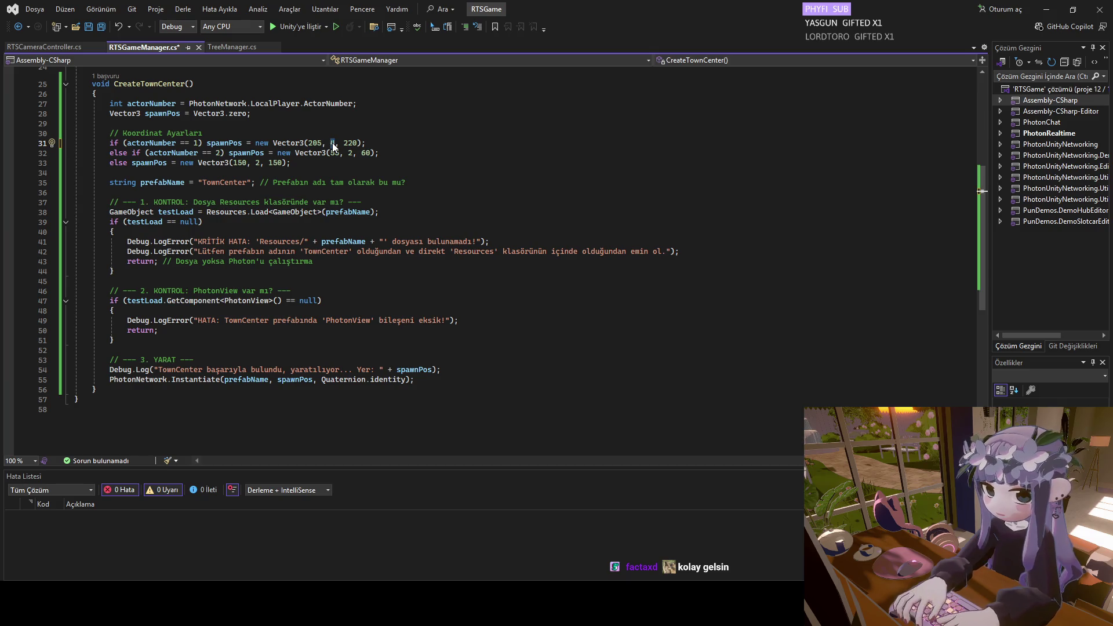
{"action": "type", "text": "2"}
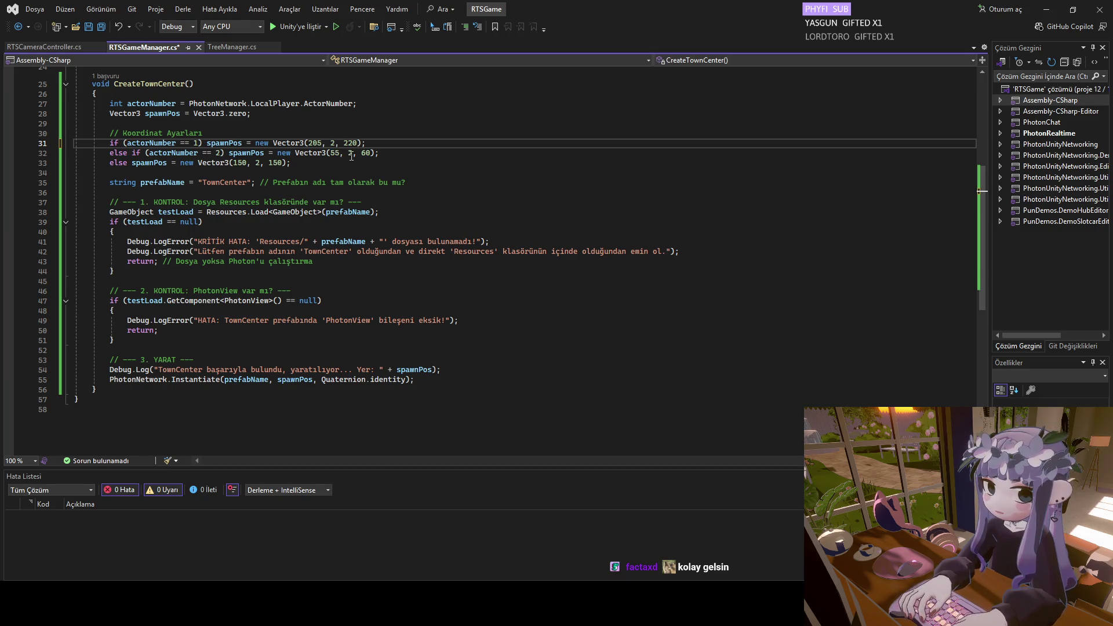
{"action": "key", "text": "ctrl+s"}
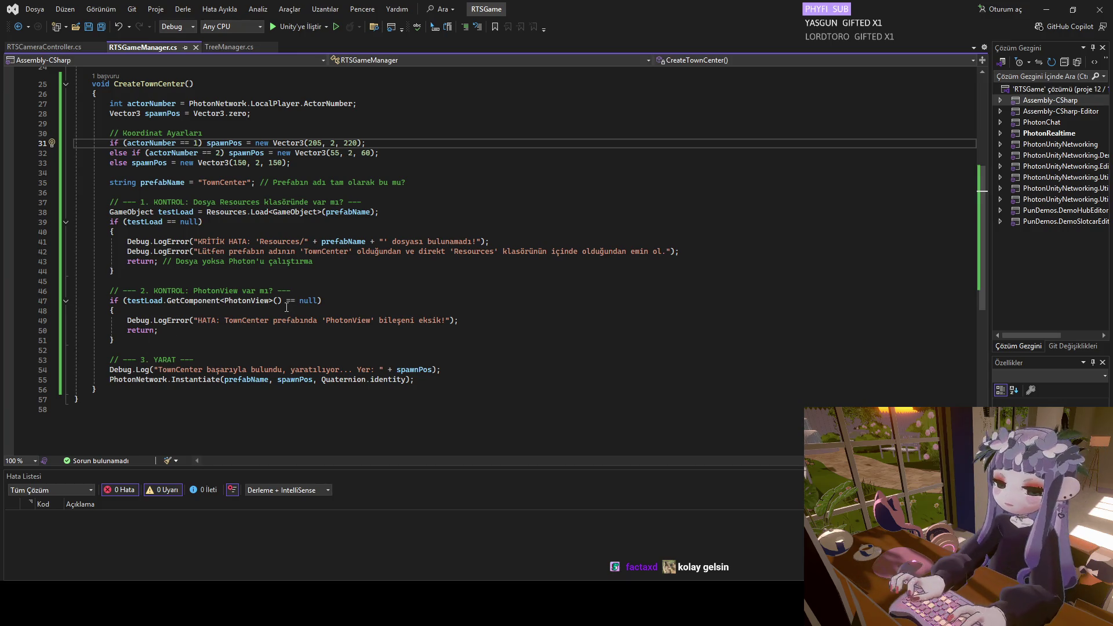
{"action": "mouse_move", "coordinate": [672, 611]}
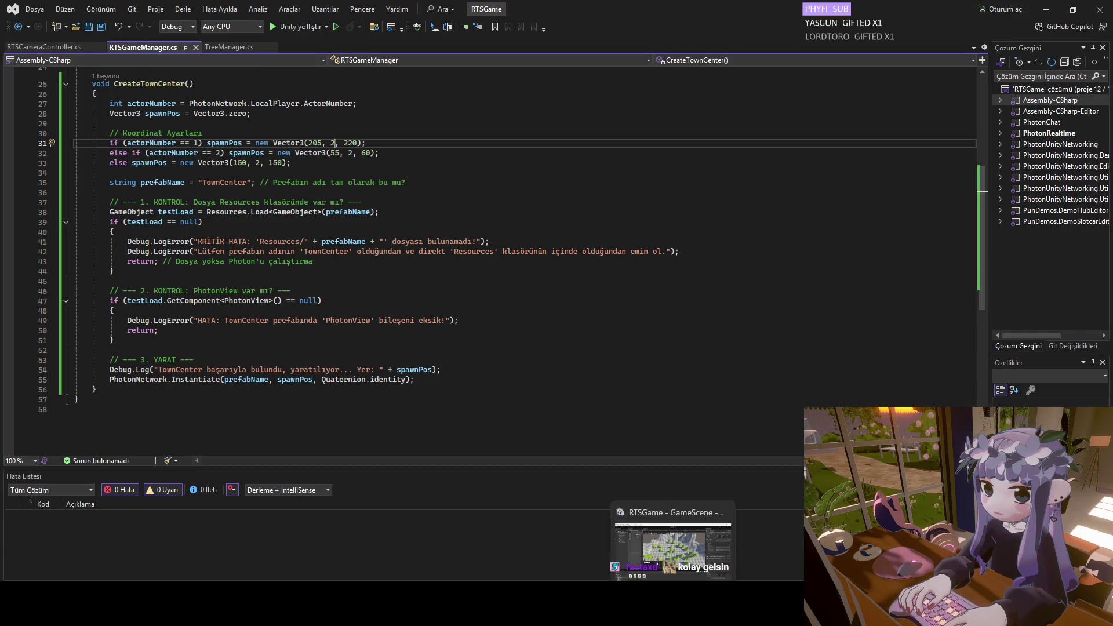
{"action": "left_click", "coordinate": [672, 548]}
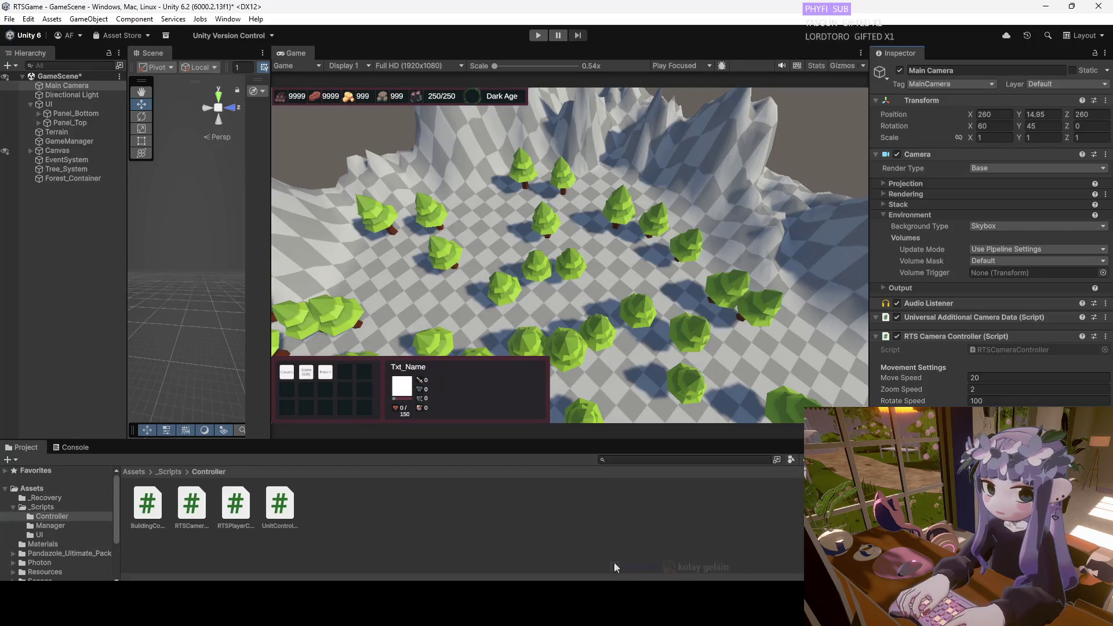
Enter play mode and create a room named 'a' to load the game scene.
{"action": "left_click", "coordinate": [541, 35]}
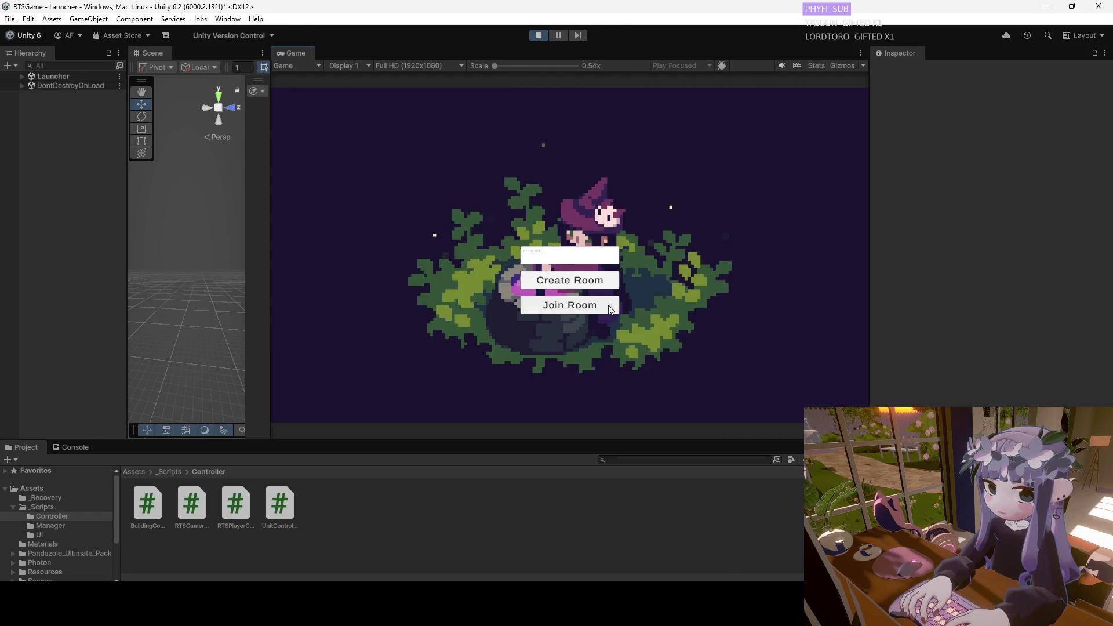
{"action": "left_click", "coordinate": [554, 252]}
{"action": "type", "text": "a"}
{"action": "left_click", "coordinate": [564, 282]}
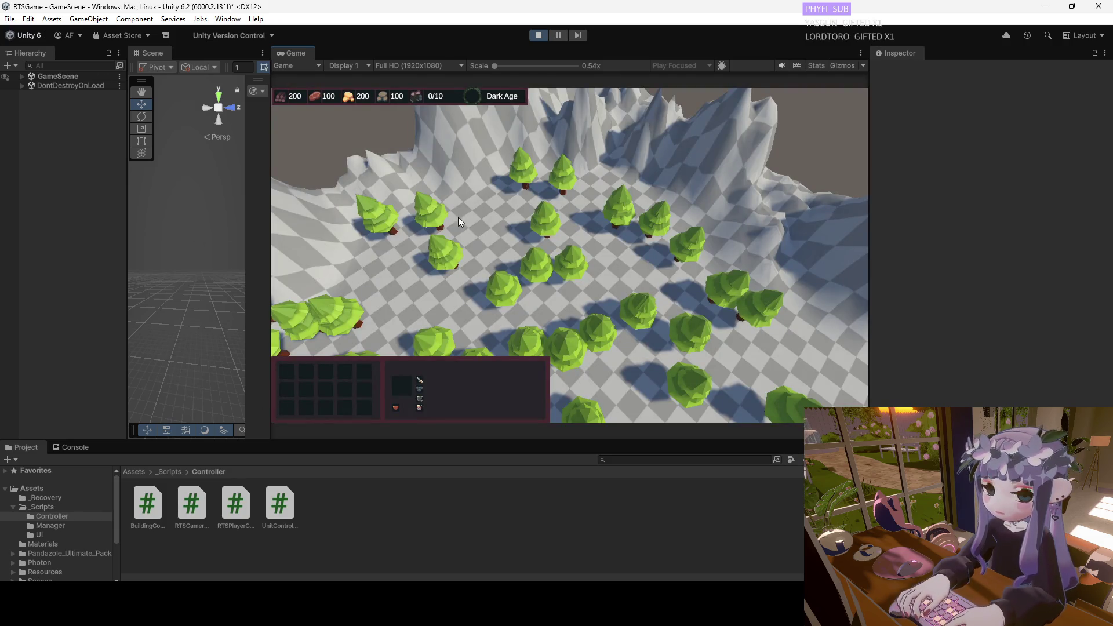
Expand GameScene in the Hierarchy and inspect RTS_Player(Clone) and a Tree(Clone).
{"action": "left_click", "coordinate": [22, 76]}
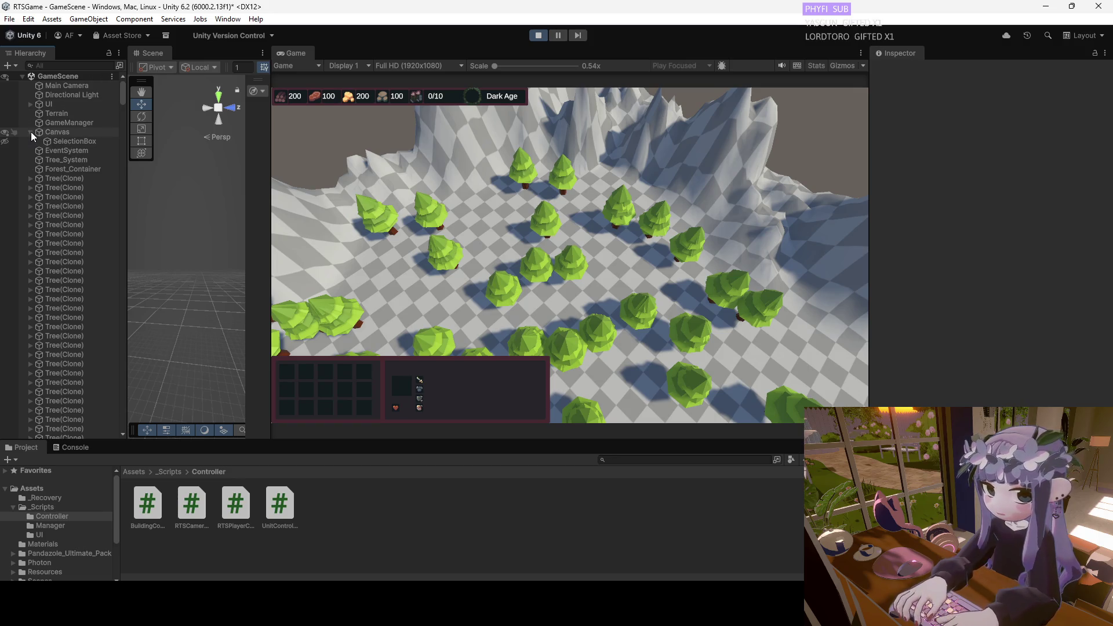
{"action": "left_click_drag", "start_coordinate": [120, 92], "coordinate": [129, 430]}
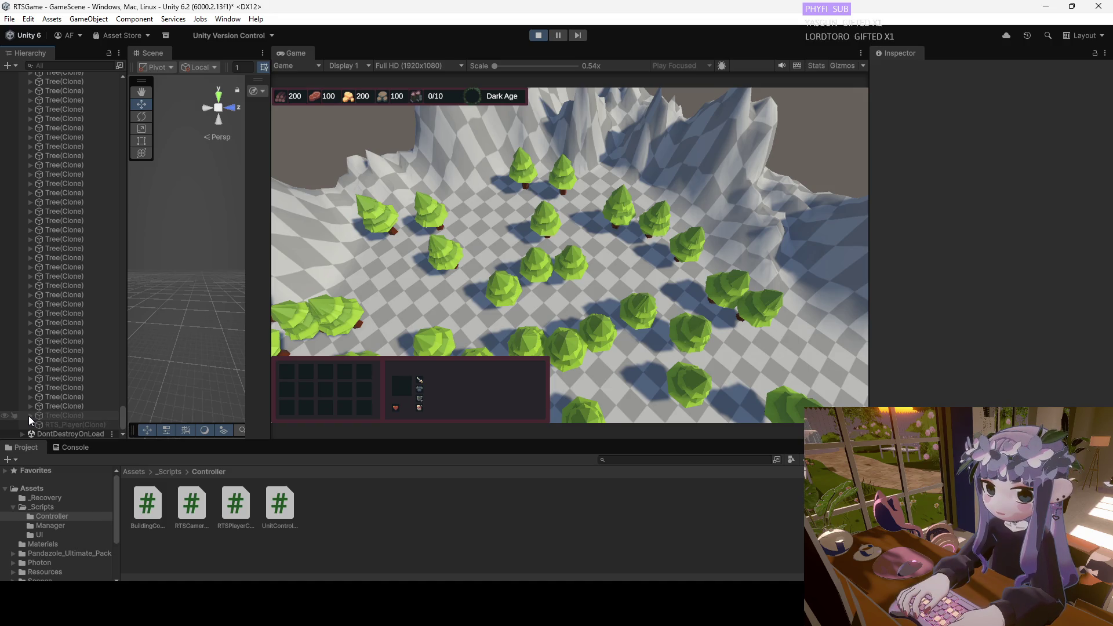
{"action": "left_click_drag", "start_coordinate": [126, 415], "coordinate": [124, 415]}
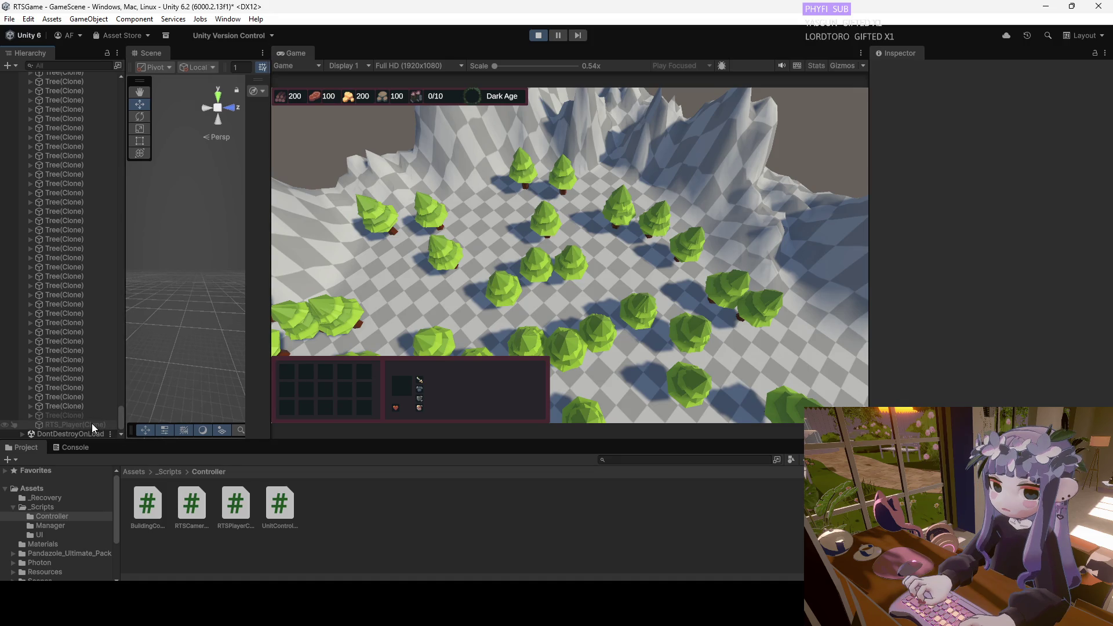
{"action": "left_click", "coordinate": [91, 423]}
{"action": "left_click", "coordinate": [99, 416]}
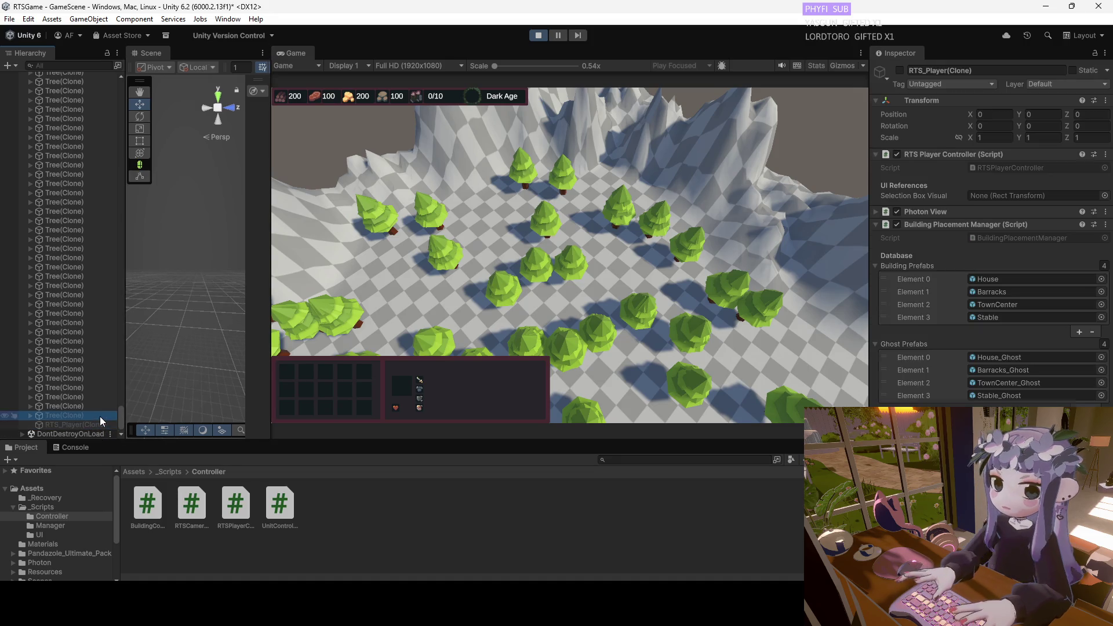
Move the RTS camera forward with W across the terrain toward open ground.
{"action": "mouse_move", "coordinate": [120, 416]}
{"action": "left_mouse_down"}
{"action": "mouse_move", "coordinate": [118, 203]}
{"action": "mouse_move", "coordinate": [133, 79]}
{"action": "left_mouse_up"}
{"action": "left_click", "coordinate": [367, 273]}
{"action": "key", "text": "w"}
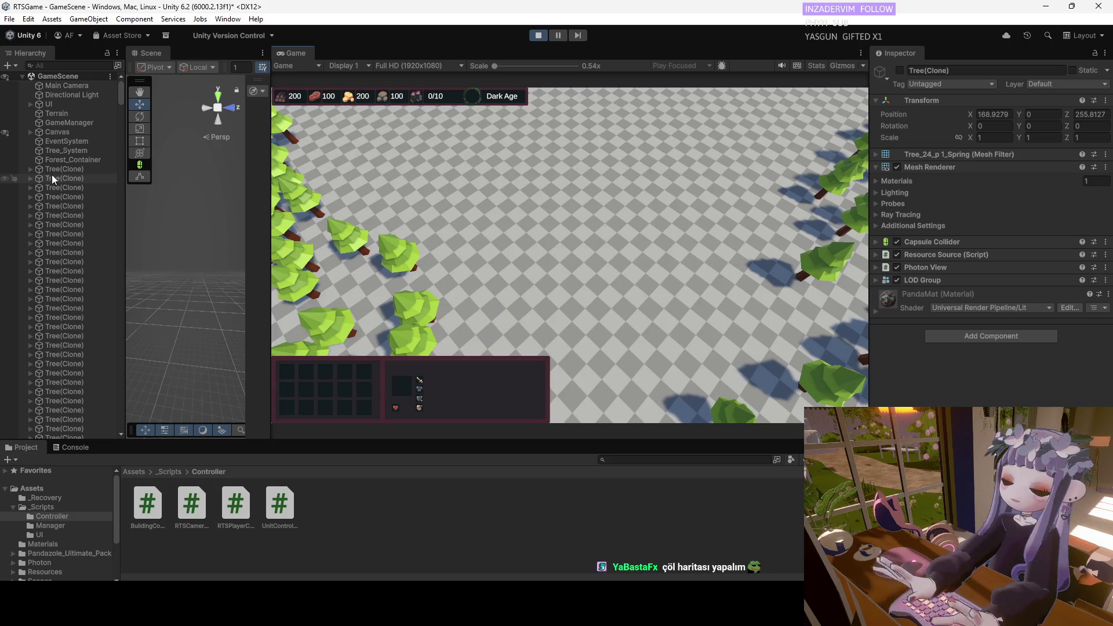
{"action": "key", "text": "alt+Tab"}
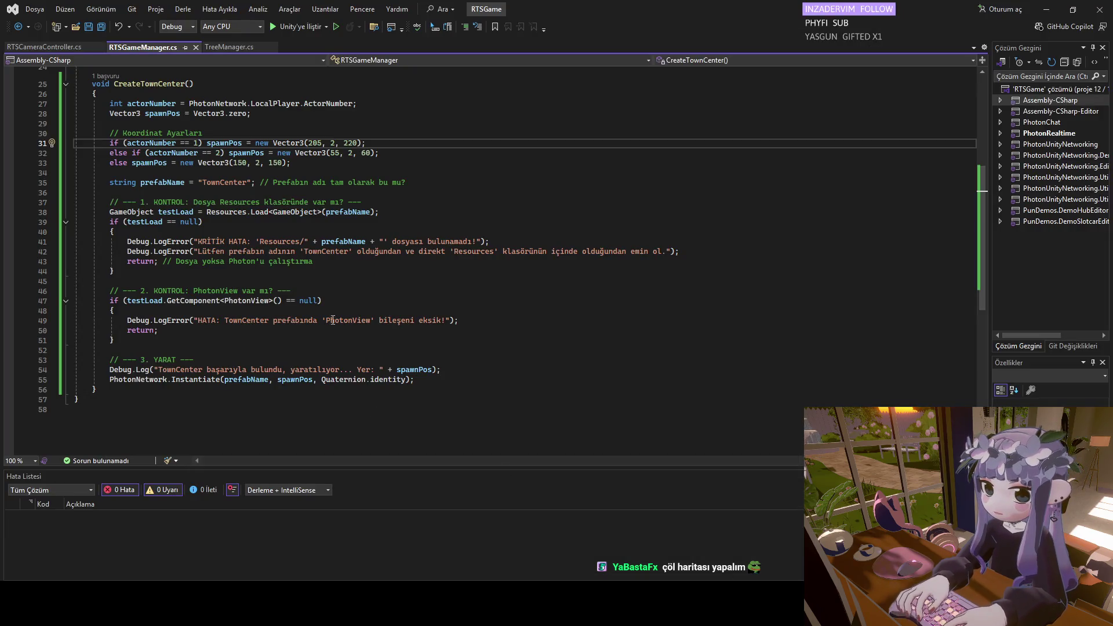
{"action": "left_click", "coordinate": [53, 45]}
{"action": "left_click", "coordinate": [124, 46]}
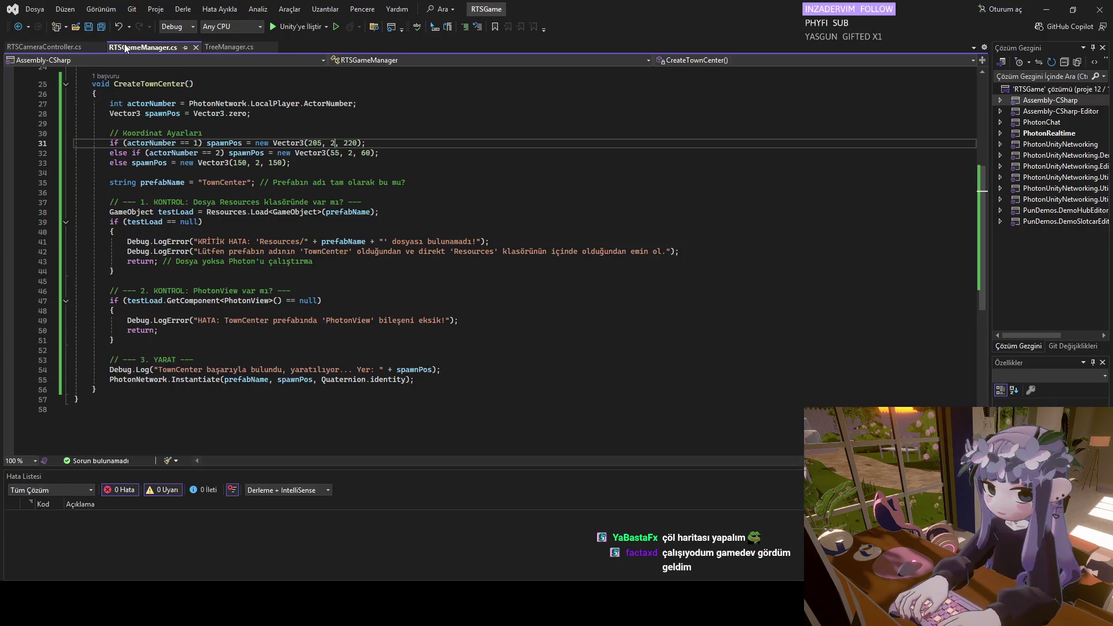
{"action": "scroll", "coordinate": [240, 229], "scroll_direction": "up", "scroll_amount": 1}
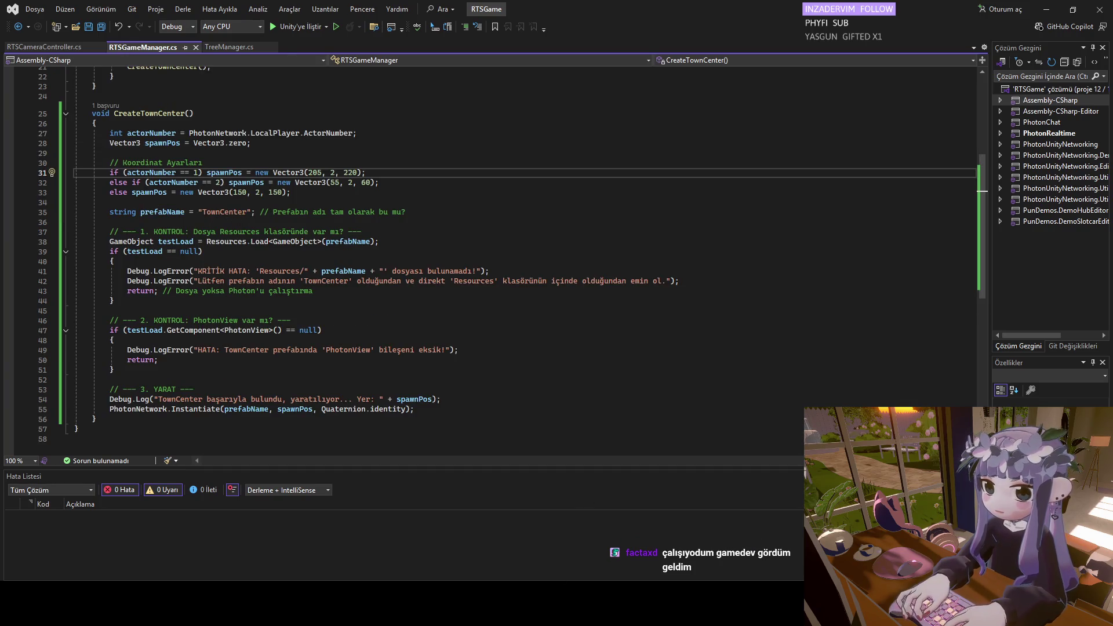
{"action": "key", "text": "alt+Tab"}
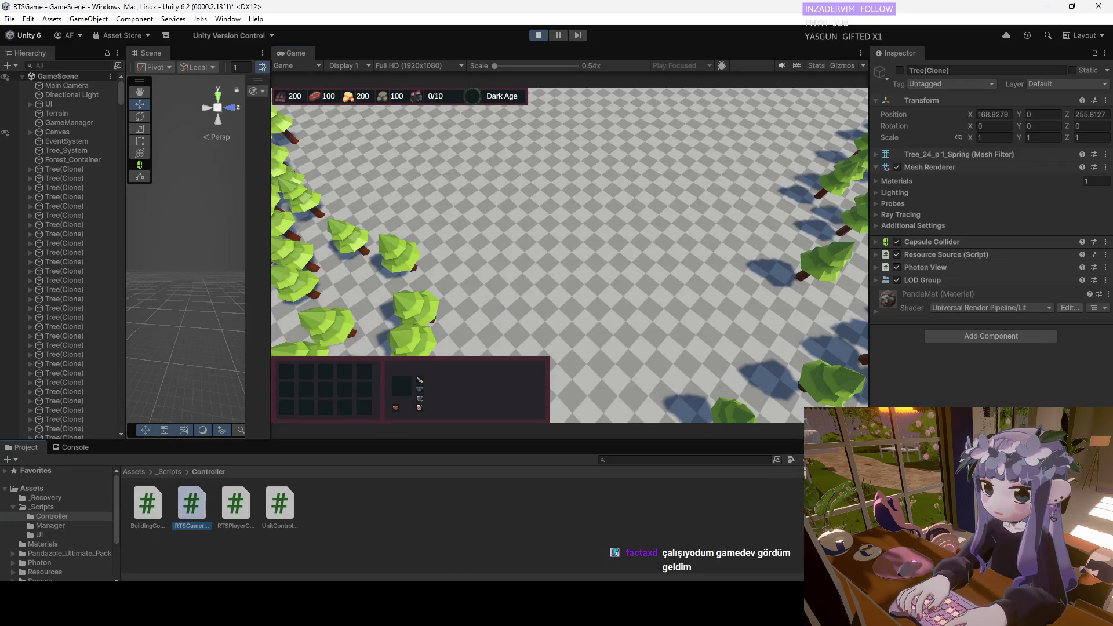
Browse _Scripts/Controller, then open the _Scripts/Manager folder in the Project panel.
{"action": "left_click", "coordinate": [169, 471]}
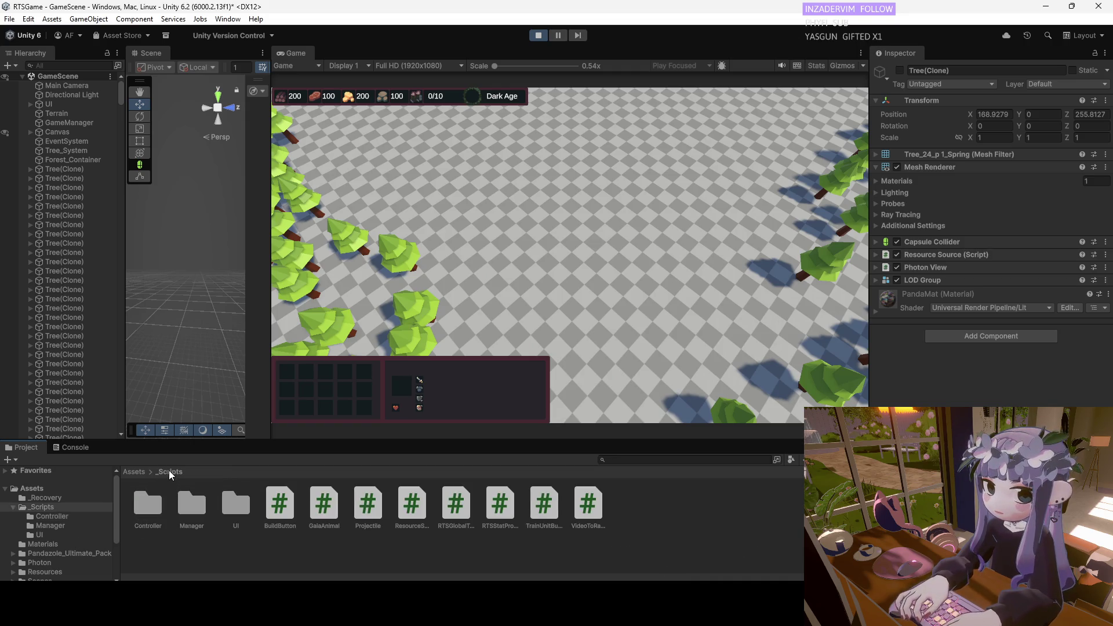
{"action": "double_click", "coordinate": [148, 499]}
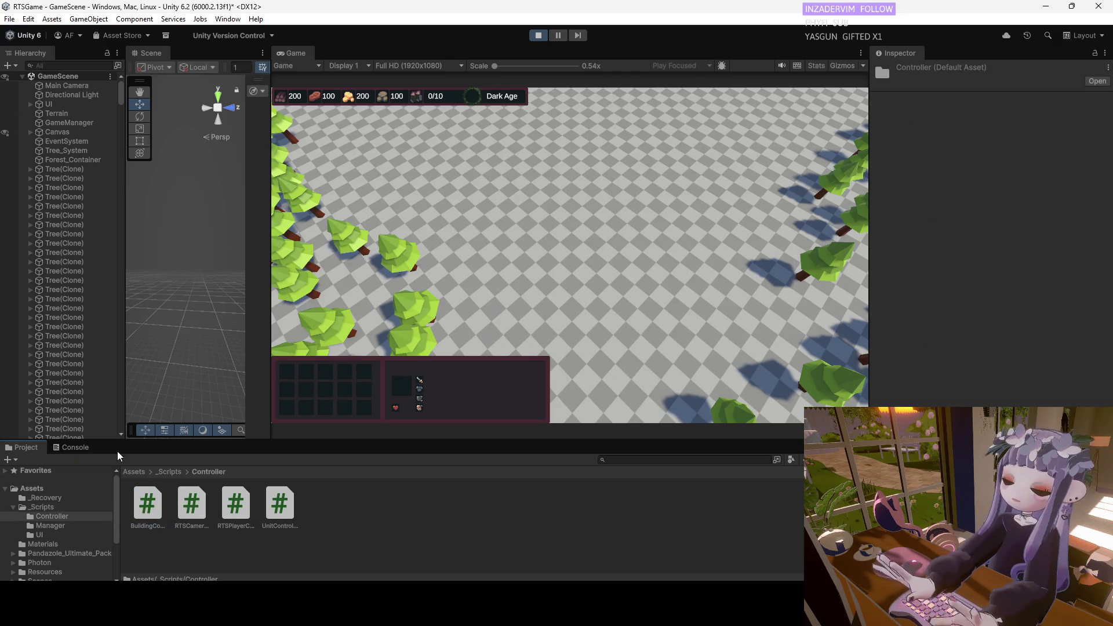
{"action": "left_click", "coordinate": [175, 470]}
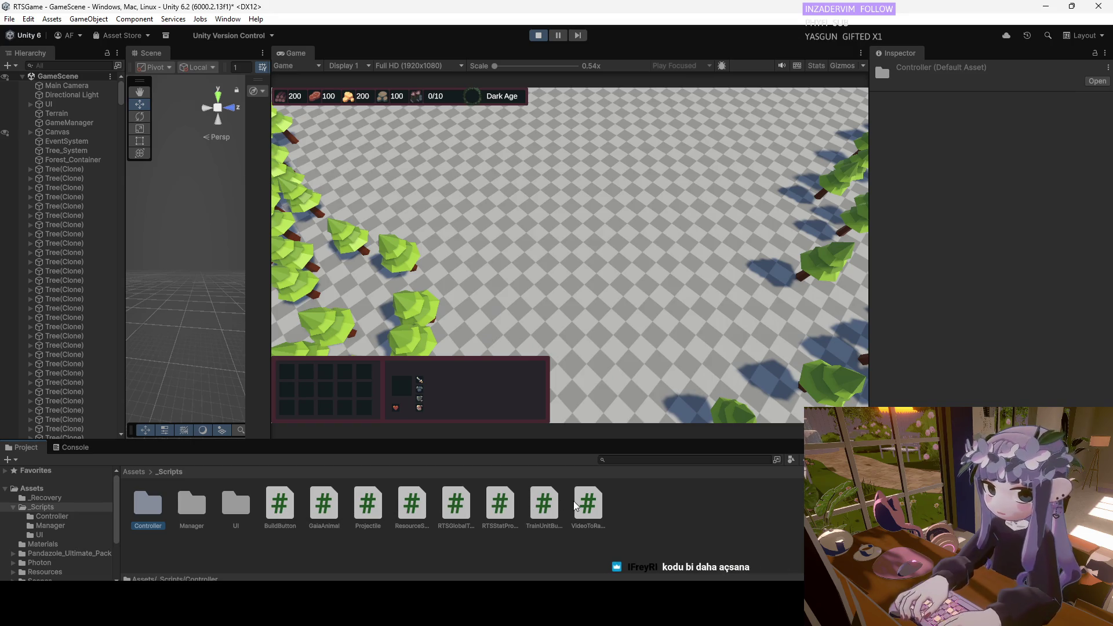
{"action": "double_click", "coordinate": [191, 504]}
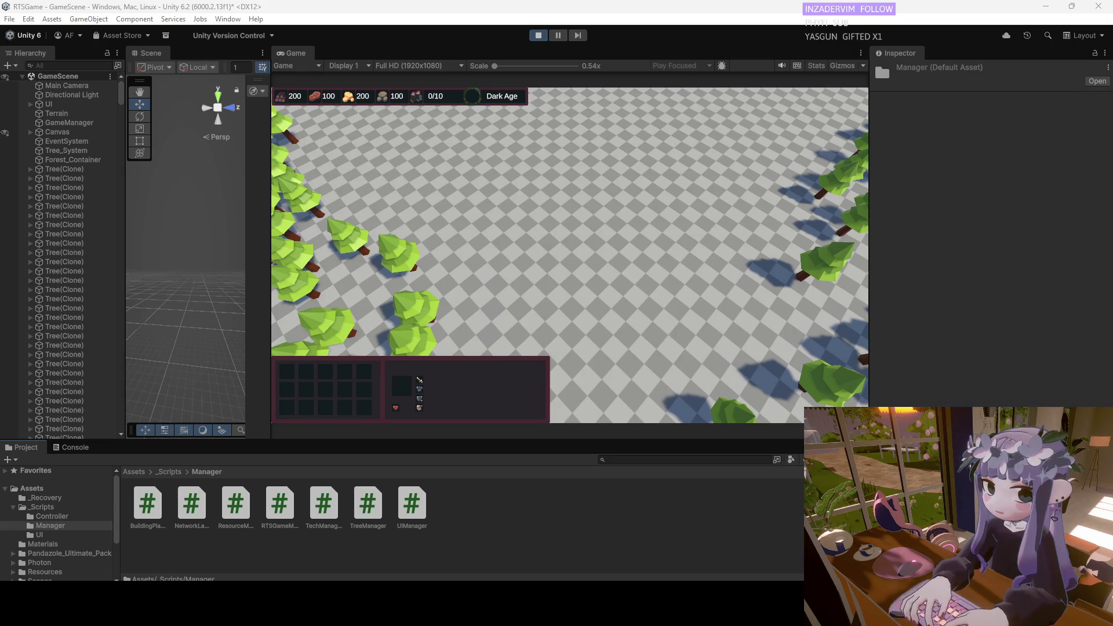
{"action": "mouse_move", "coordinate": [803, 608]}
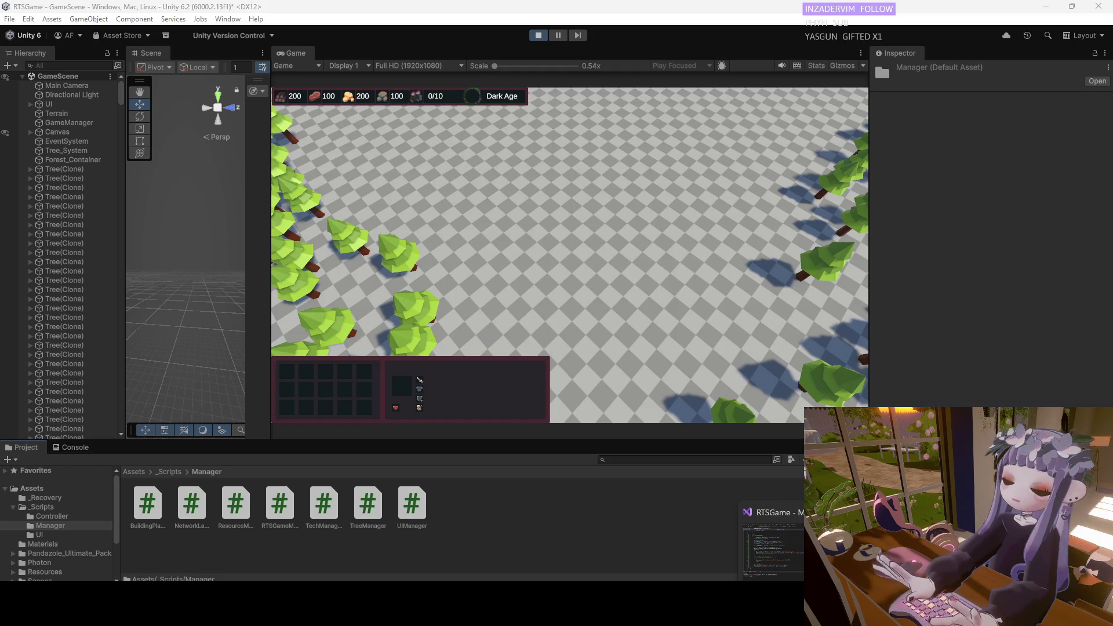
{"action": "left_click", "coordinate": [772, 554]}
Bring up RTSGameManager.cs in Visual Studio to review the TownCenter spawn coordinates.
{"action": "left_click", "coordinate": [781, 557]}
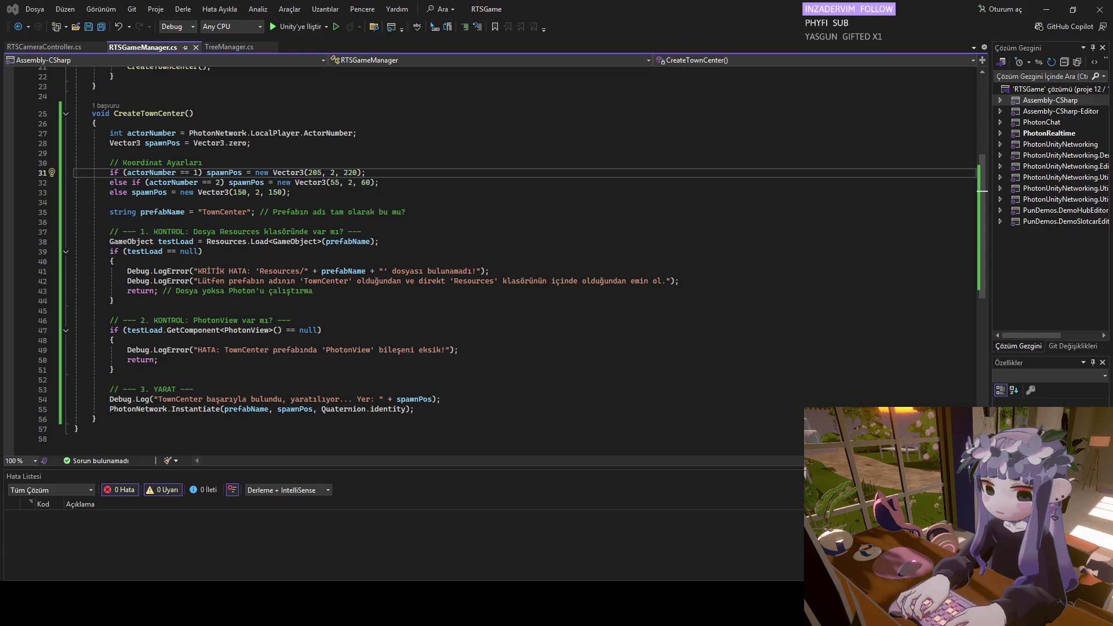
{"action": "mouse_move", "coordinate": [672, 603]}
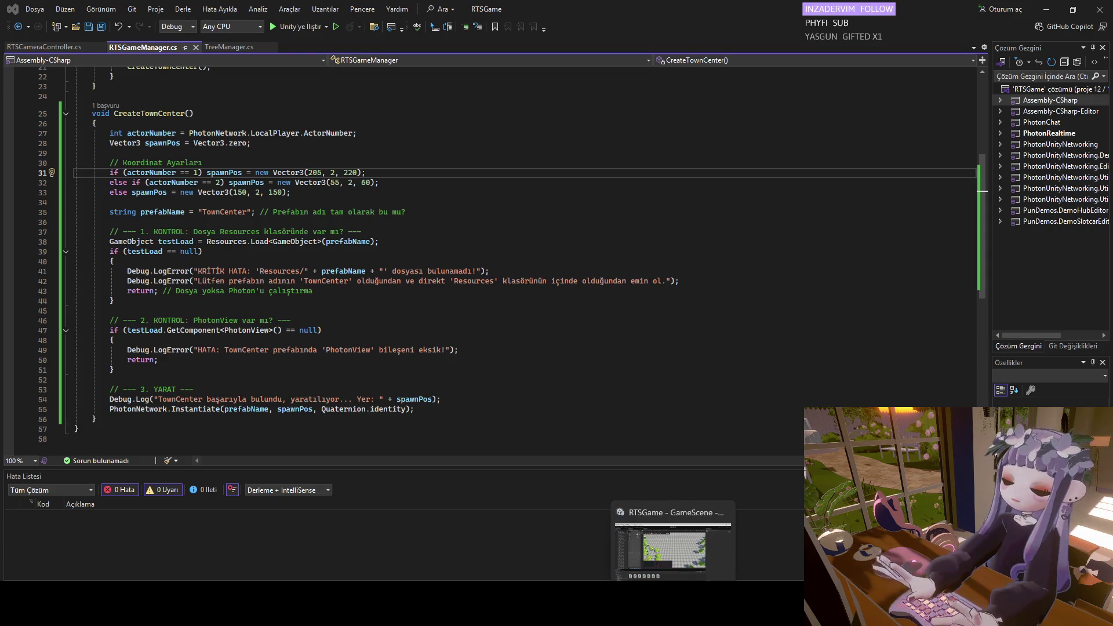
{"action": "left_click", "coordinate": [672, 545]}
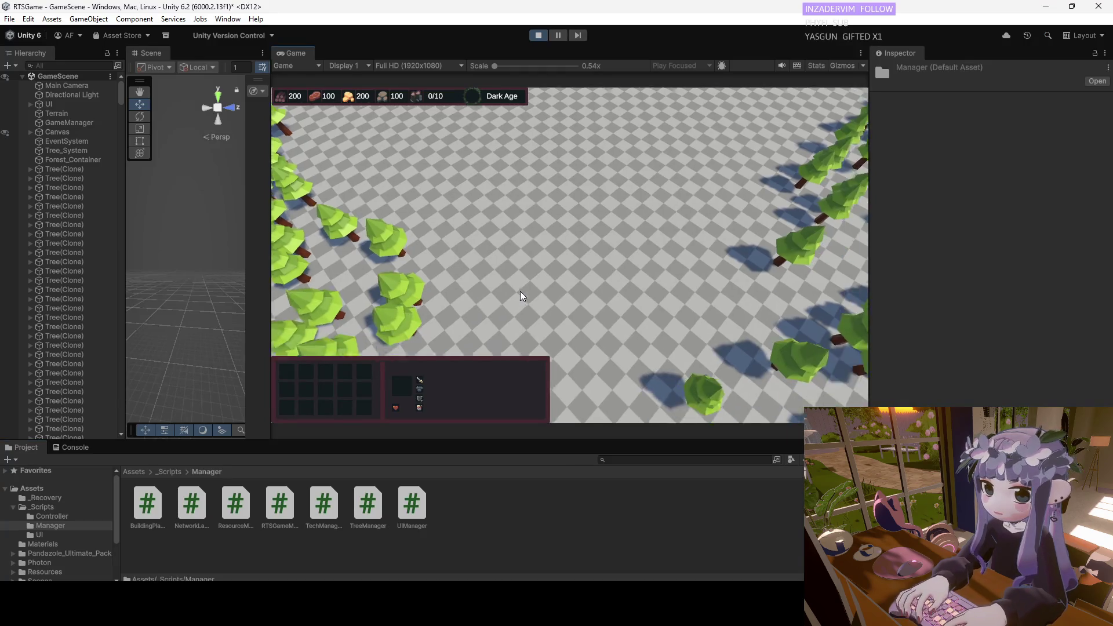
Pan the game camera left and right between open ground and tree clusters.
{"action": "key", "text": "a"}
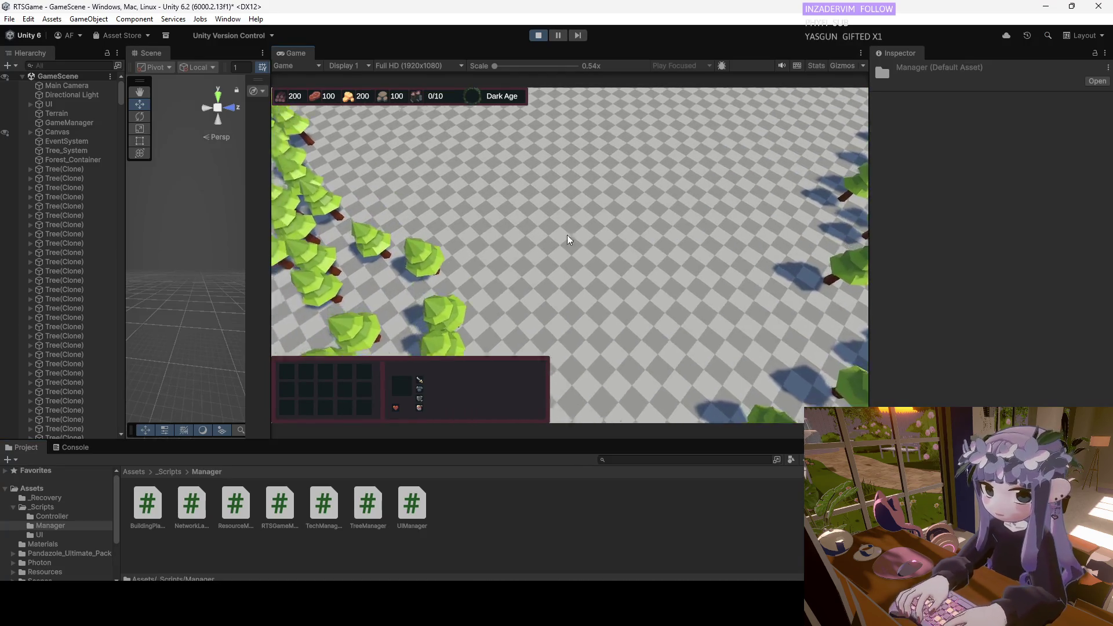
{"action": "key", "text": "d"}
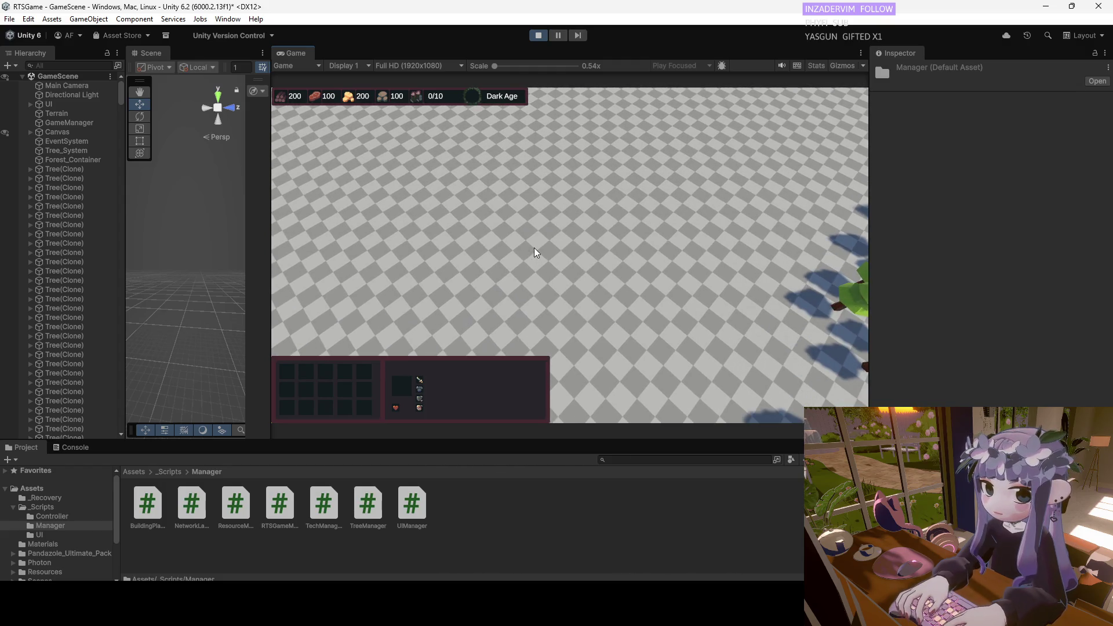
{"action": "key", "text": "a"}
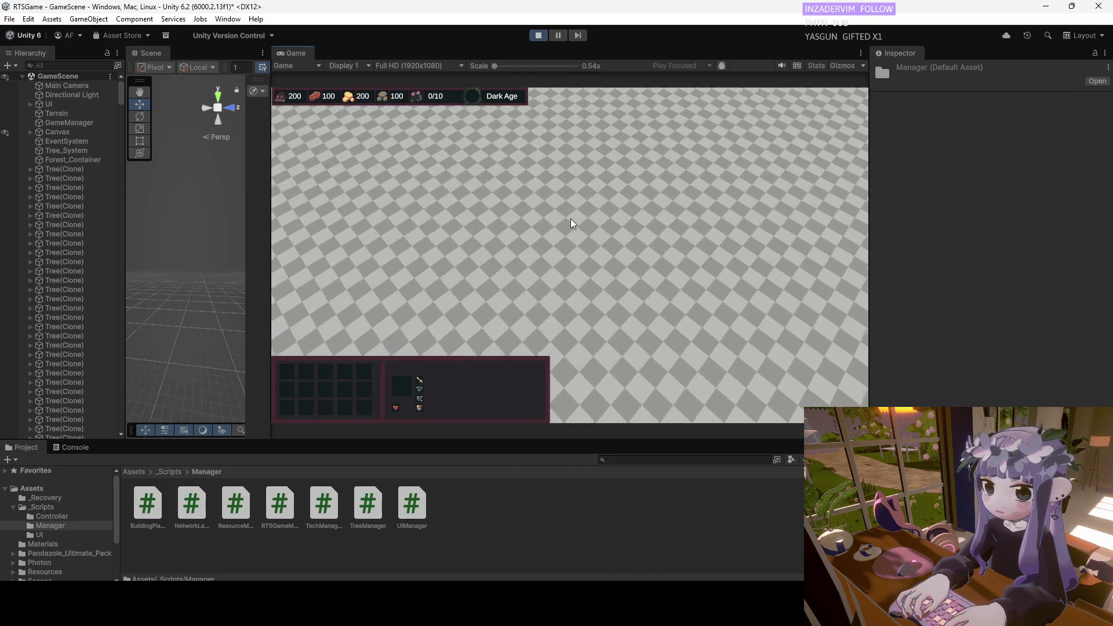
{"action": "key", "text": "a"}
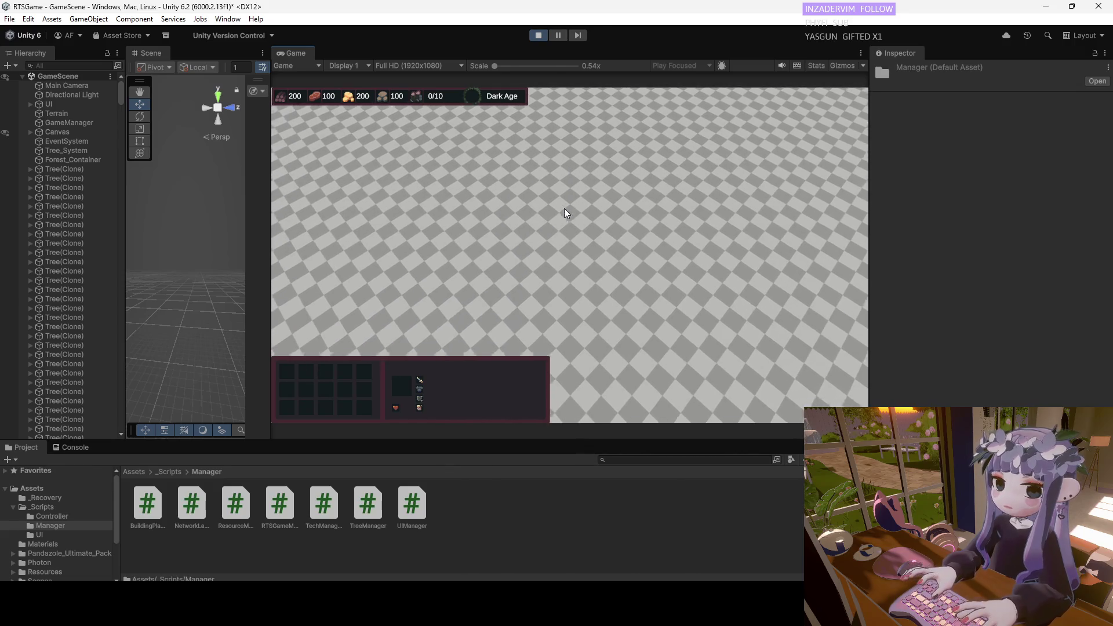
{"action": "key", "text": "d"}
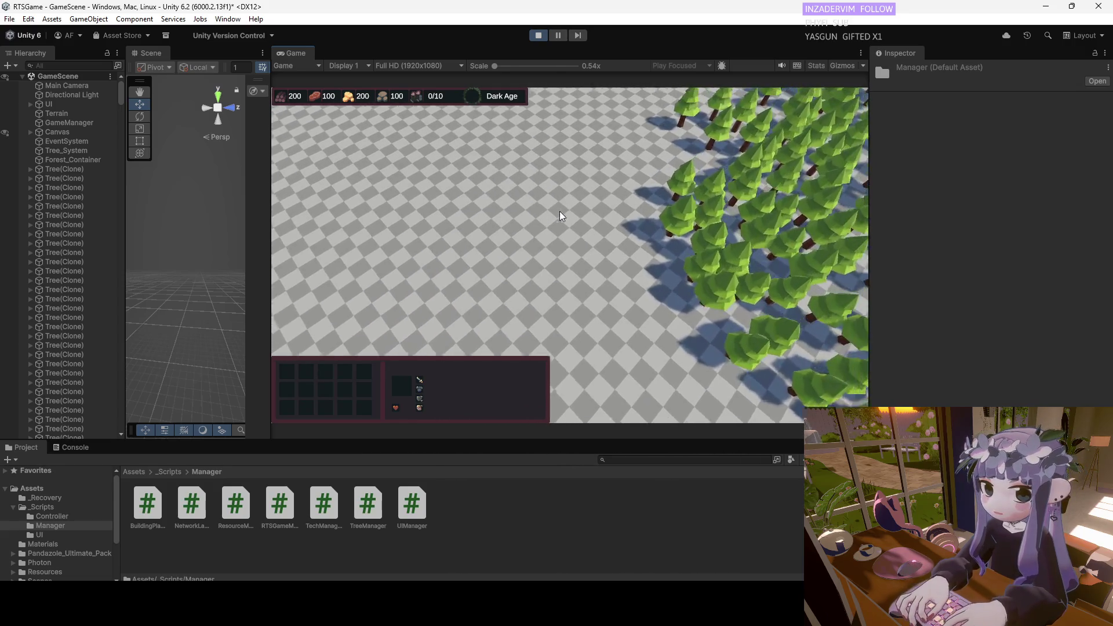
{"action": "key", "text": "d"}
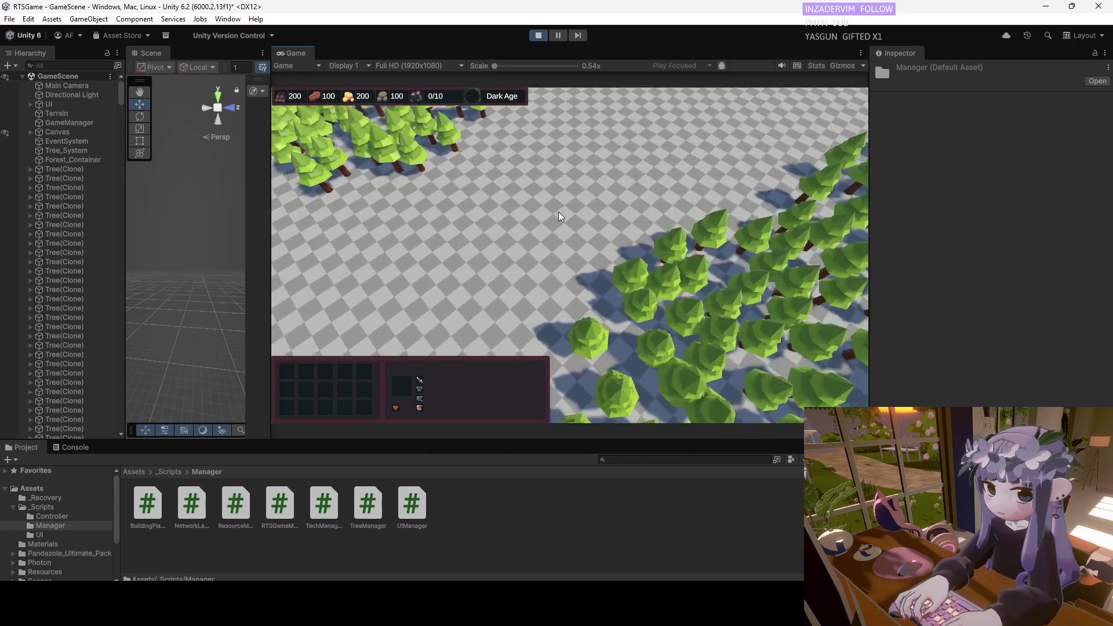
{"action": "scroll", "coordinate": [555, 213], "scroll_direction": "up", "scroll_amount": 3}
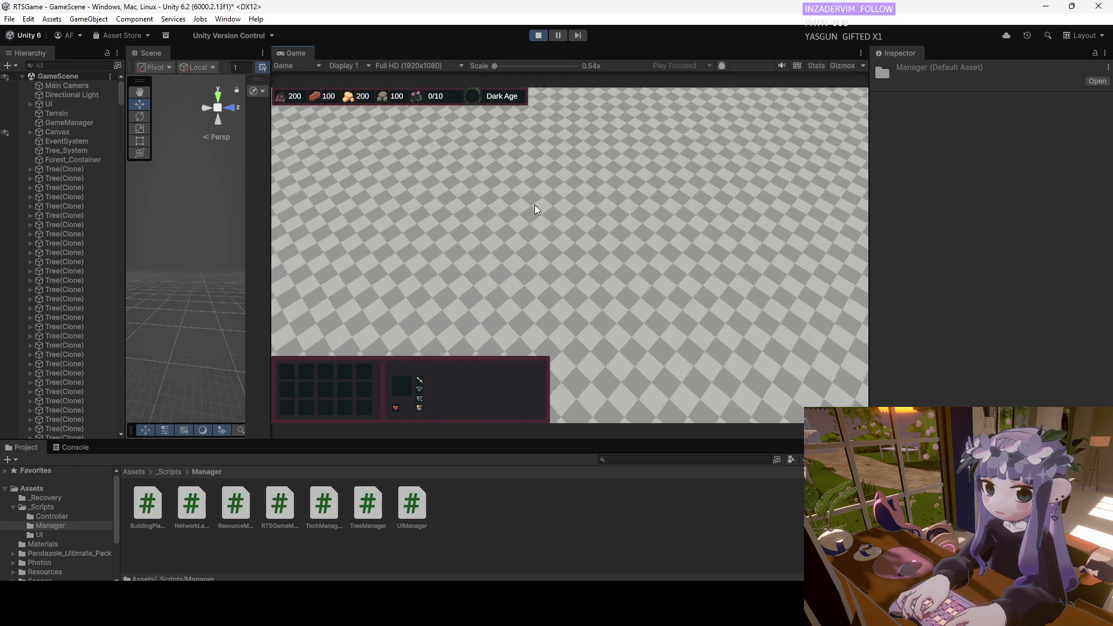
Pan the camera forward and back to test the map limits, then exit Play mode.
{"action": "key", "text": "w"}
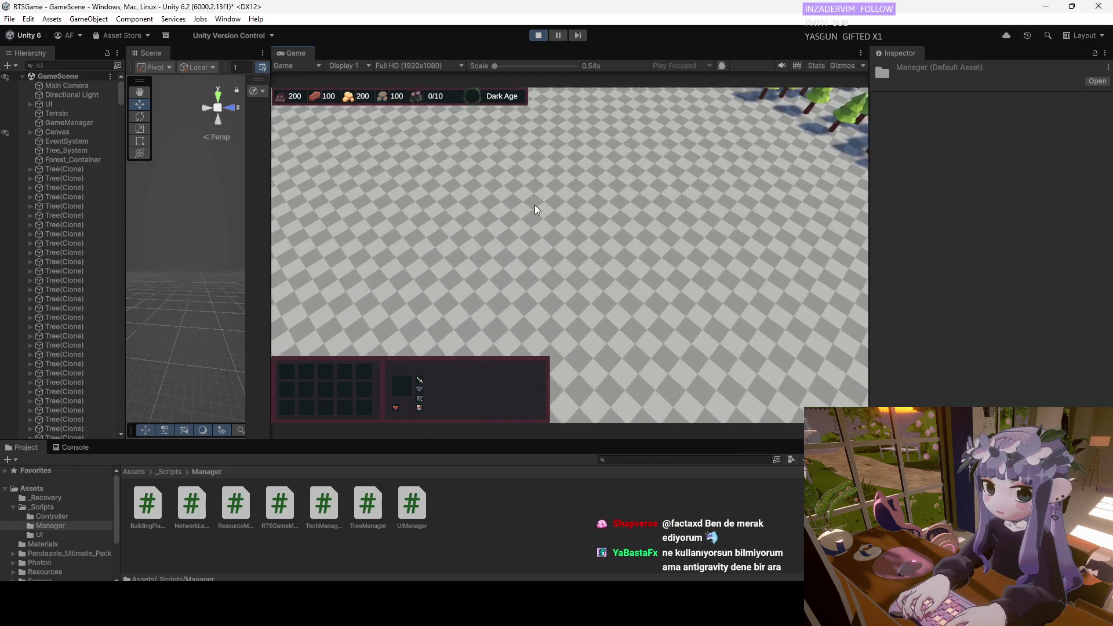
{"action": "key", "text": "w"}
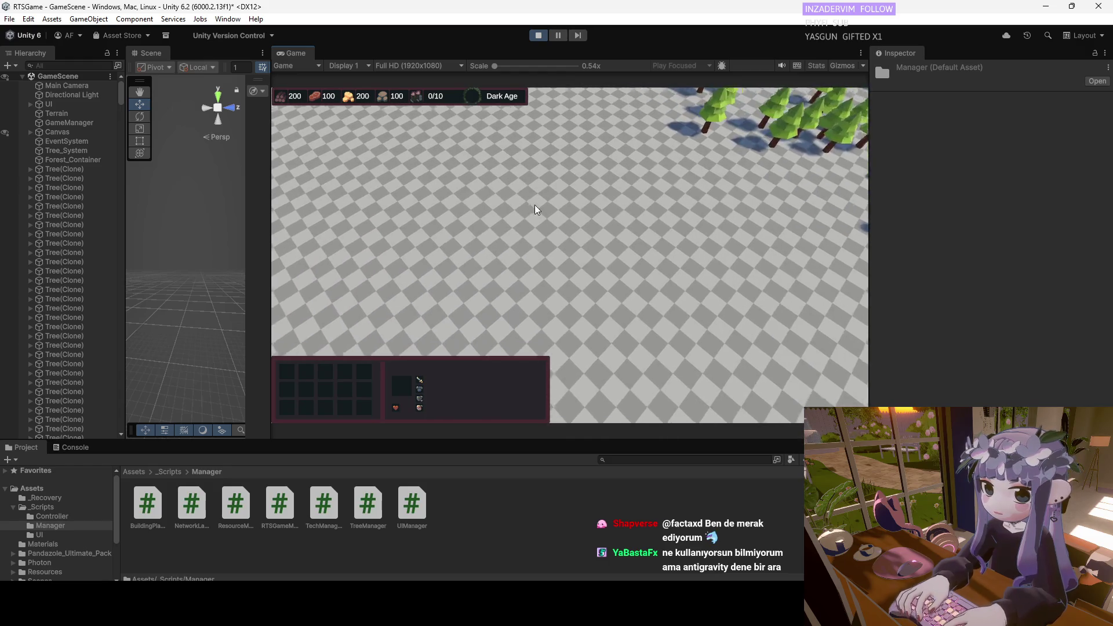
{"action": "key", "text": "w"}
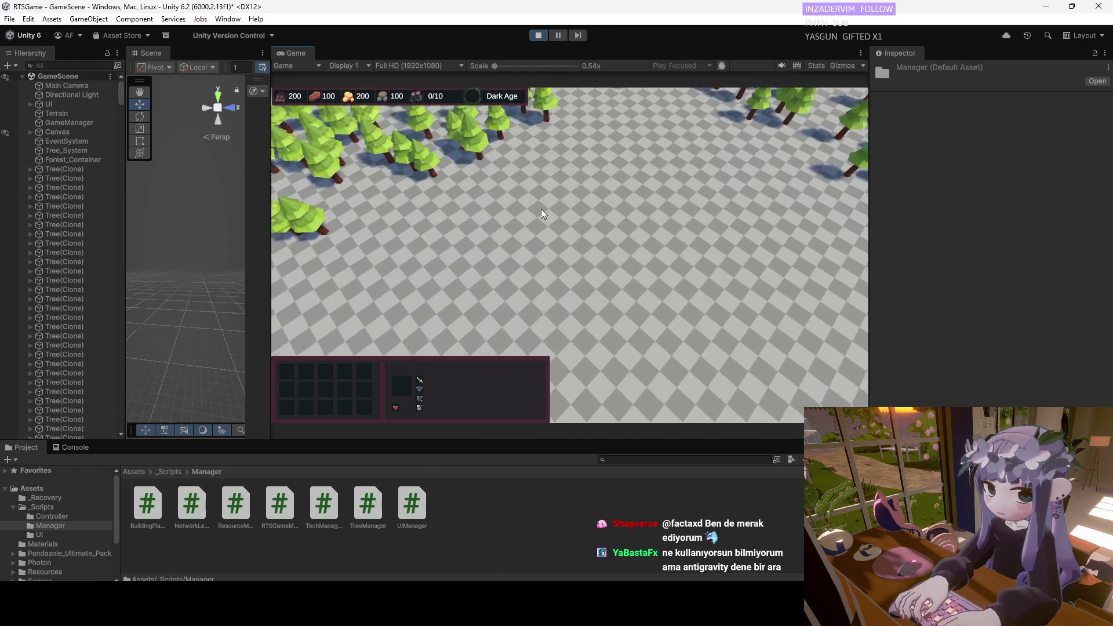
{"action": "key", "text": "s"}
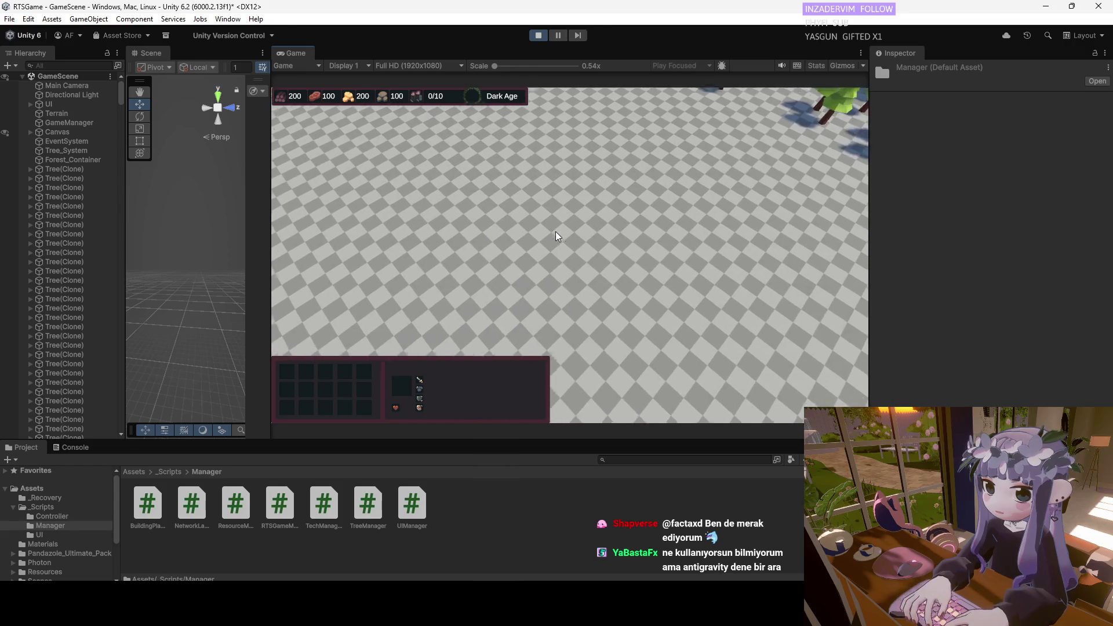
{"action": "left_click", "coordinate": [538, 35]}
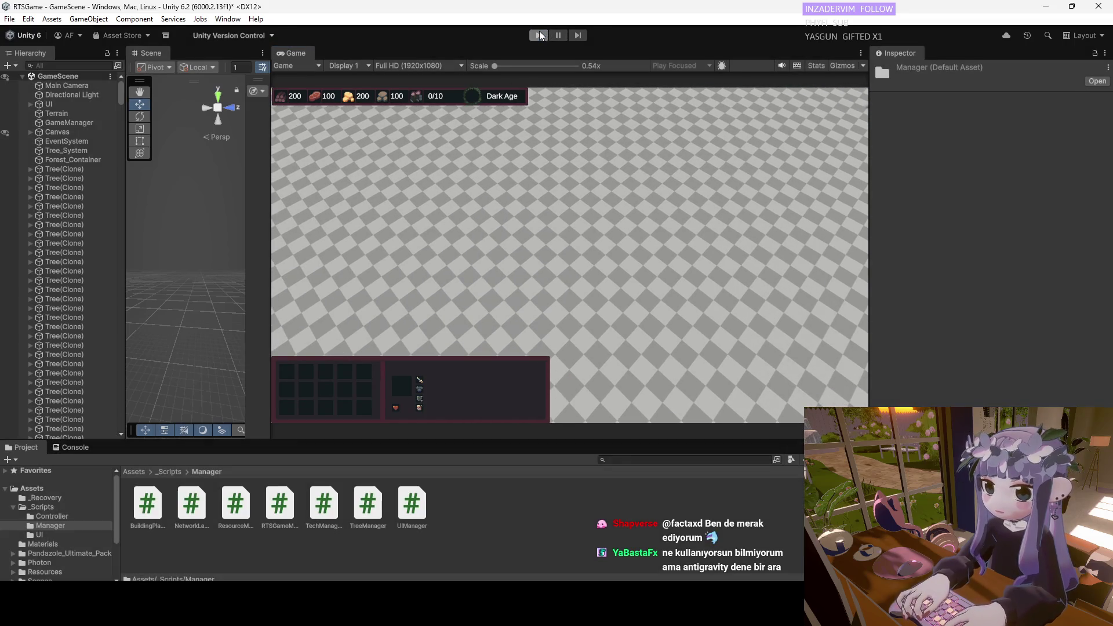
Focus the Game view and look over the mountainous terrain and pine trees.
{"action": "left_click", "coordinate": [596, 238]}
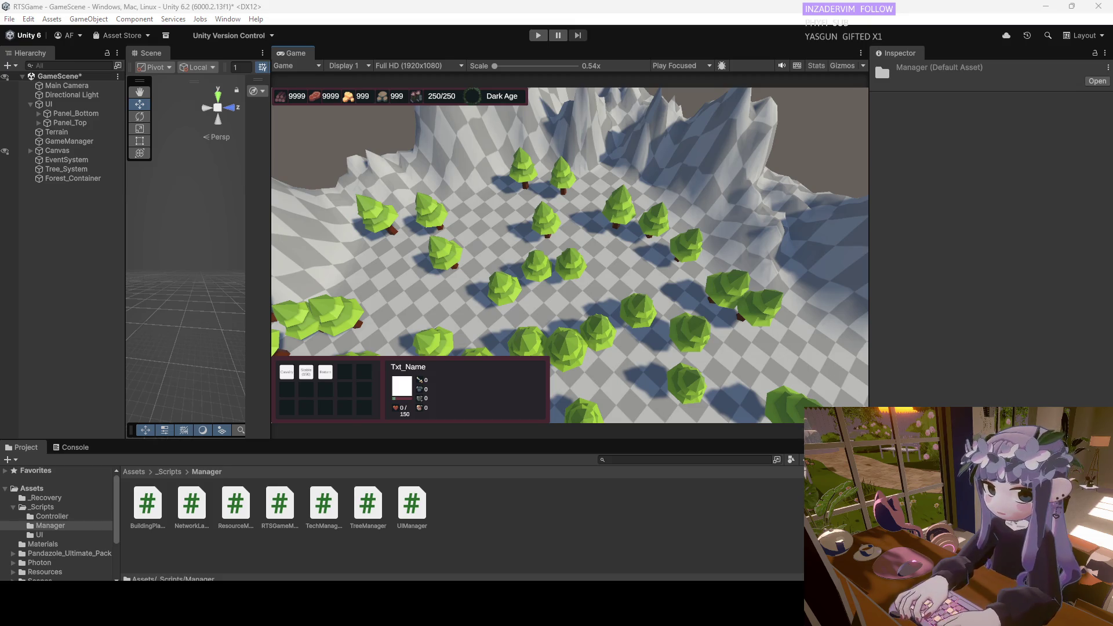
{"action": "mouse_move", "coordinate": [648, 614]}
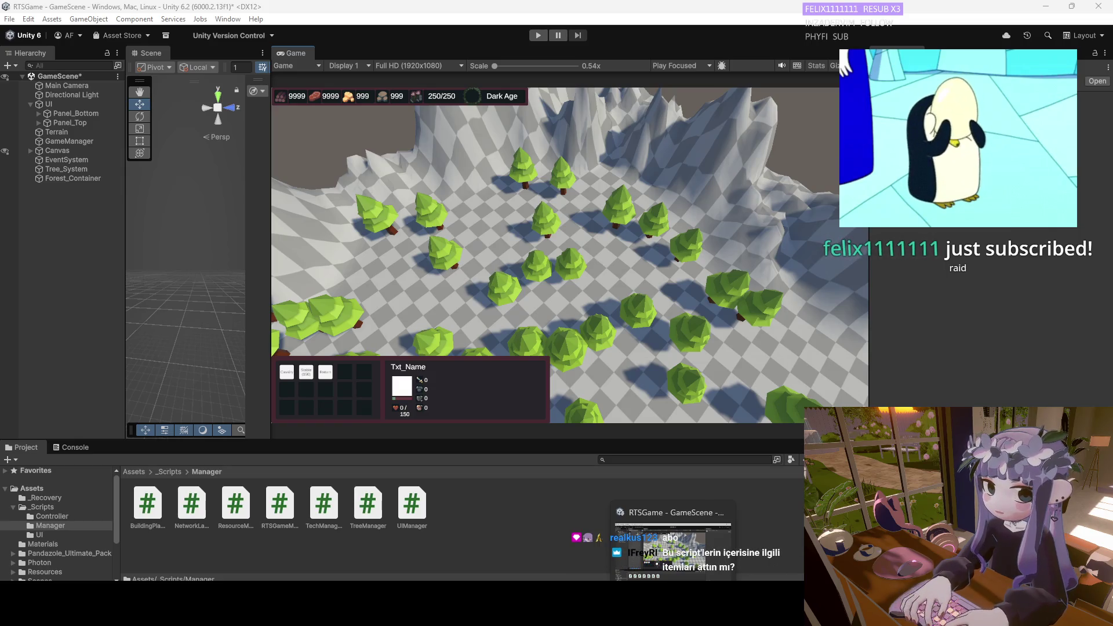
Replace all RTSGameManager.cs code with the CreateTownCenterWithDelay coroutine version, then return to Unity.
{"action": "double_click", "coordinate": [277, 516]}
{"action": "mouse_move", "coordinate": [147, 436]}
{"action": "left_mouse_down"}
{"action": "mouse_move", "coordinate": [75, 220]}
{"action": "mouse_move", "coordinate": [54, 54]}
{"action": "left_mouse_up"}
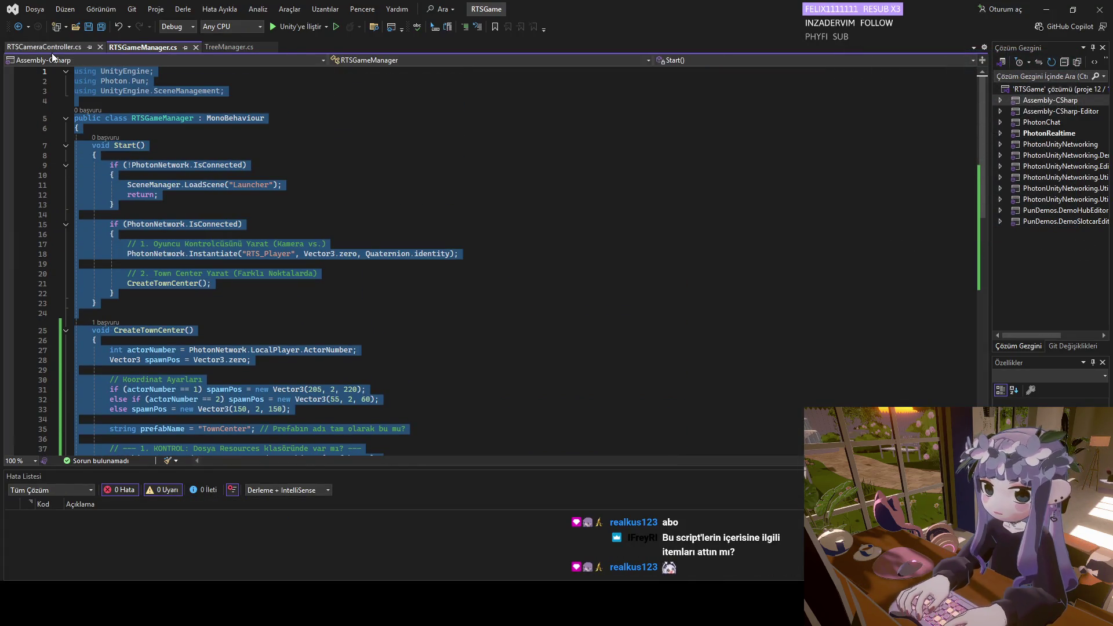
{"action": "key", "text": "ctrl+v"}
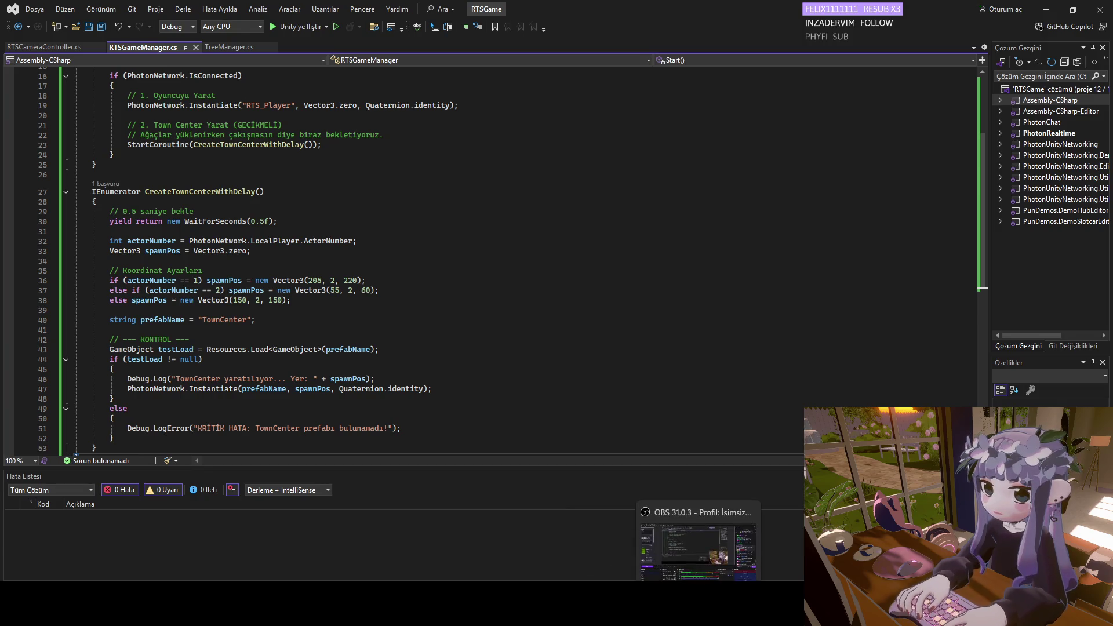
{"action": "mouse_move", "coordinate": [672, 603]}
{"action": "left_click", "coordinate": [672, 547]}
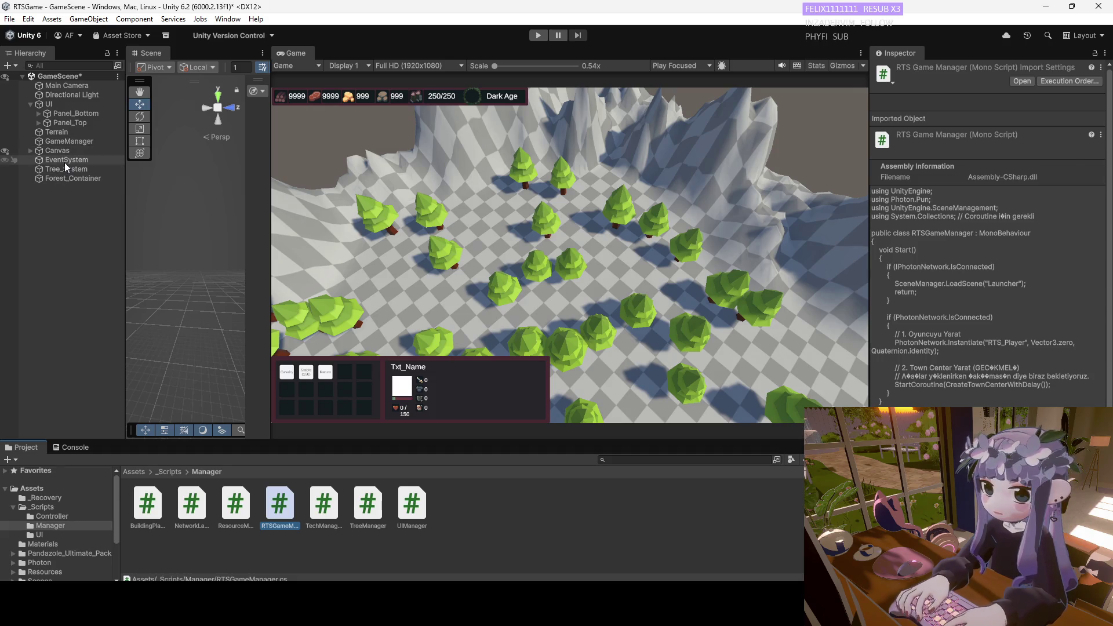
Review GameManager's RTS Game Manager and Resource Manager components, folding and unfolding each.
{"action": "left_click", "coordinate": [65, 161]}
{"action": "left_click", "coordinate": [63, 142]}
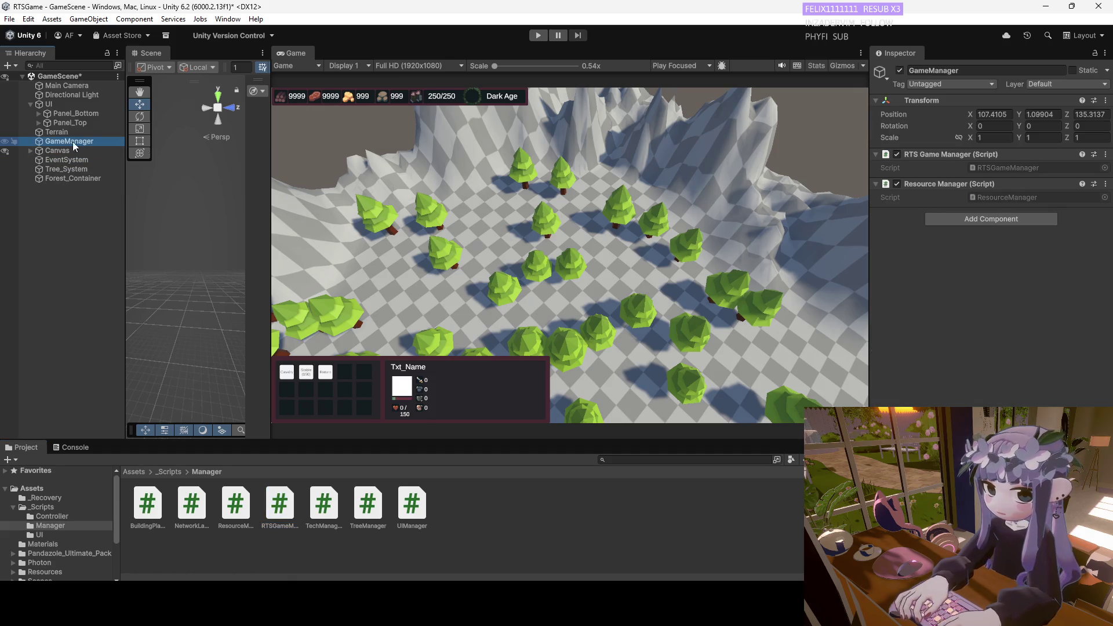
{"action": "left_click", "coordinate": [877, 154]}
{"action": "left_click", "coordinate": [877, 154]}
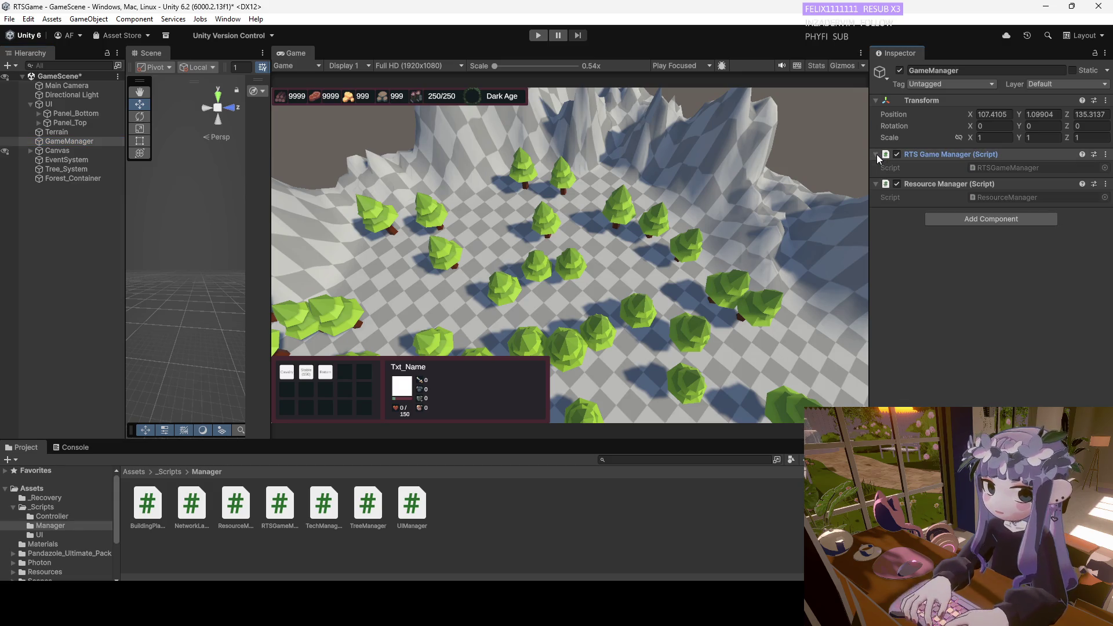
{"action": "left_click", "coordinate": [874, 186]}
{"action": "left_click", "coordinate": [874, 184]}
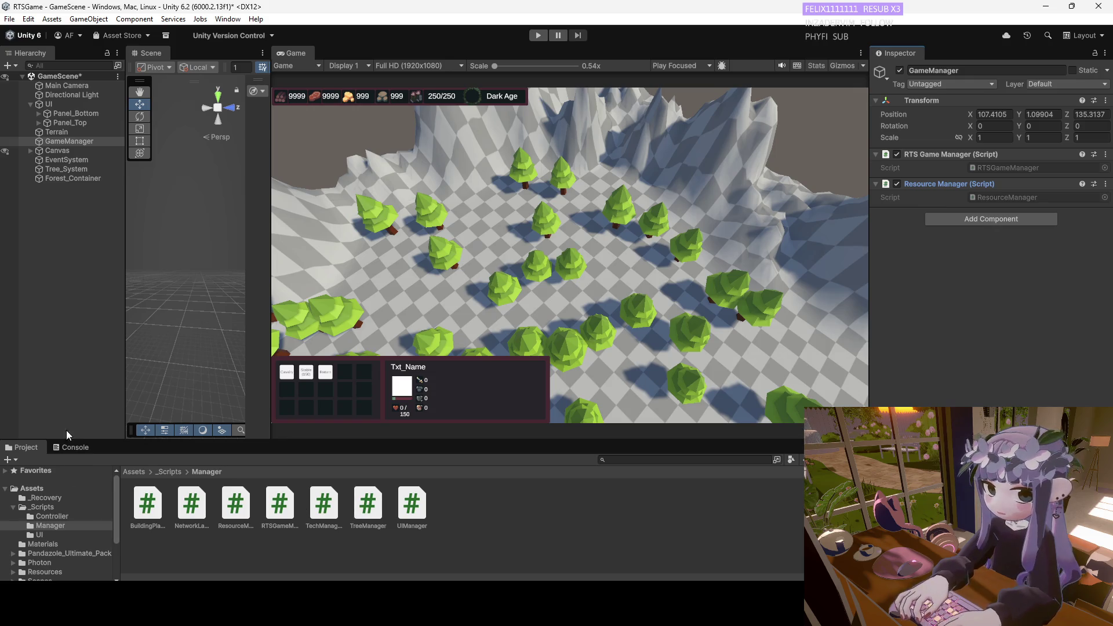
{"action": "left_click", "coordinate": [65, 159]}
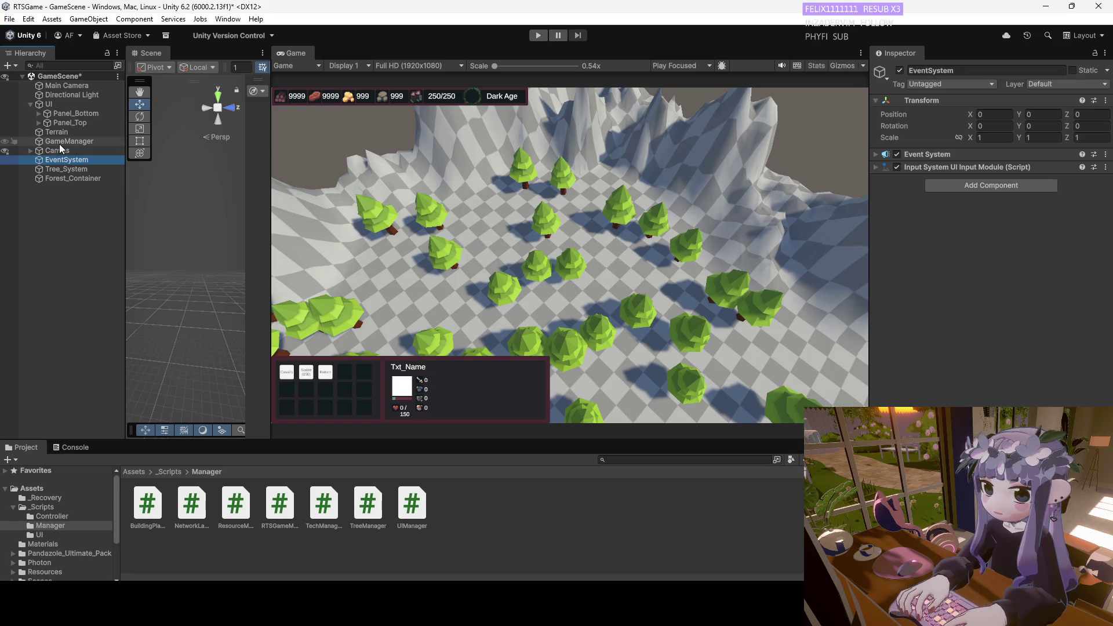
{"action": "left_click", "coordinate": [60, 142]}
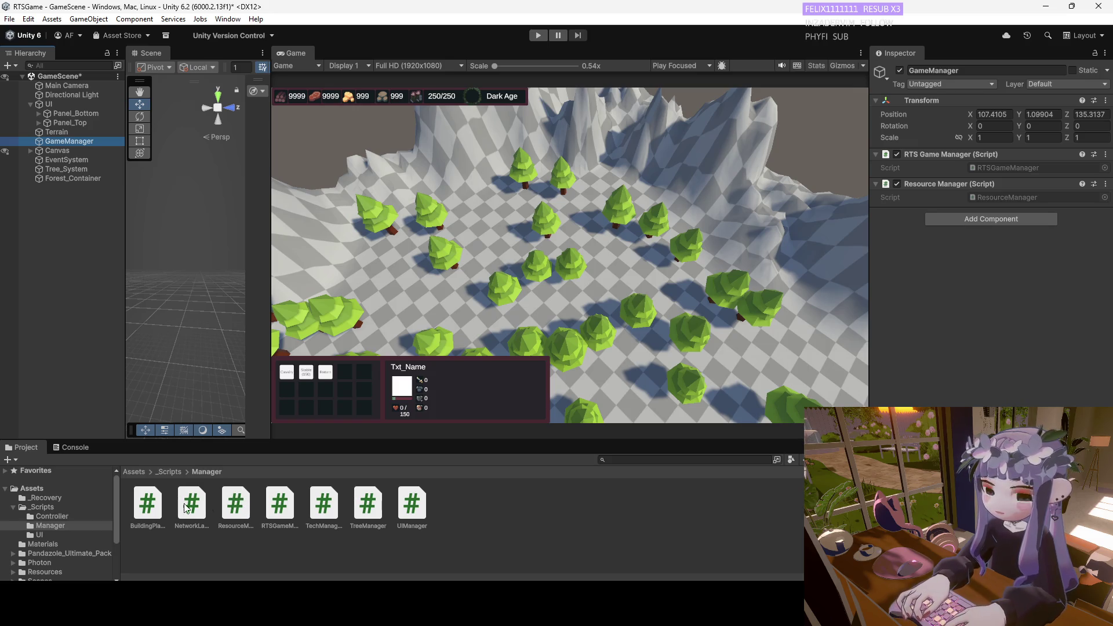
Browse the Project panel from Assets through _Scripts and Manager to the Resources folder.
{"action": "left_click", "coordinate": [47, 489]}
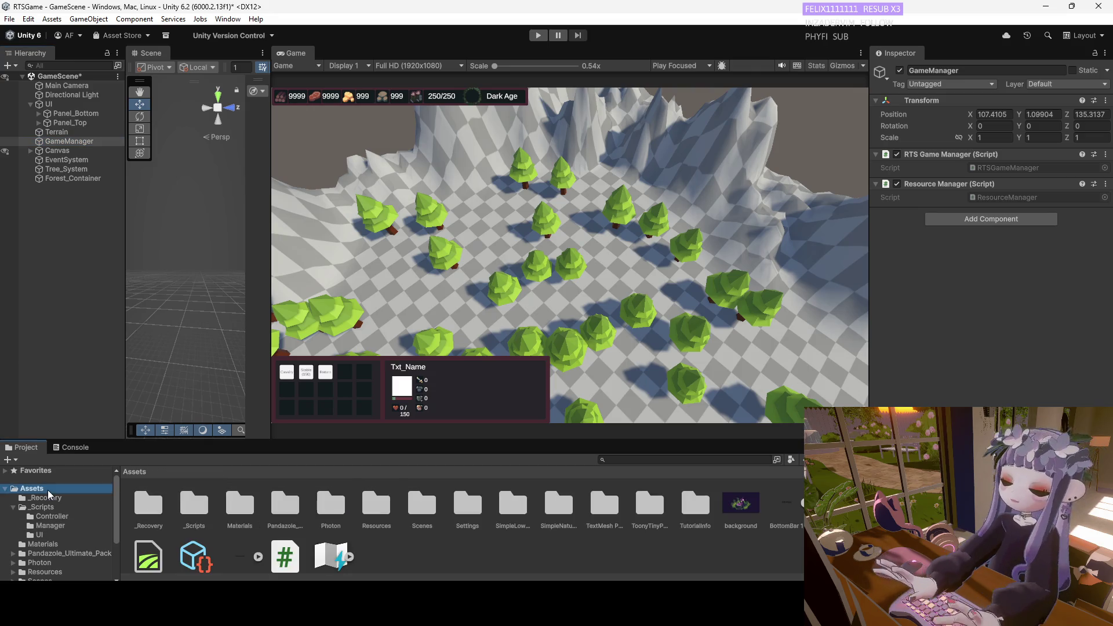
{"action": "left_click", "coordinate": [44, 509]}
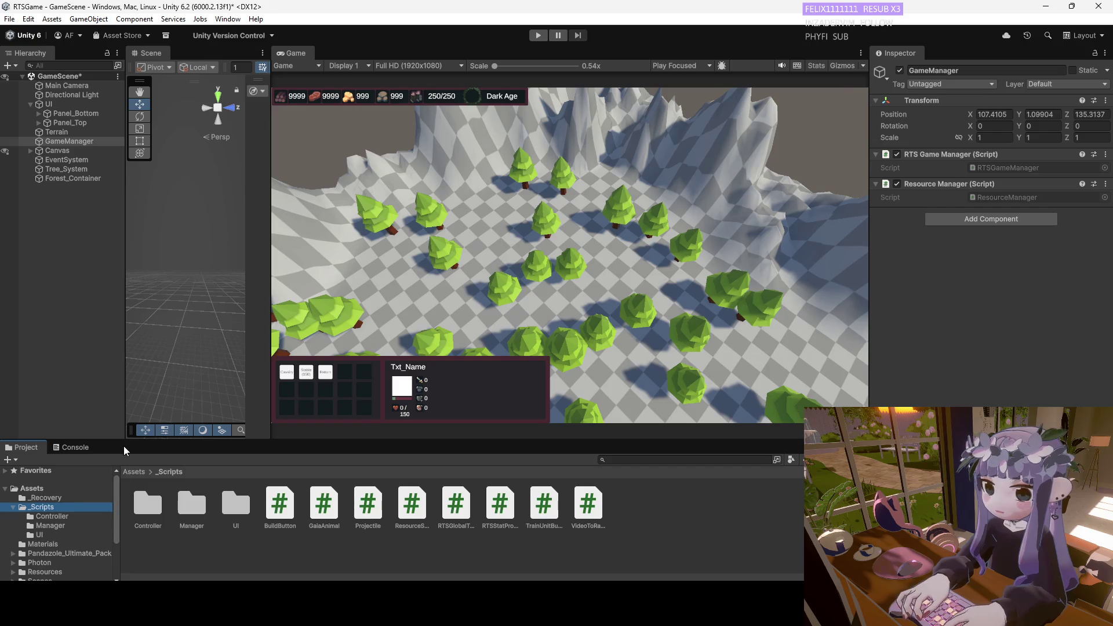
{"action": "left_click", "coordinate": [194, 504]}
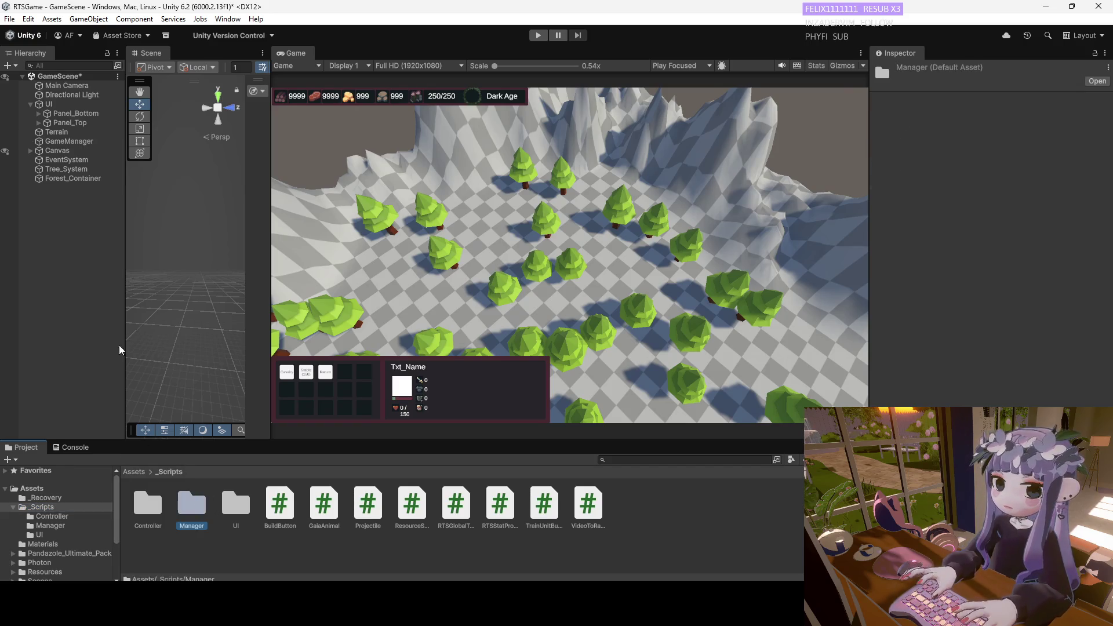
{"action": "left_click", "coordinate": [62, 142]}
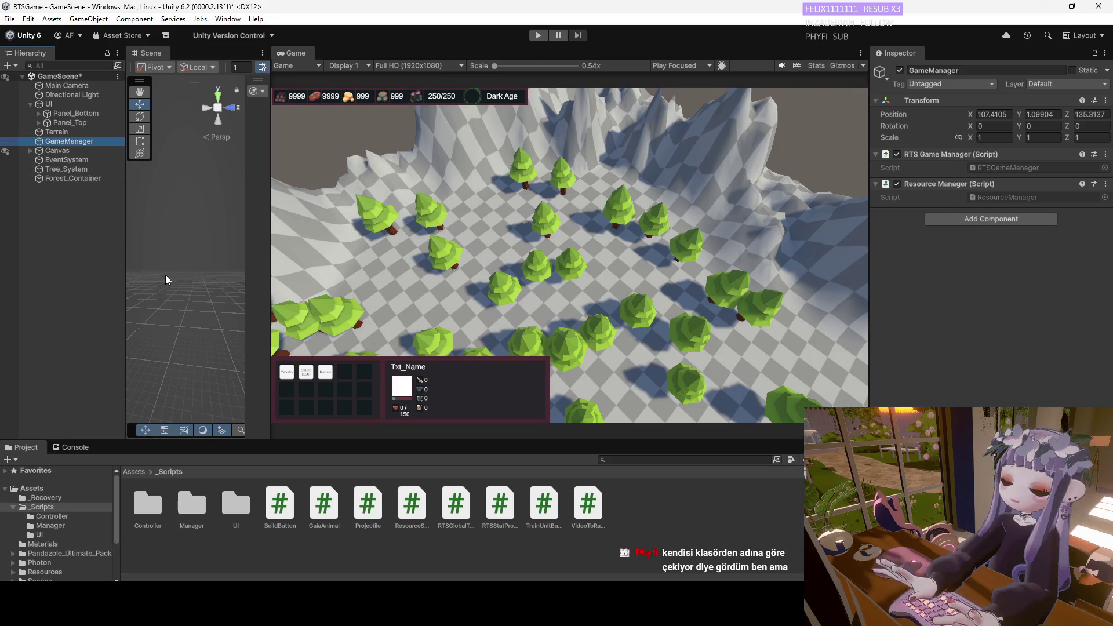
{"action": "scroll", "coordinate": [74, 554], "scroll_direction": "down", "scroll_amount": 3}
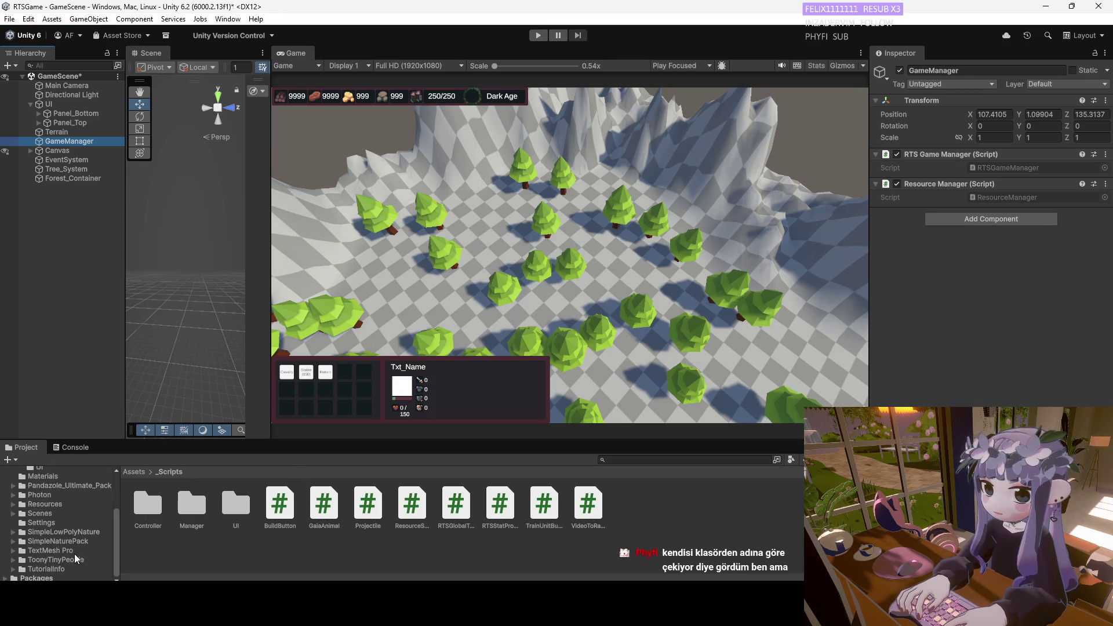
{"action": "left_click", "coordinate": [58, 506]}
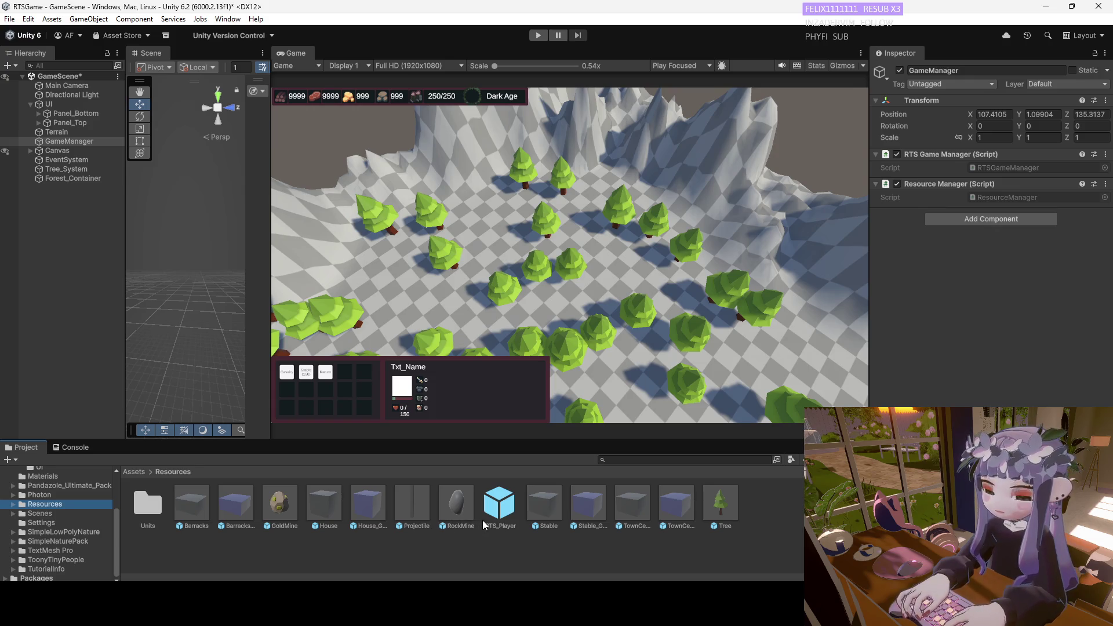
Review the RTS_Player prefab's House, Barracks, TownCenter and Stable building prefabs, then reselect GameManager and start Play mode.
{"action": "left_click", "coordinate": [498, 516]}
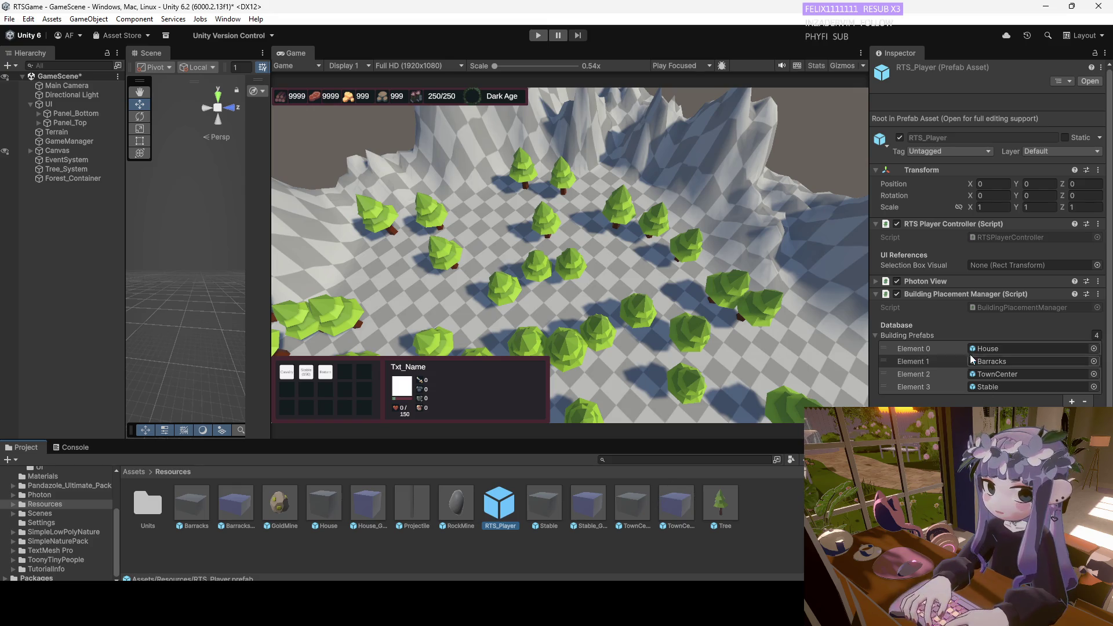
{"action": "scroll", "coordinate": [969, 440], "scroll_direction": "down", "scroll_amount": 1}
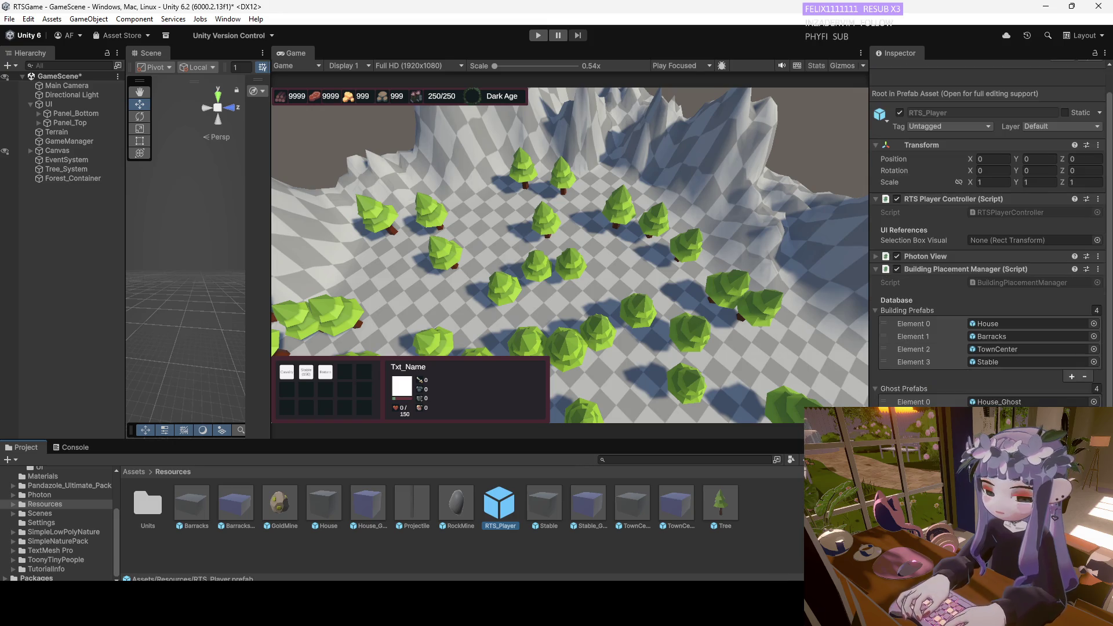
{"action": "scroll", "coordinate": [969, 441], "scroll_direction": "up", "scroll_amount": 1}
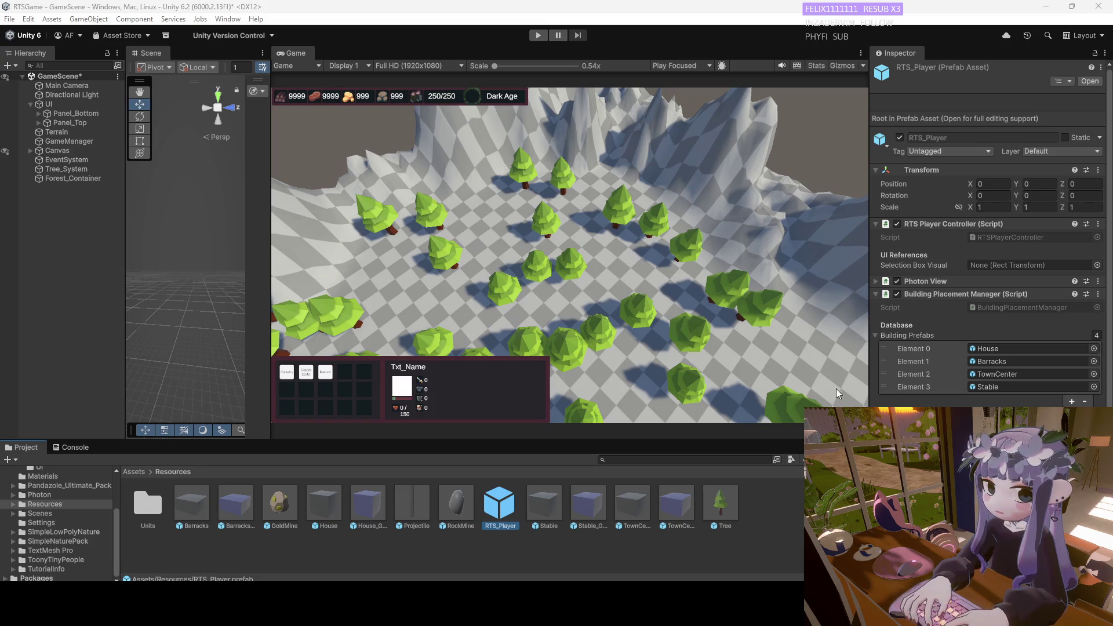
{"action": "left_click", "coordinate": [66, 142]}
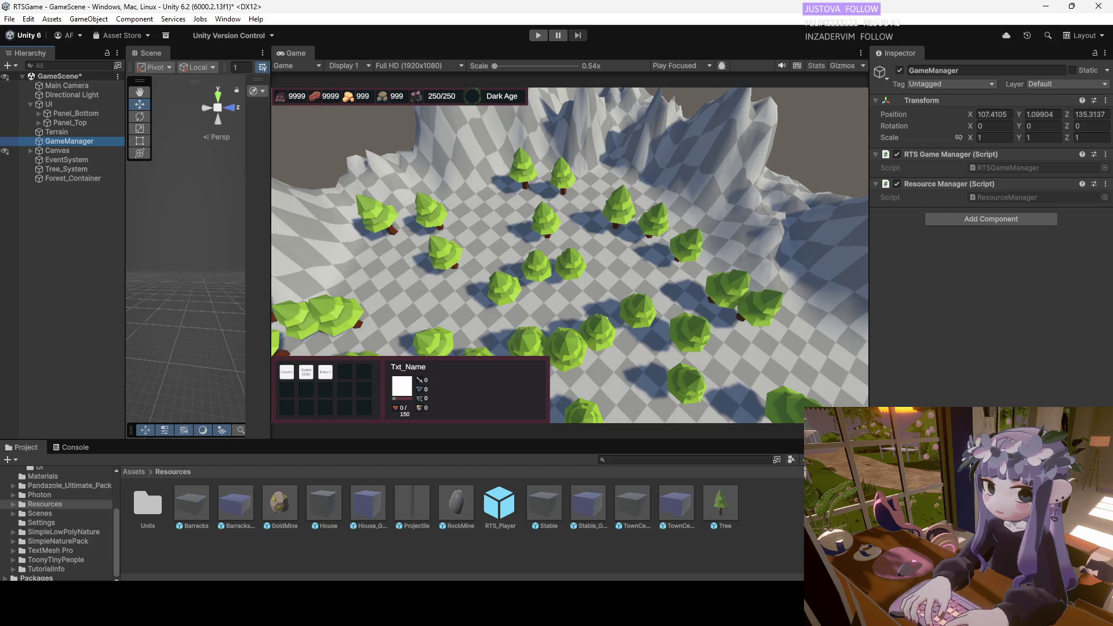
{"action": "key", "text": "ctrl+p"}
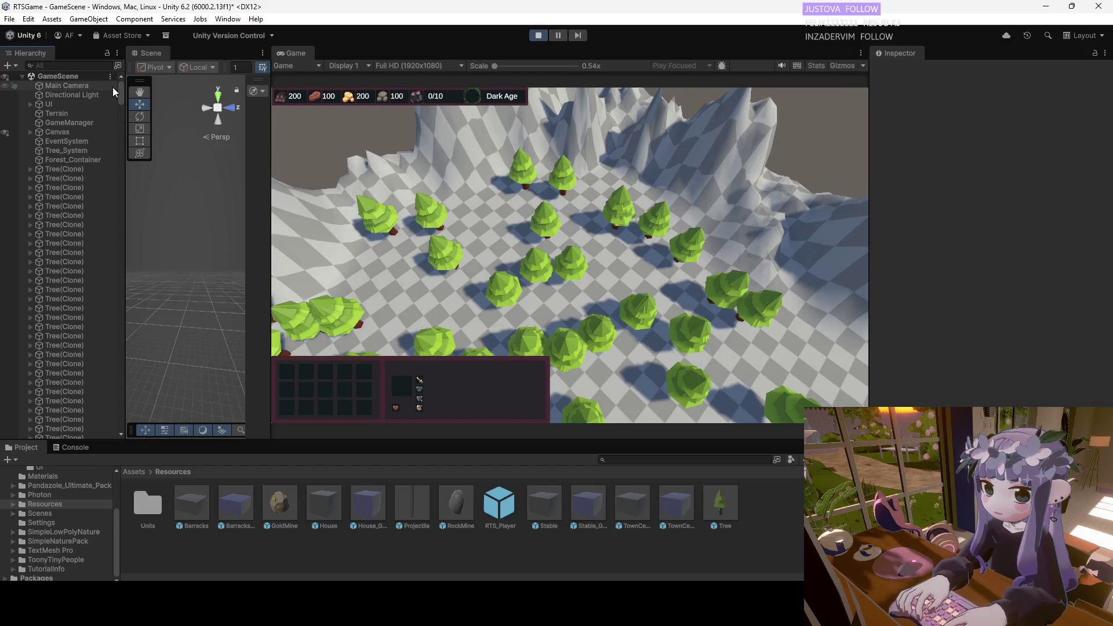
Scroll the Hierarchy through the spawned Tree(Clone) objects and inspect the first tree at X 12.315, Z 11.458.
{"action": "mouse_move", "coordinate": [120, 91]}
{"action": "left_mouse_down"}
{"action": "mouse_move", "coordinate": [102, 173]}
{"action": "mouse_move", "coordinate": [93, 442]}
{"action": "mouse_move", "coordinate": [116, 78]}
{"action": "left_mouse_up"}
{"action": "double_click", "coordinate": [36, 167]}
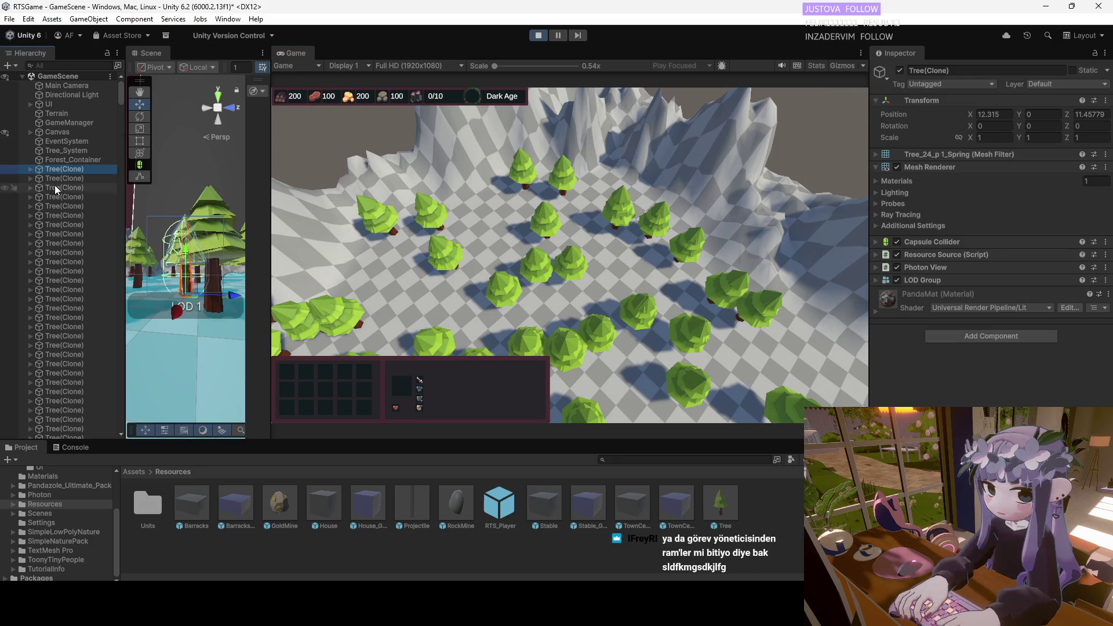
Frame several spawned Tree(Clone) entries in turn and read their positions in the Inspector.
{"action": "double_click", "coordinate": [57, 179]}
{"action": "double_click", "coordinate": [58, 197]}
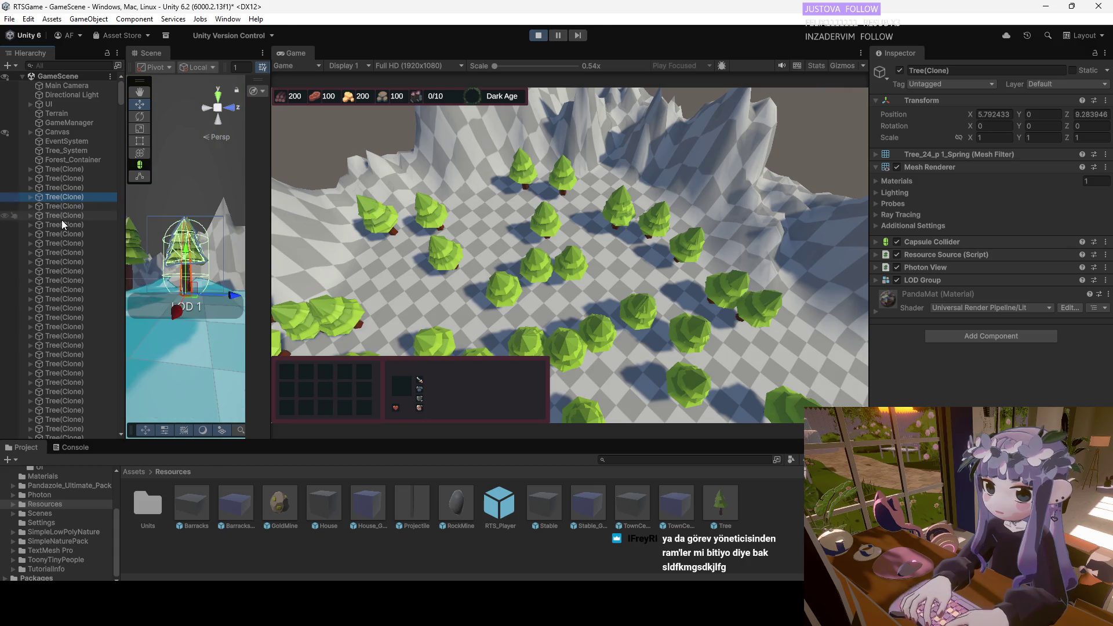
{"action": "double_click", "coordinate": [62, 224]}
{"action": "double_click", "coordinate": [63, 252]}
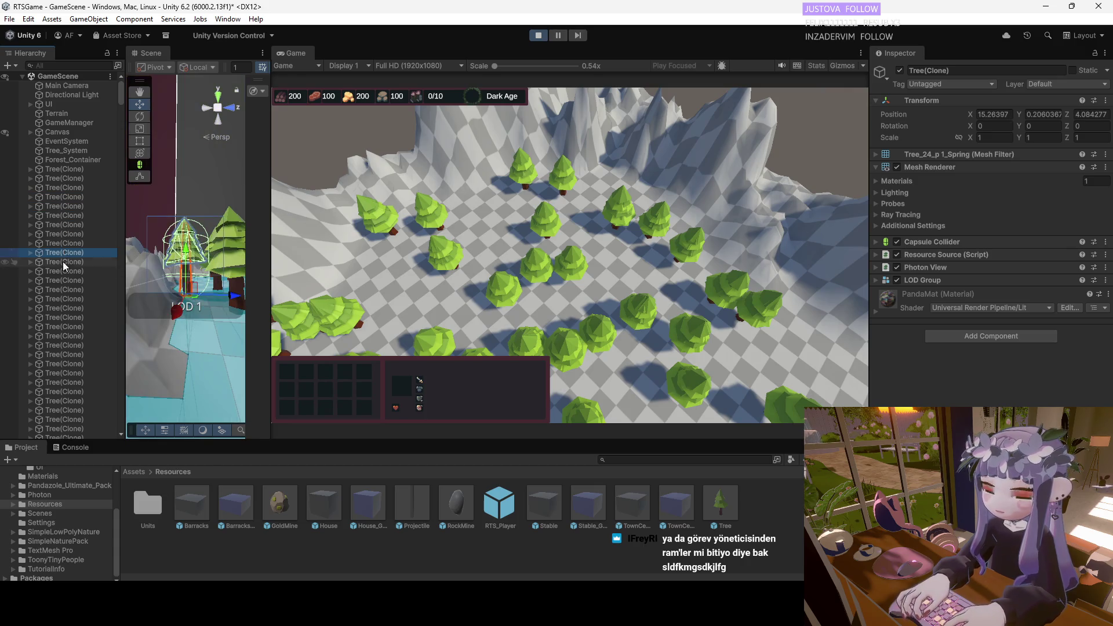
{"action": "double_click", "coordinate": [62, 262]}
{"action": "double_click", "coordinate": [59, 290]}
{"action": "double_click", "coordinate": [58, 317]}
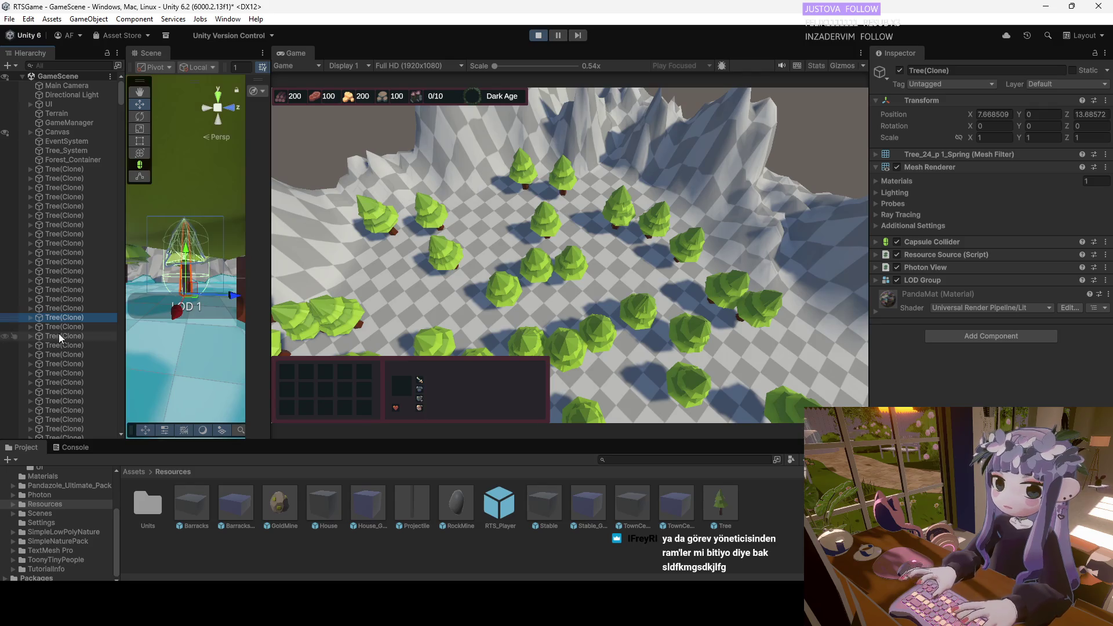
Check the last tree clones, ending on one near X 168.8, Z 255.8, then select RTS_Player(Clone).
{"action": "scroll", "coordinate": [68, 362], "scroll_direction": "down", "scroll_amount": 10}
{"action": "mouse_move", "coordinate": [121, 102]}
{"action": "left_mouse_down"}
{"action": "mouse_move", "coordinate": [114, 329]}
{"action": "mouse_move", "coordinate": [96, 423]}
{"action": "left_mouse_up"}
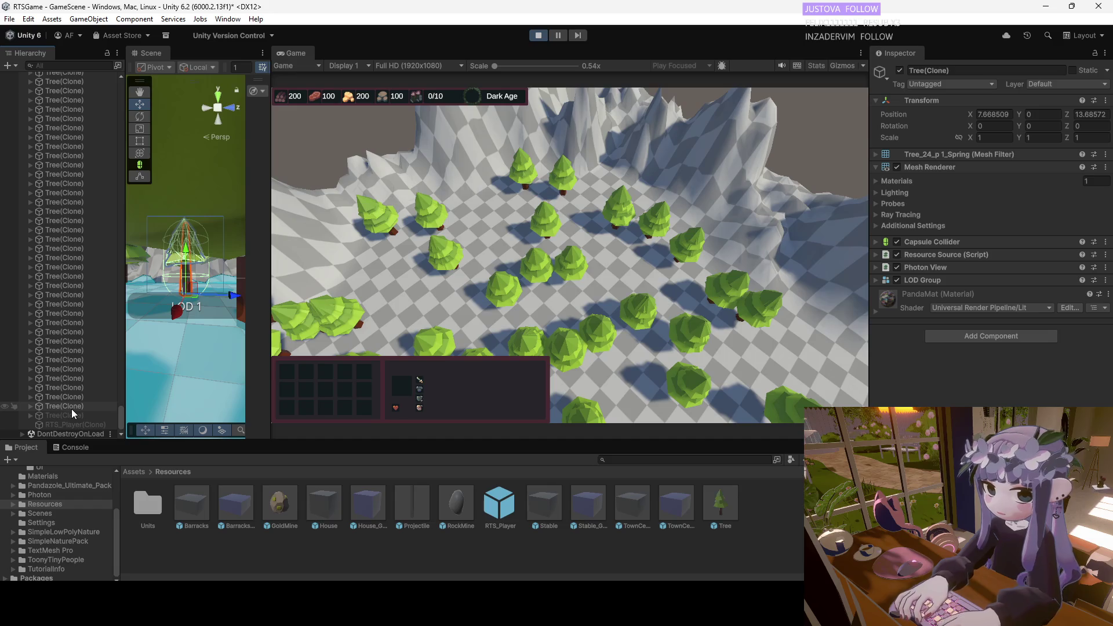
{"action": "double_click", "coordinate": [69, 415]}
{"action": "double_click", "coordinate": [71, 405]}
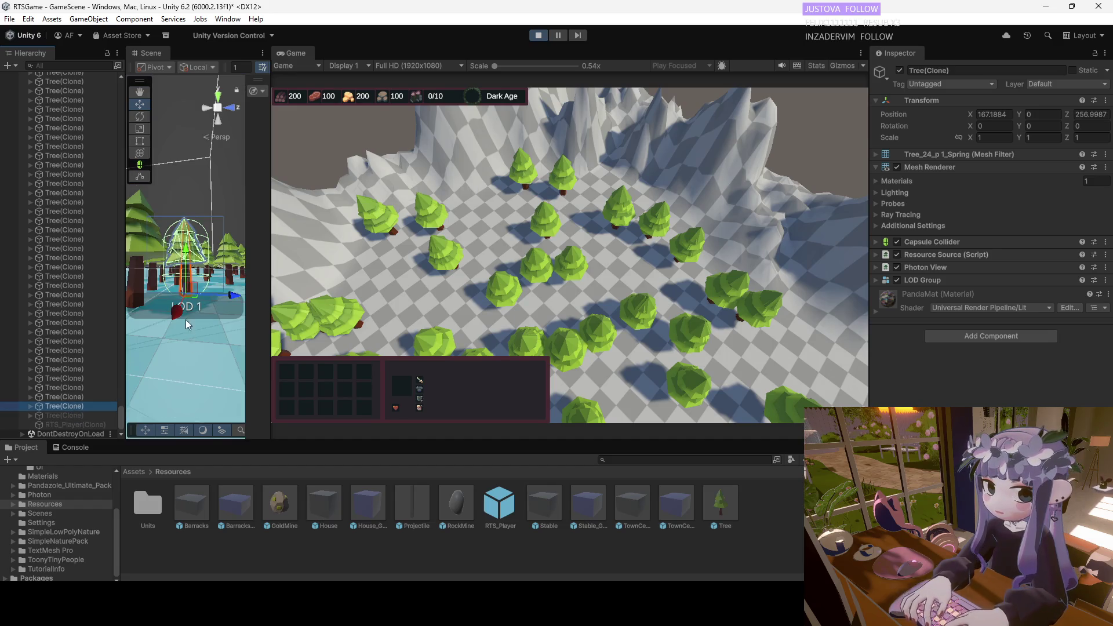
{"action": "double_click", "coordinate": [65, 415]}
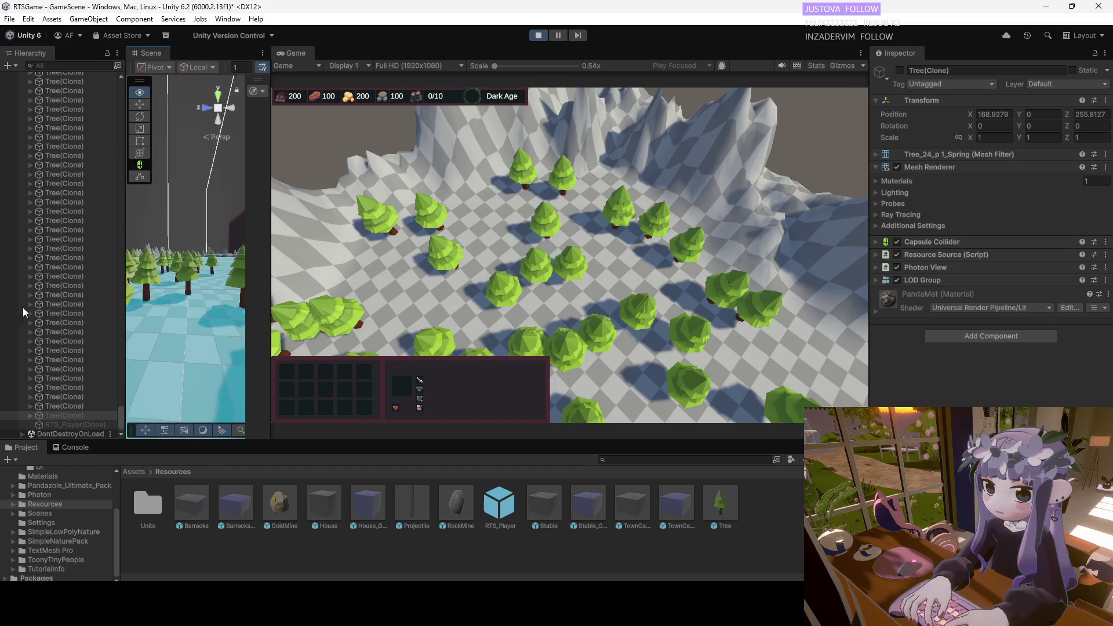
{"action": "double_click", "coordinate": [72, 415]}
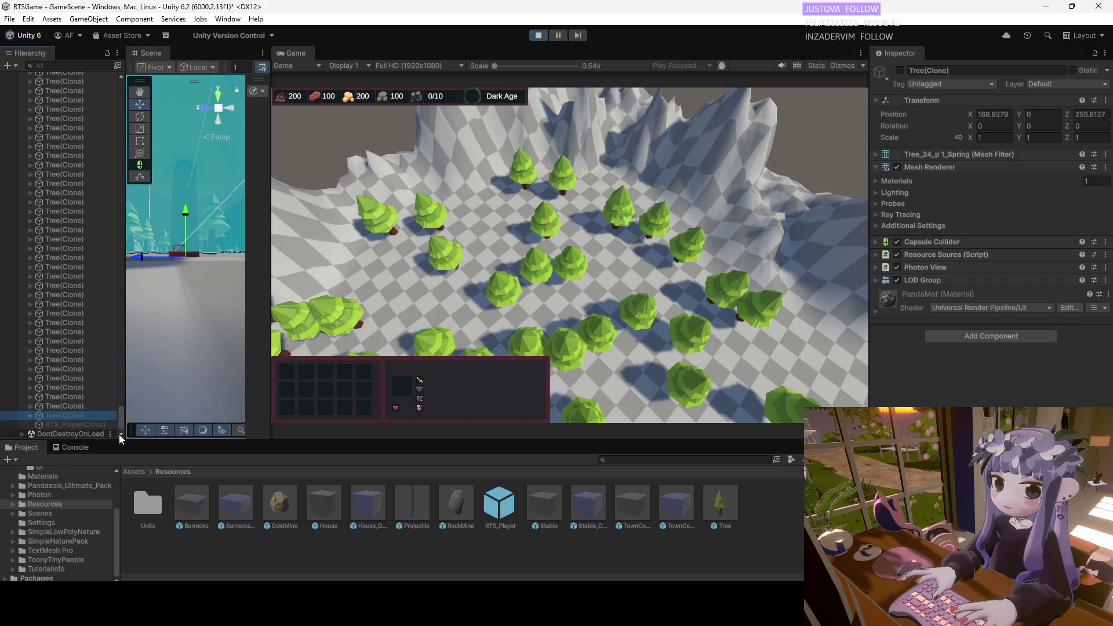
{"action": "left_click", "coordinate": [90, 424]}
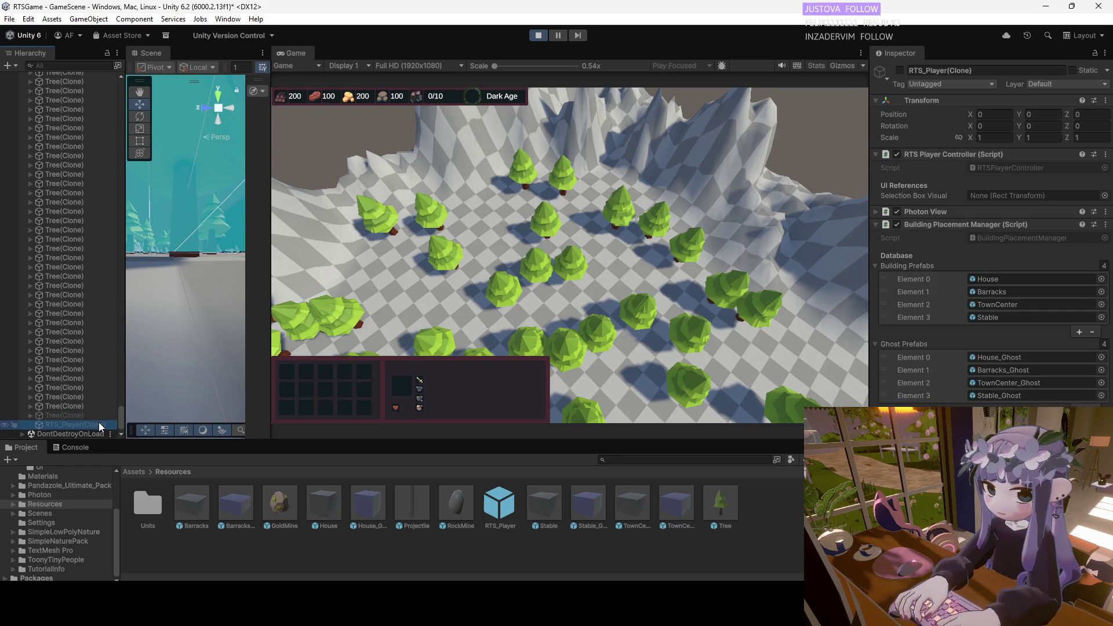
Frame RTS_Player(Clone) at 0, 0, 0 and review its four building and ghost prefab lists.
{"action": "double_click", "coordinate": [101, 426]}
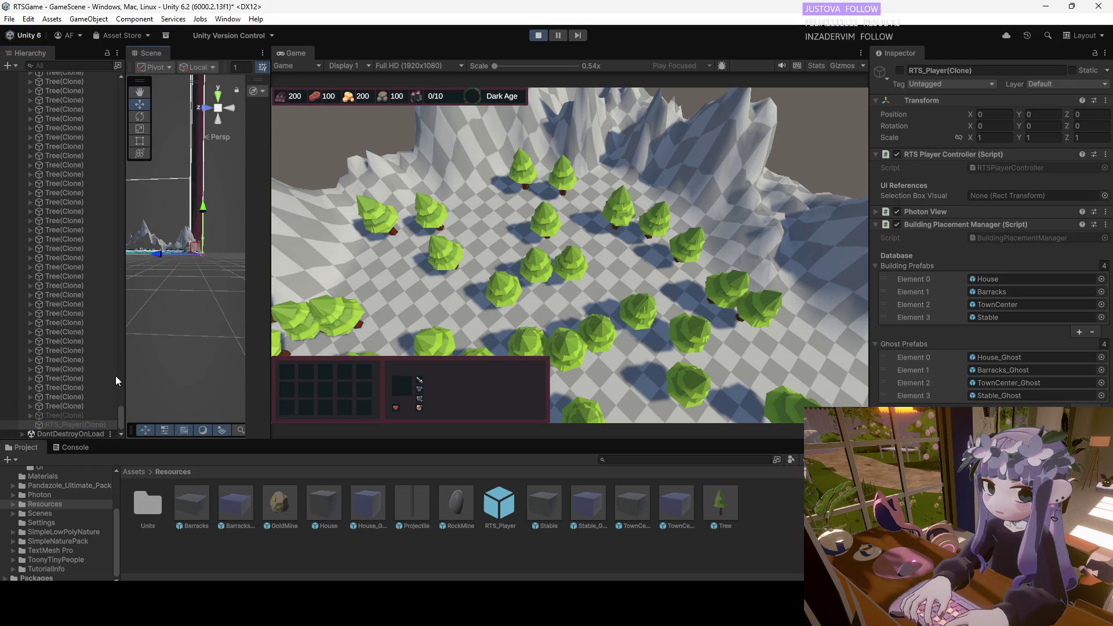
{"action": "left_click", "coordinate": [82, 426]}
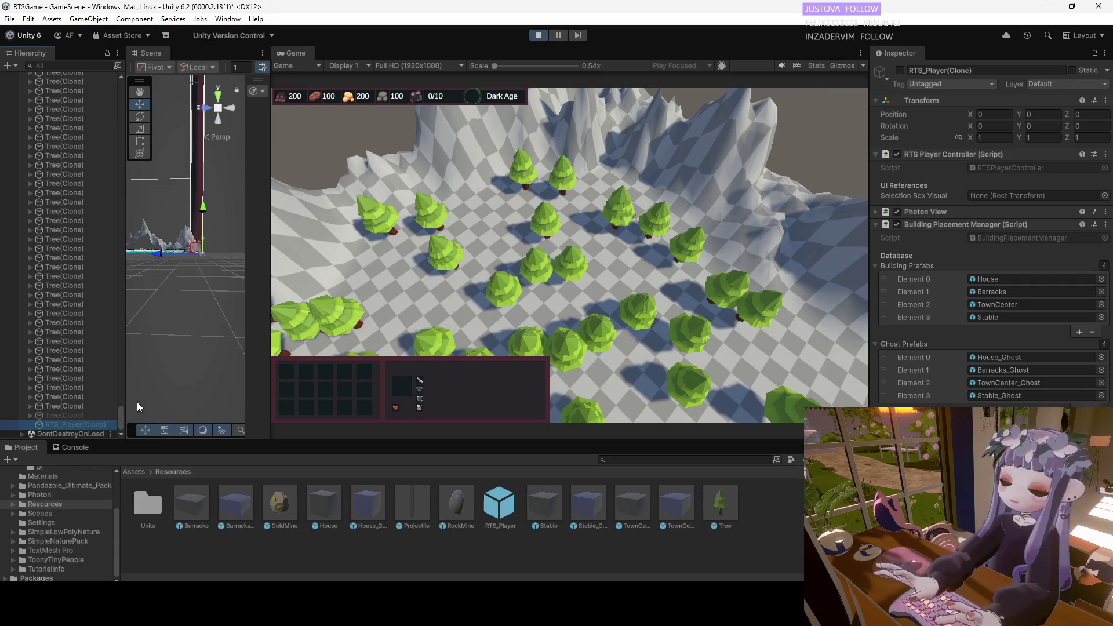
{"action": "left_click_drag", "start_coordinate": [120, 415], "coordinate": [116, 62]}
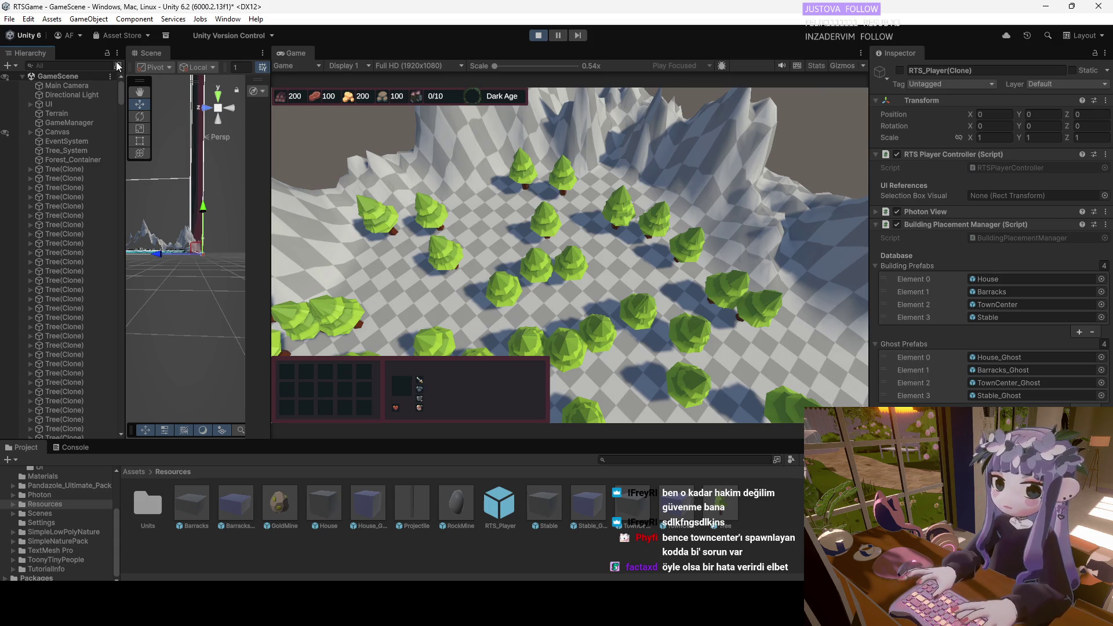
{"action": "mouse_move", "coordinate": [116, 61]}
{"action": "left_mouse_down"}
{"action": "mouse_move", "coordinate": [117, 210]}
{"action": "mouse_move", "coordinate": [91, 423]}
{"action": "mouse_move", "coordinate": [123, 41]}
{"action": "left_mouse_up"}
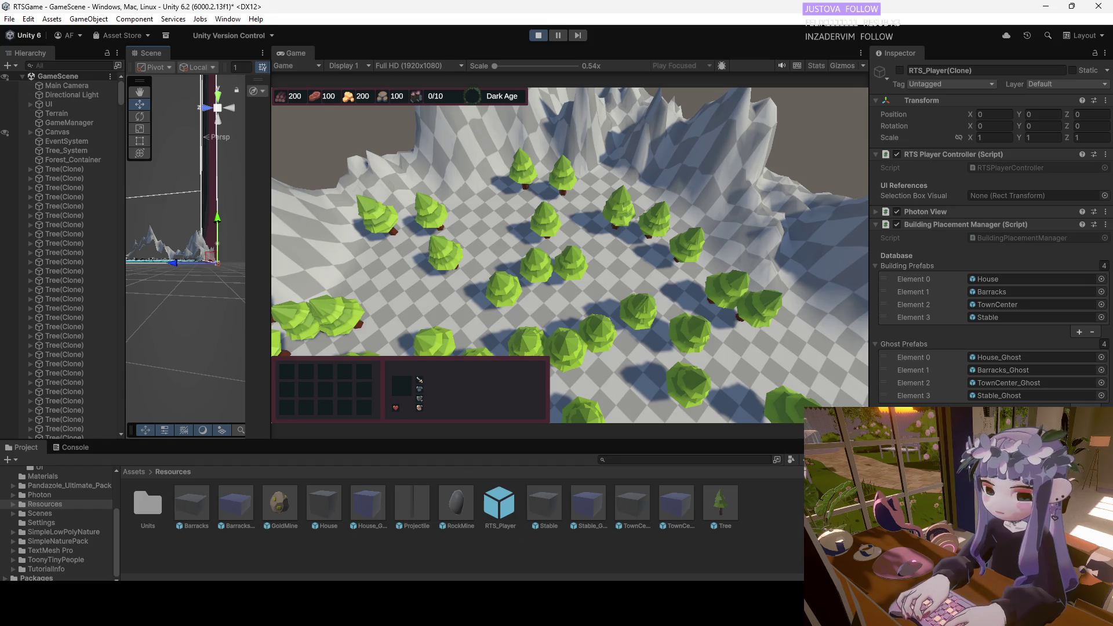
{"action": "key", "text": "alt+Tab"}
Review the TownCenter spawn coordinates in CreateTownCenterWithDelay, then show Unity's Console log.
{"action": "scroll", "coordinate": [324, 348], "scroll_direction": "up", "scroll_amount": 6}
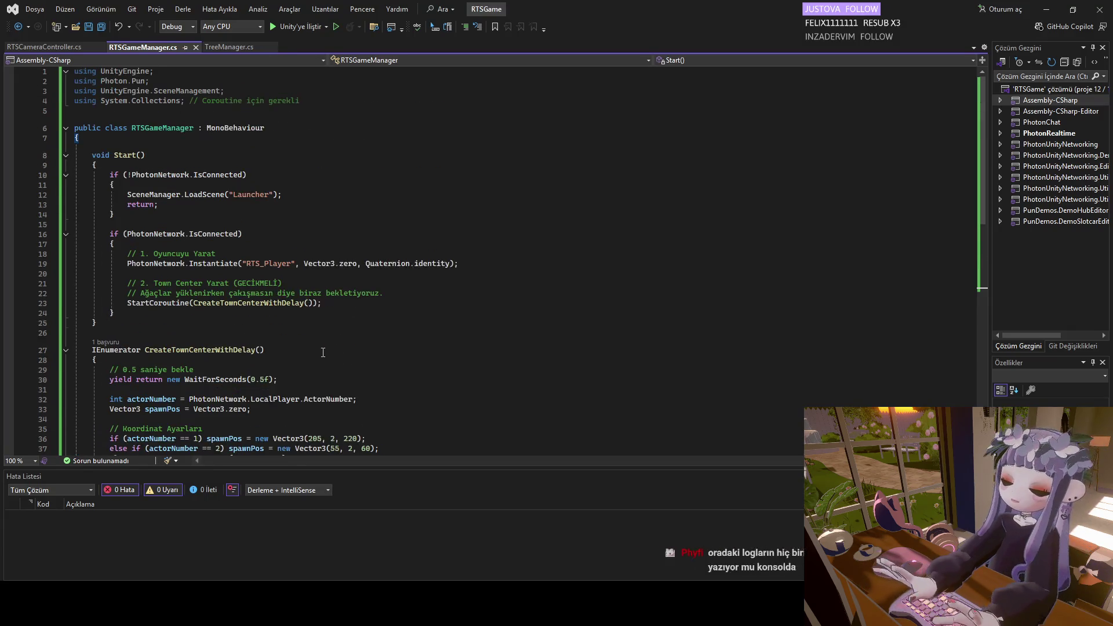
{"action": "scroll", "coordinate": [324, 348], "scroll_direction": "down", "scroll_amount": 7}
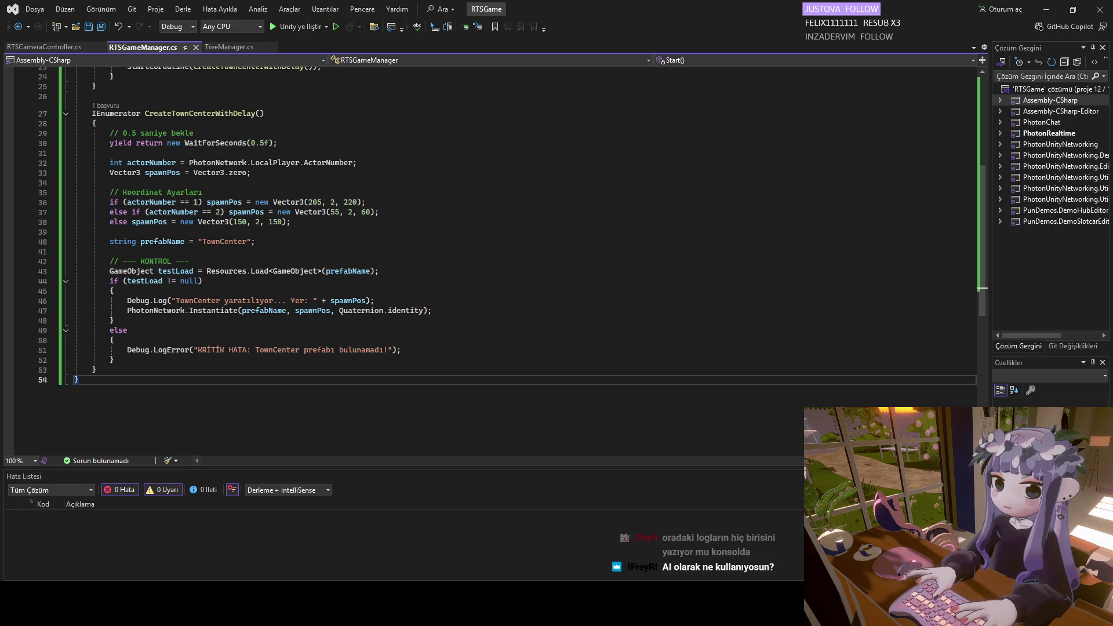
{"action": "mouse_move", "coordinate": [698, 611]}
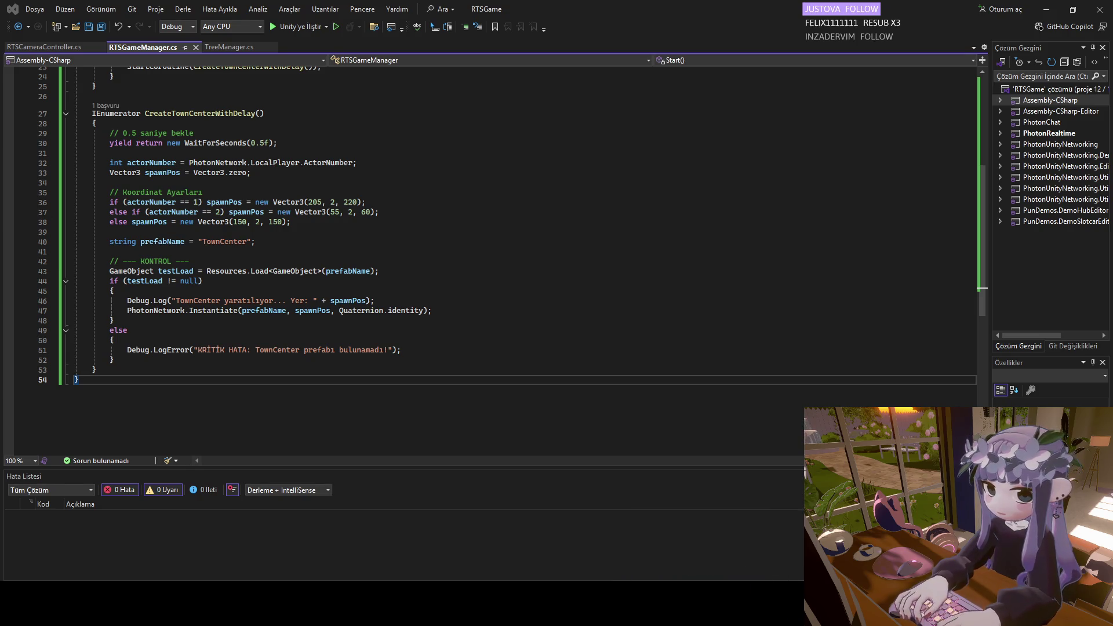
{"action": "key", "text": "alt+Tab"}
{"action": "left_click", "coordinate": [67, 449]}
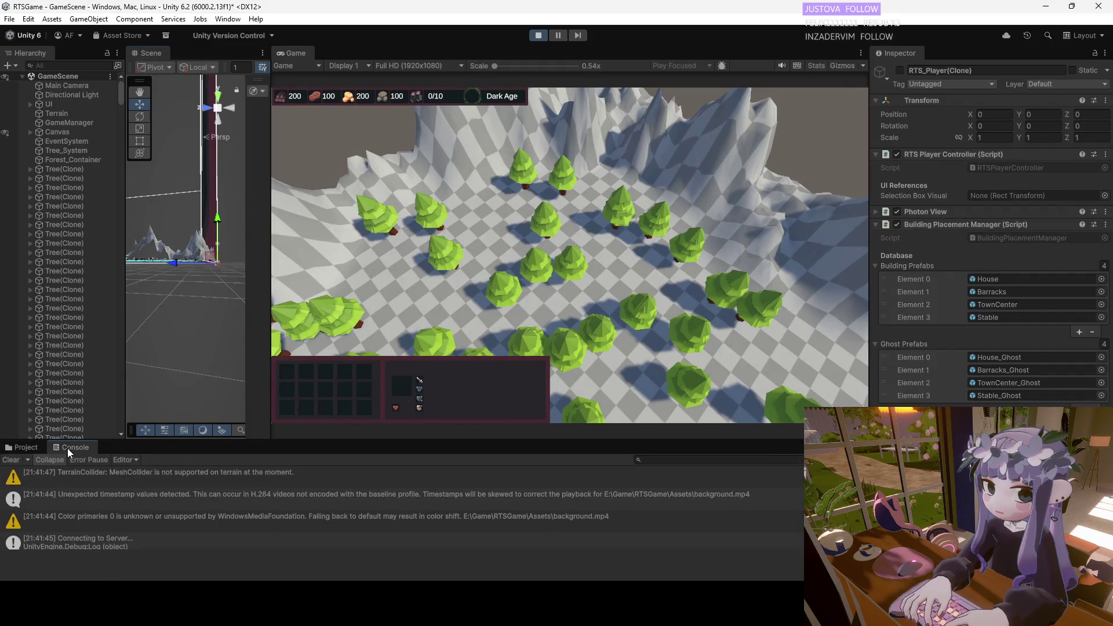
Enlarge the Console panel and take a region screenshot of the log.
{"action": "mouse_move", "coordinate": [113, 441]}
{"action": "left_mouse_down"}
{"action": "mouse_move", "coordinate": [133, 374]}
{"action": "mouse_move", "coordinate": [145, 161]}
{"action": "left_mouse_up"}
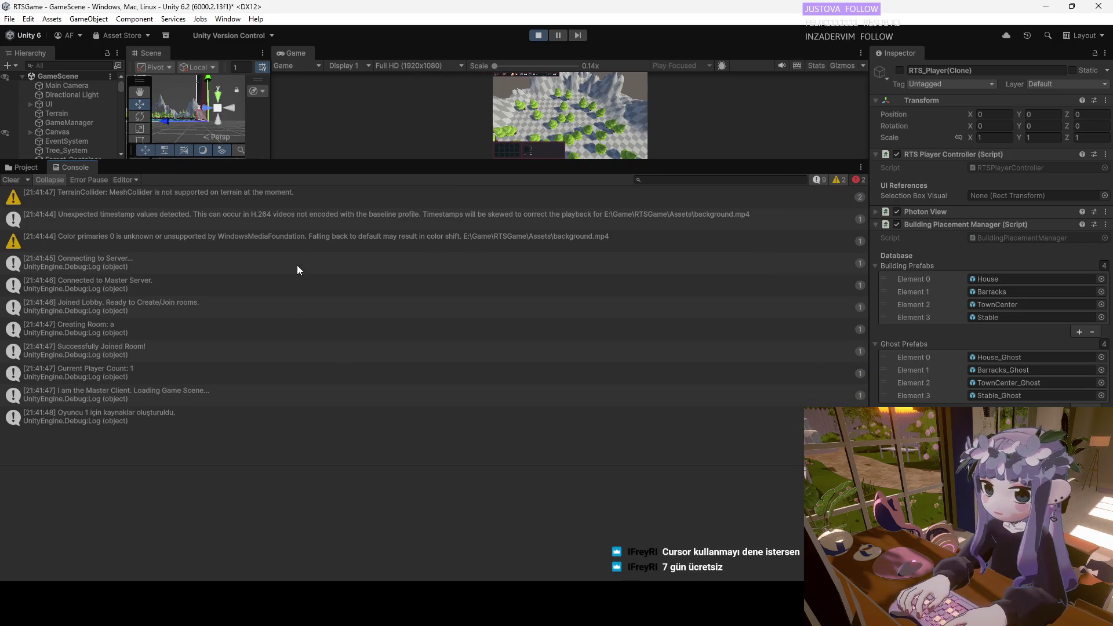
{"action": "left_click_drag", "start_coordinate": [313, 162], "coordinate": [313, 94]}
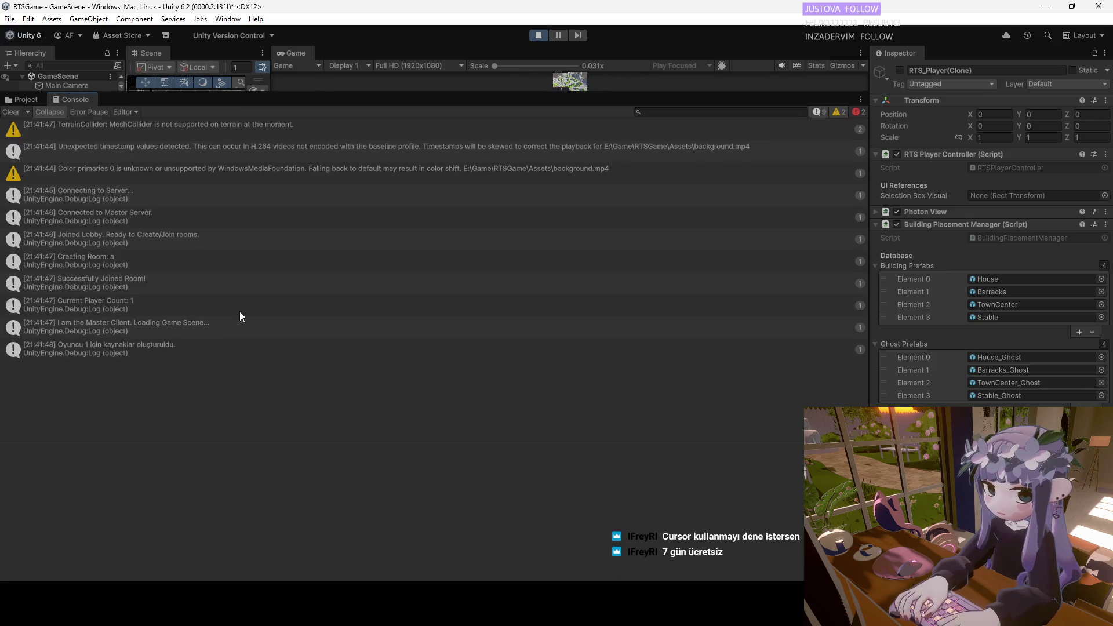
{"action": "key", "text": "super+shift+s"}
{"action": "mouse_move", "coordinate": [879, 76]}
{"action": "left_mouse_down"}
{"action": "mouse_move", "coordinate": [196, 358]}
{"action": "mouse_move", "coordinate": [10, 420]}
{"action": "left_mouse_up"}
{"action": "mouse_move", "coordinate": [885, 75]}
{"action": "left_mouse_down"}
{"action": "mouse_move", "coordinate": [850, 103]}
{"action": "mouse_move", "coordinate": [45, 377]}
{"action": "mouse_move", "coordinate": [4, 409]}
{"action": "left_mouse_up"}
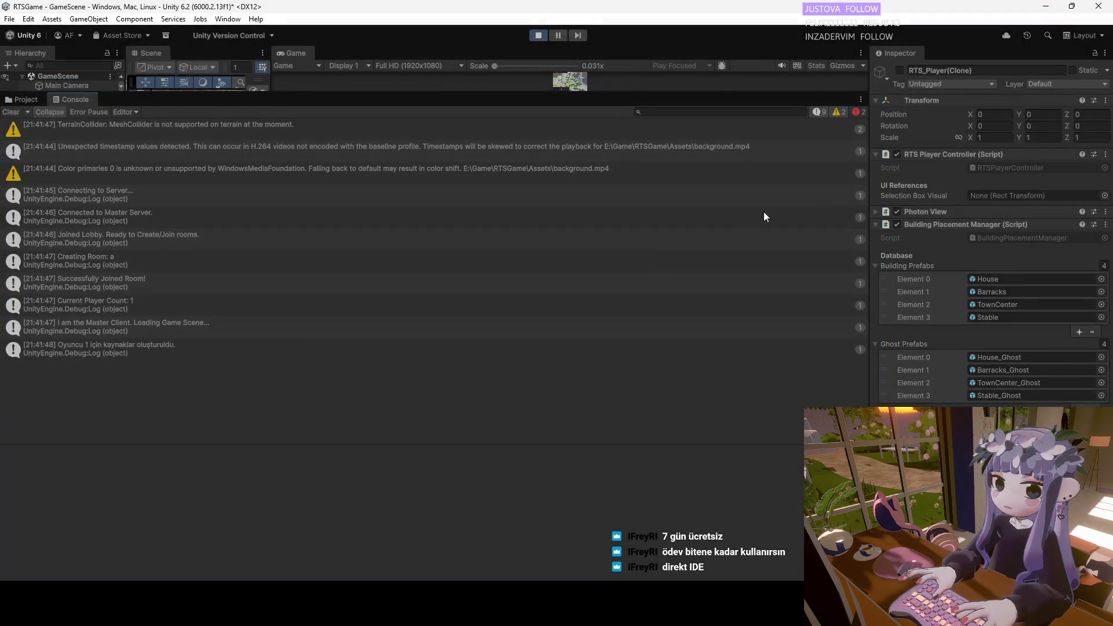
Filter the Console to errors, screenshot the AllocateViewID exceptions, and shrink the Console back.
{"action": "left_click", "coordinate": [855, 112]}
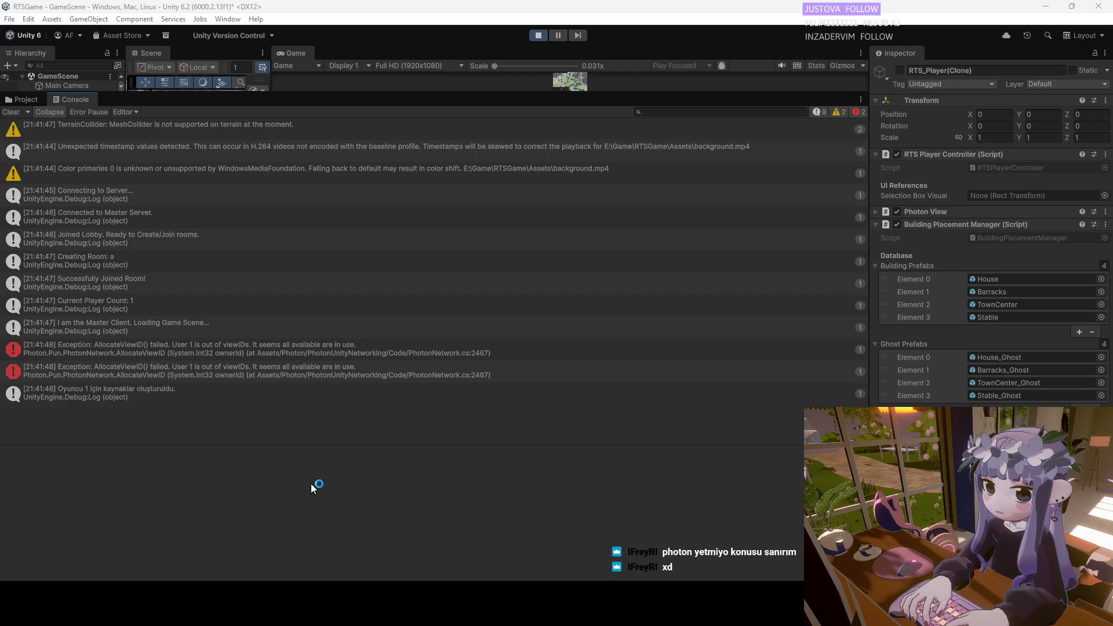
{"action": "key", "text": "super+shift+s"}
{"action": "mouse_move", "coordinate": [874, 37]}
{"action": "left_mouse_down"}
{"action": "mouse_move", "coordinate": [40, 412]}
{"action": "mouse_move", "coordinate": [6, 450]}
{"action": "left_mouse_up"}
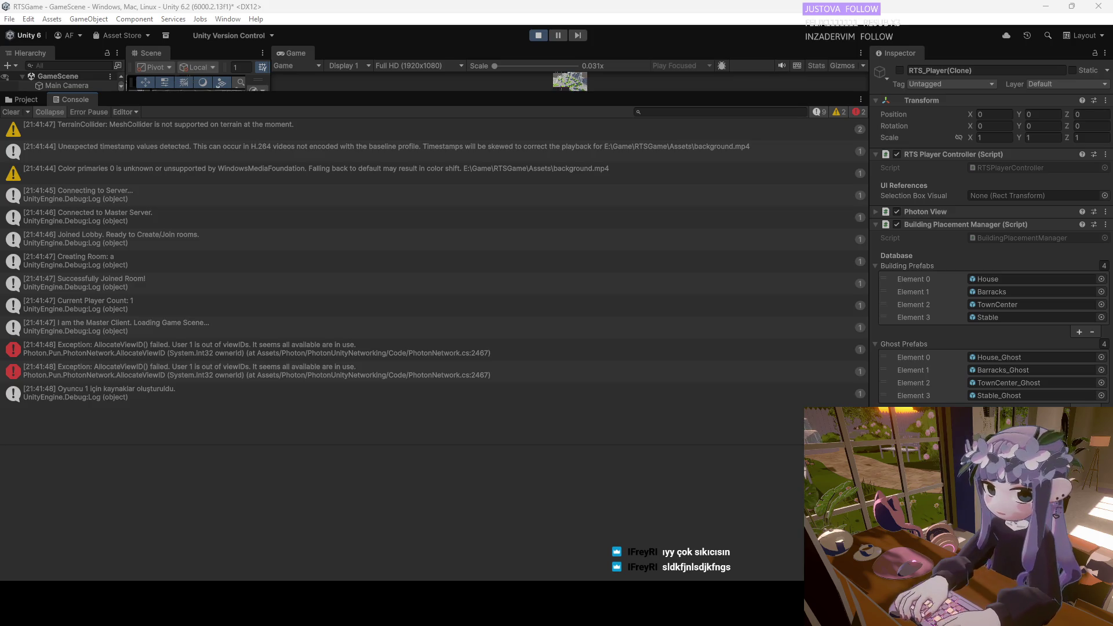
{"action": "mouse_move", "coordinate": [176, 93]}
{"action": "left_mouse_down"}
{"action": "mouse_move", "coordinate": [134, 324]}
{"action": "mouse_move", "coordinate": [174, 409]}
{"action": "mouse_move", "coordinate": [174, 443]}
{"action": "left_mouse_up"}
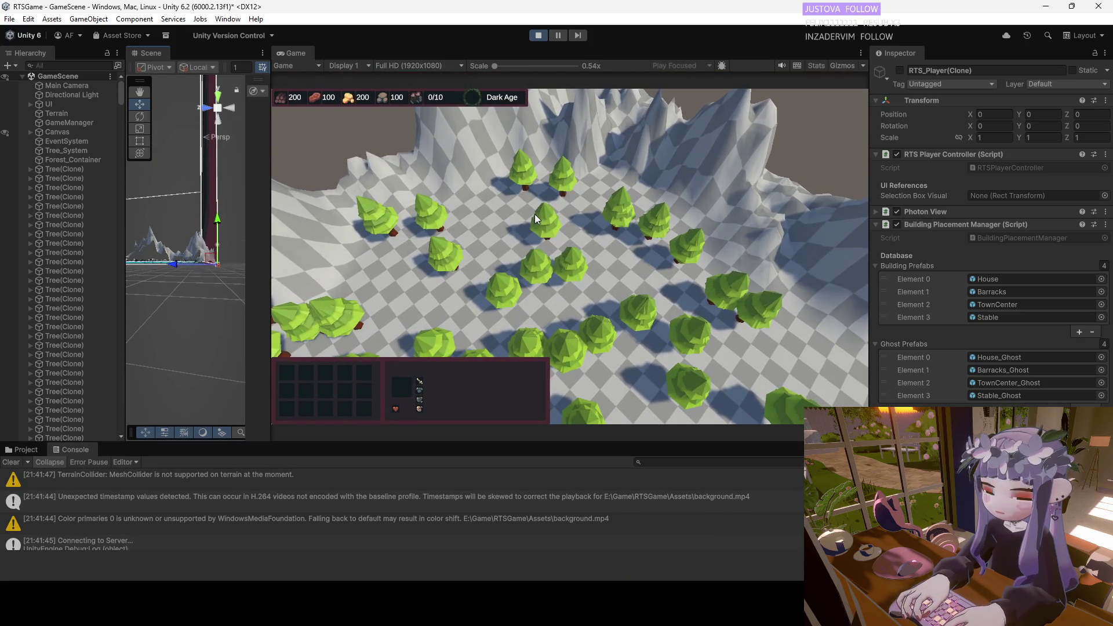
Pan the RTS camera with W, S and D across the forest to test its limits, then stop playing.
{"action": "key", "text": "w"}
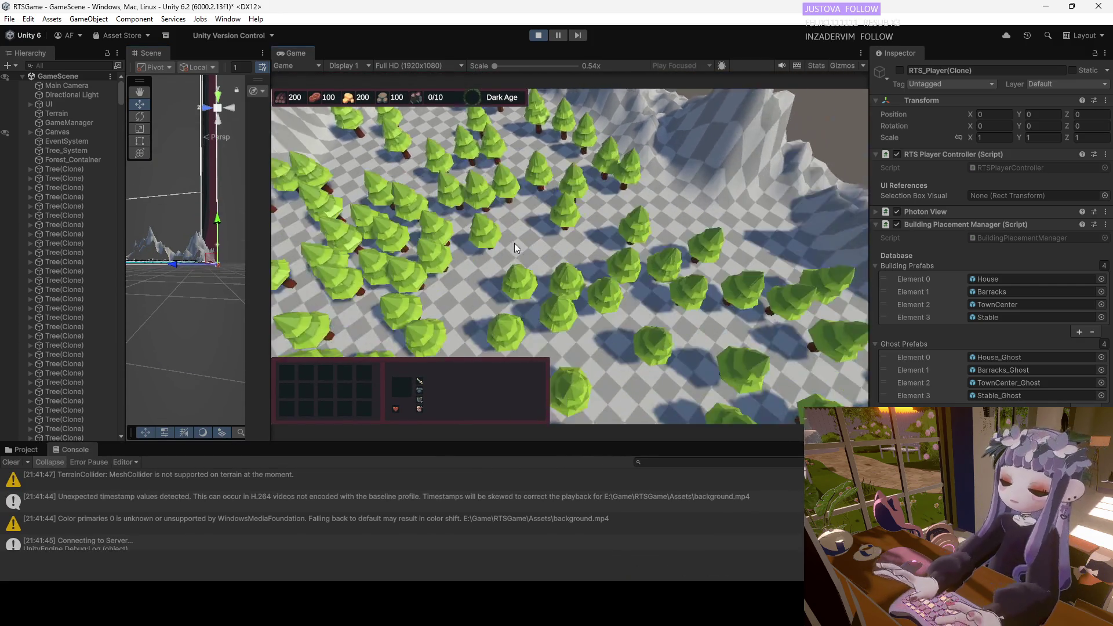
{"action": "key", "text": "s"}
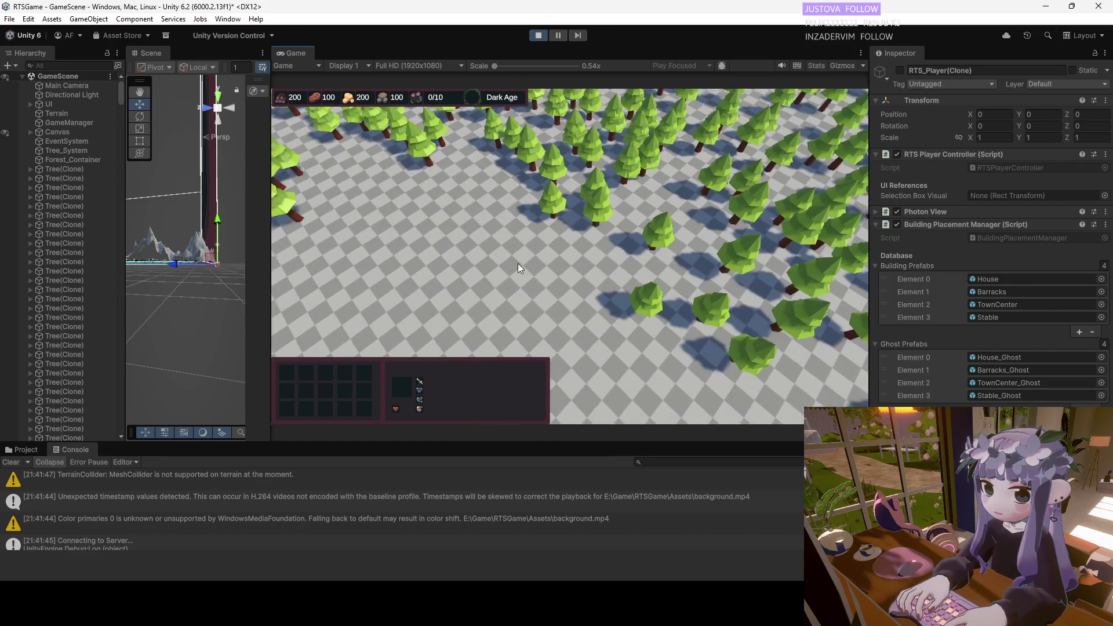
{"action": "key", "text": "d"}
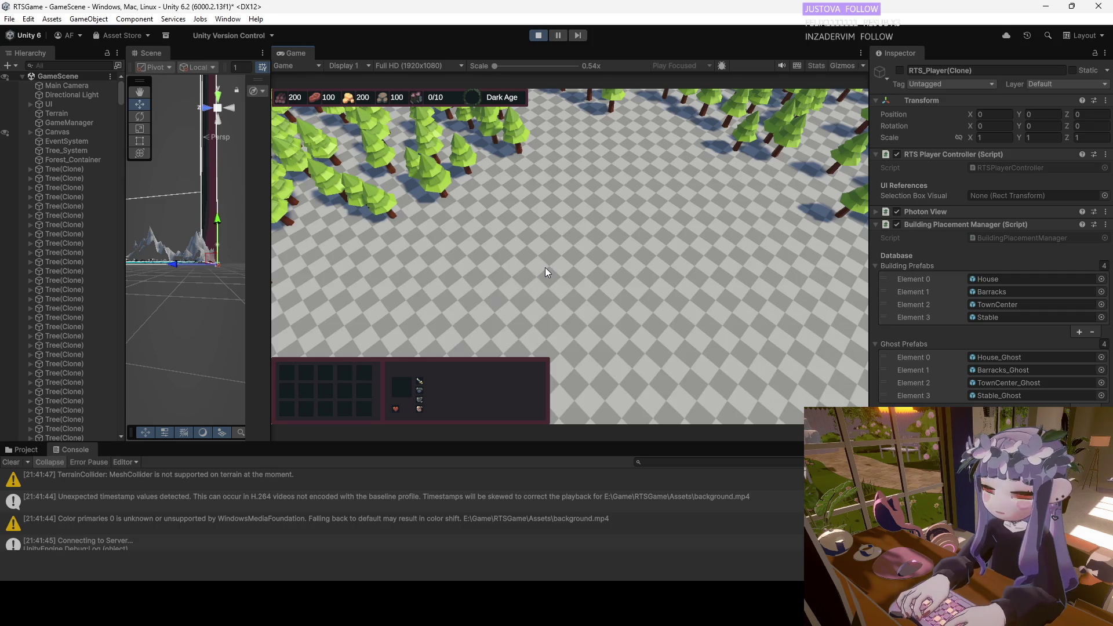
{"action": "key", "text": "s"}
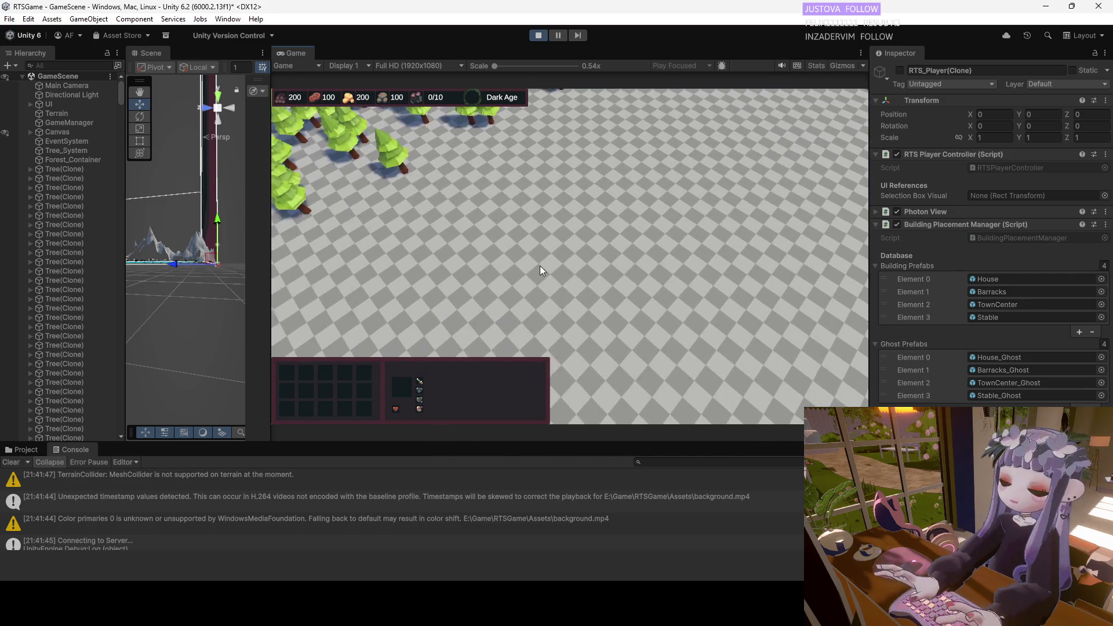
{"action": "key", "text": "w"}
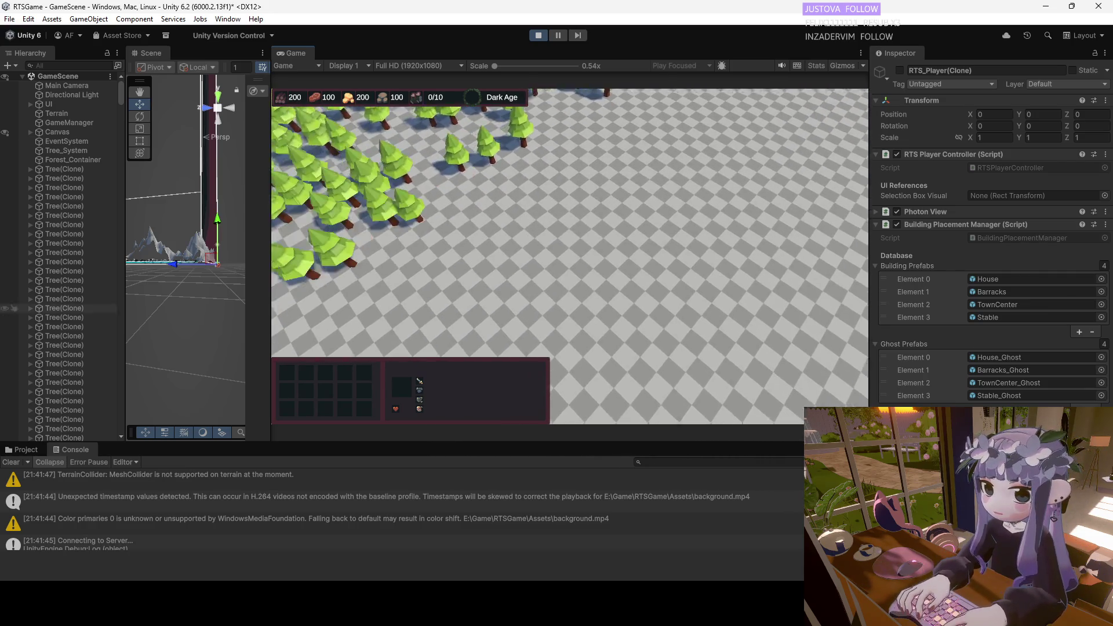
{"action": "key", "text": "w"}
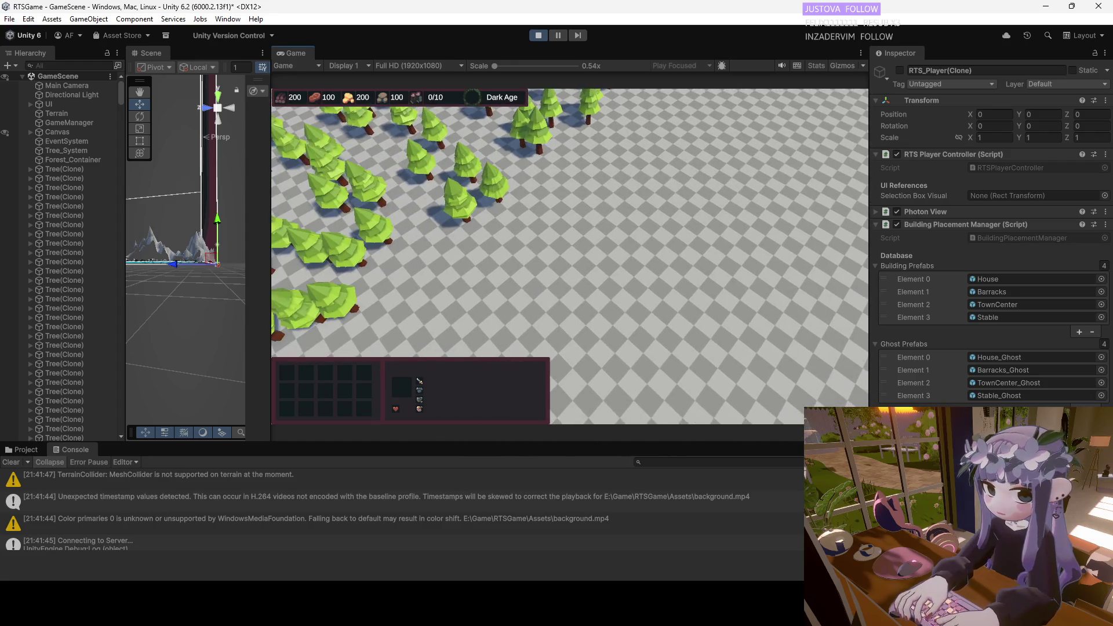
{"action": "key", "text": "s"}
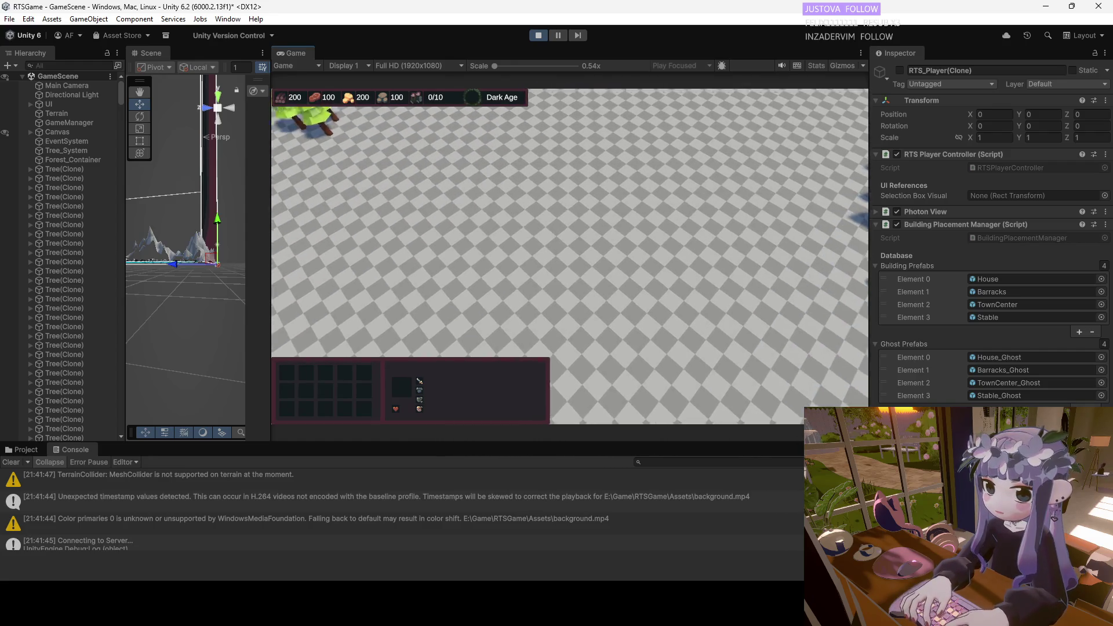
{"action": "key", "text": "d"}
{"action": "key", "text": "s"}
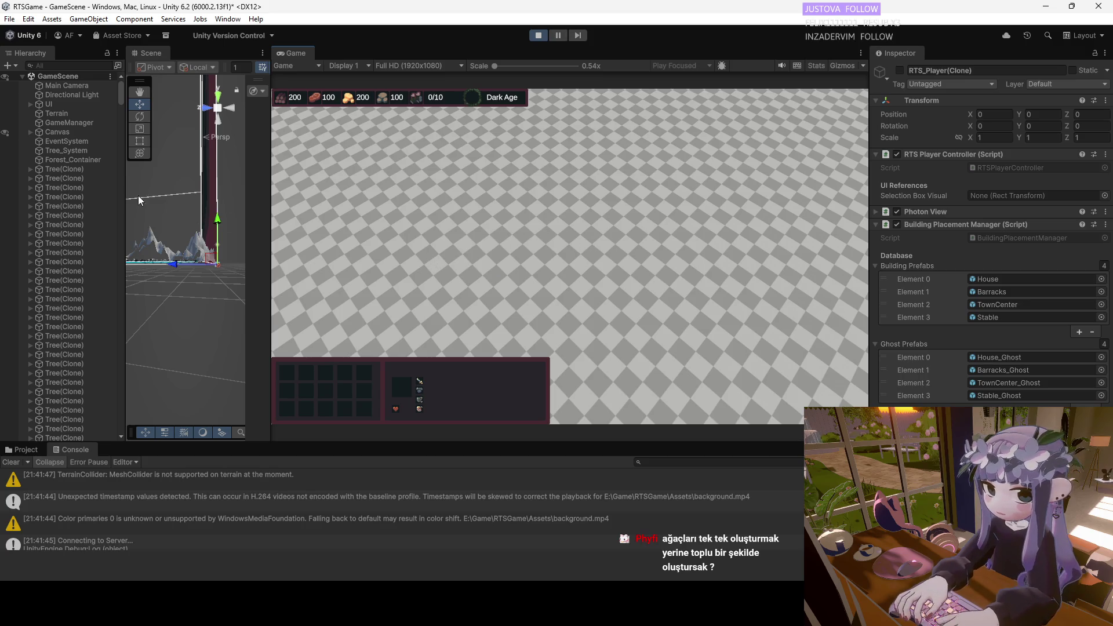
{"action": "left_click", "coordinate": [541, 36]}
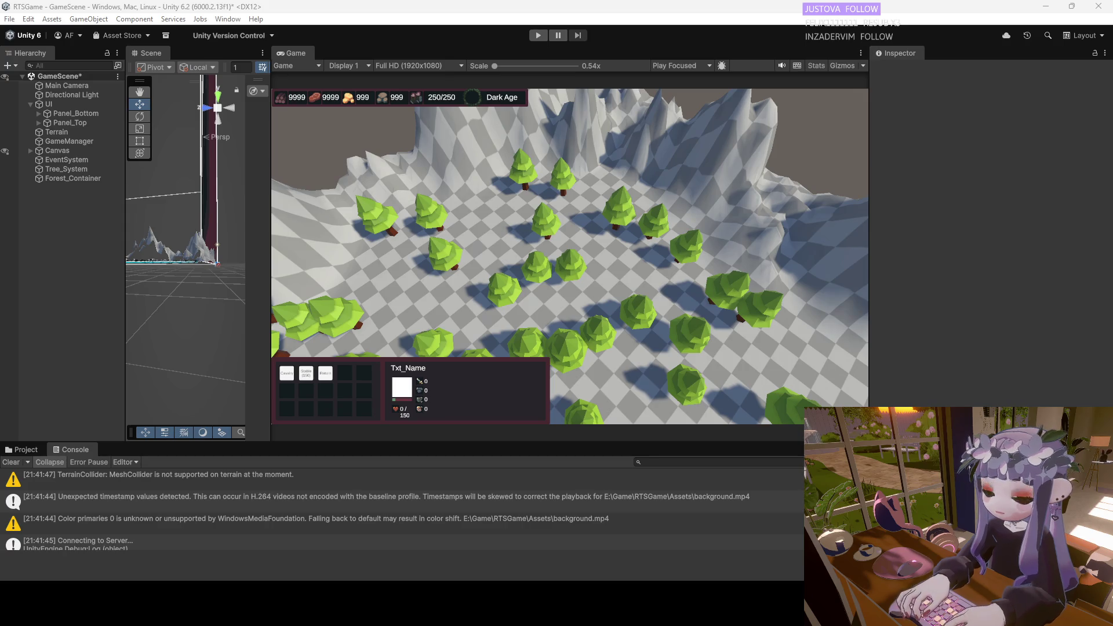
{"action": "left_click", "coordinate": [62, 134]}
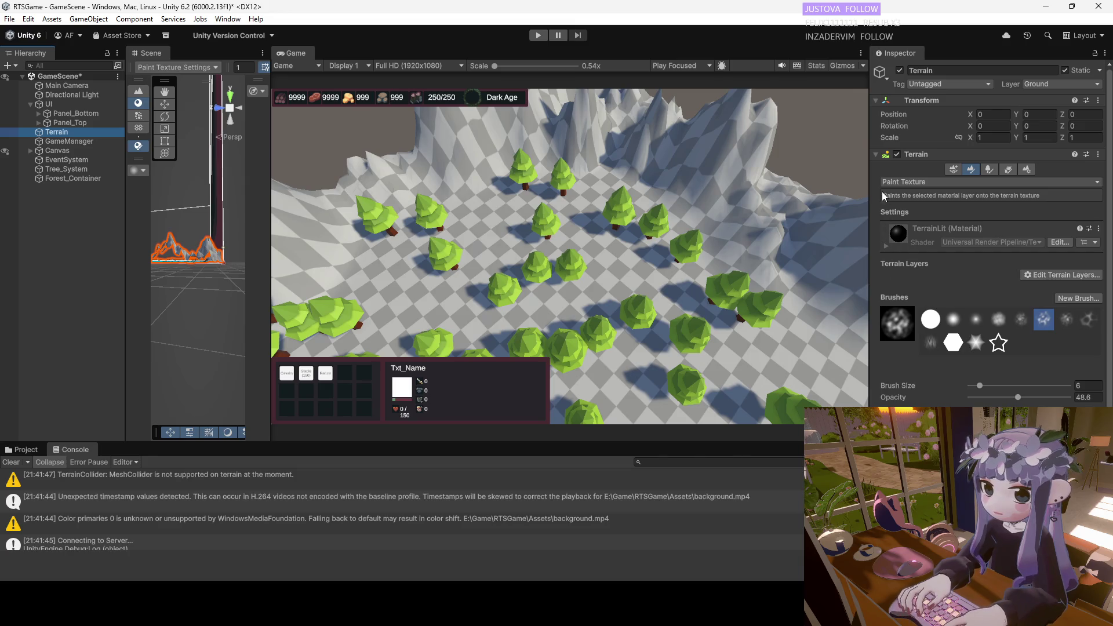
Collapse the Terrain, NavMesh Surface and Terrain Collider component panels in the Inspector.
{"action": "left_click", "coordinate": [875, 155]}
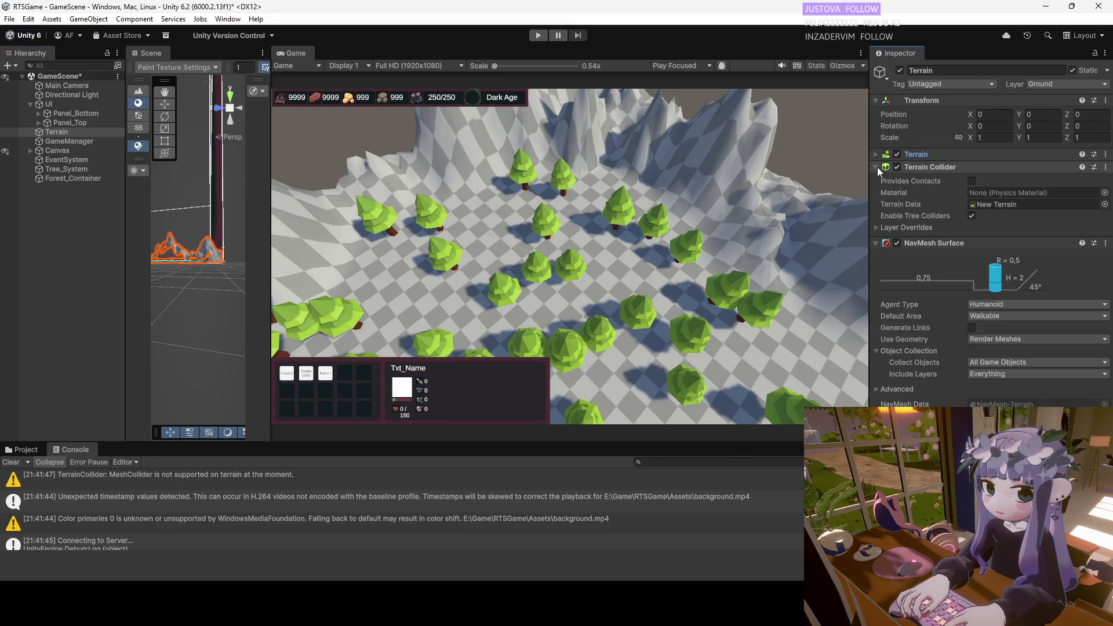
{"action": "left_click", "coordinate": [875, 243]}
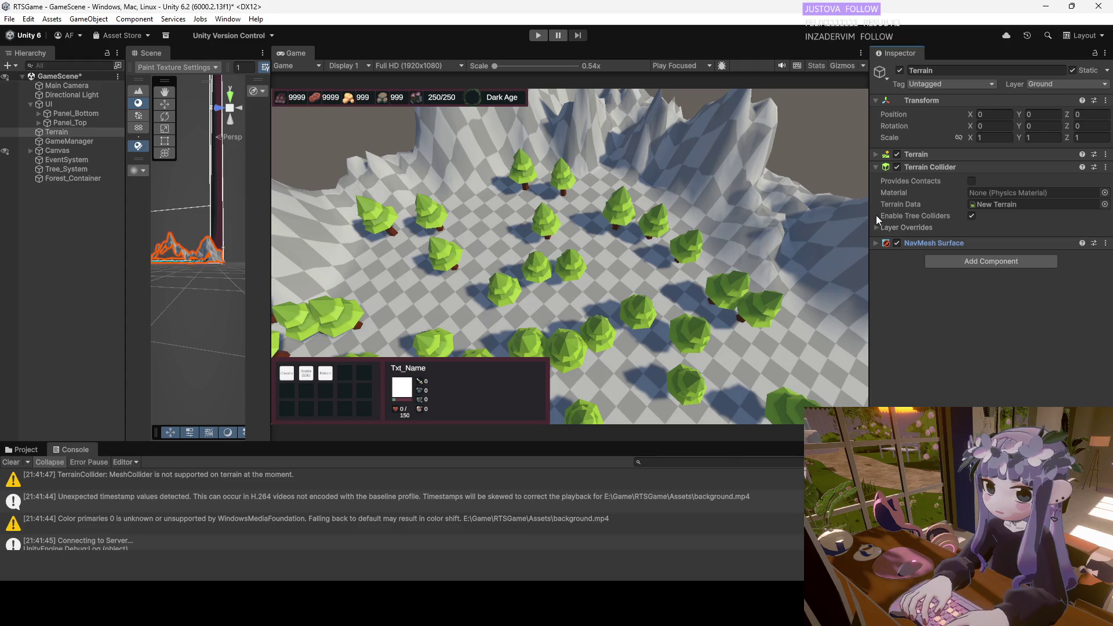
{"action": "left_click", "coordinate": [874, 168]}
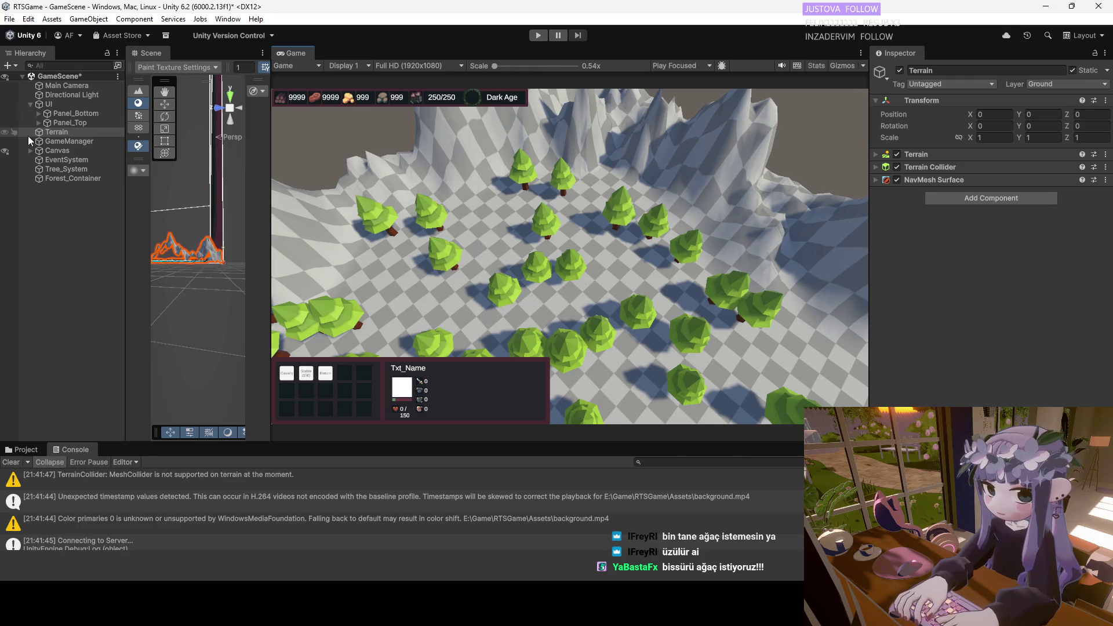
Widen the Scene view and frame the whole terrain in it.
{"action": "double_click", "coordinate": [57, 132]}
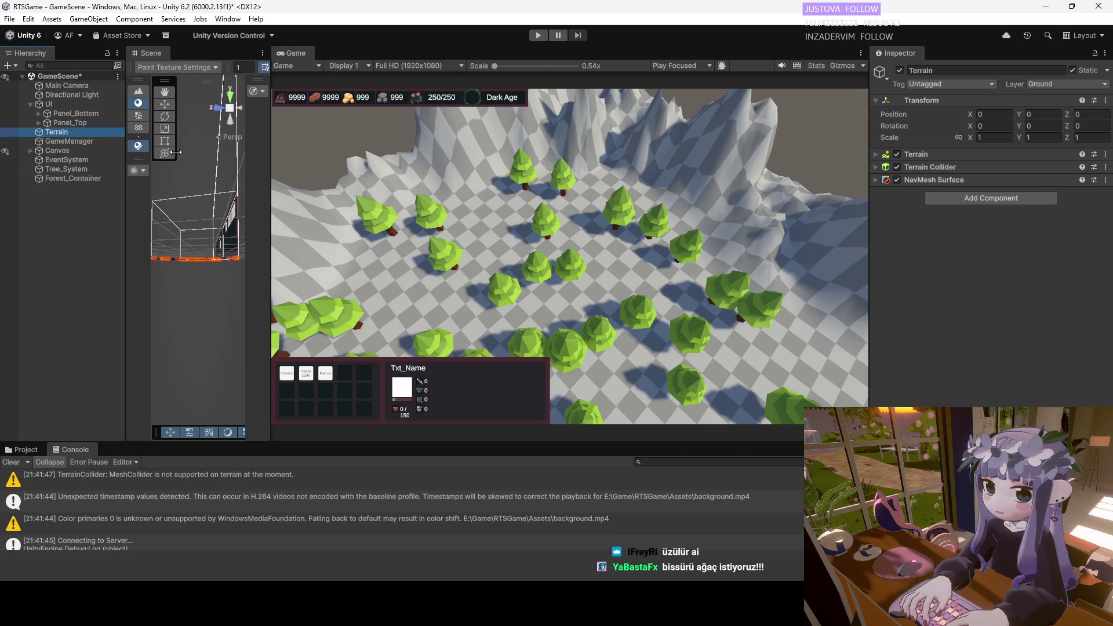
{"action": "left_click_drag", "start_coordinate": [268, 140], "coordinate": [688, 140]}
{"action": "mouse_move", "coordinate": [460, 231]}
{"action": "left_mouse_down"}
{"action": "mouse_move", "coordinate": [460, 204]}
{"action": "mouse_move", "coordinate": [447, 285]}
{"action": "mouse_move", "coordinate": [464, 149]}
{"action": "mouse_move", "coordinate": [467, 295]}
{"action": "mouse_move", "coordinate": [405, 249]}
{"action": "mouse_move", "coordinate": [415, 323]}
{"action": "left_mouse_up"}
{"action": "scroll", "coordinate": [410, 310], "scroll_direction": "up", "scroll_amount": 5}
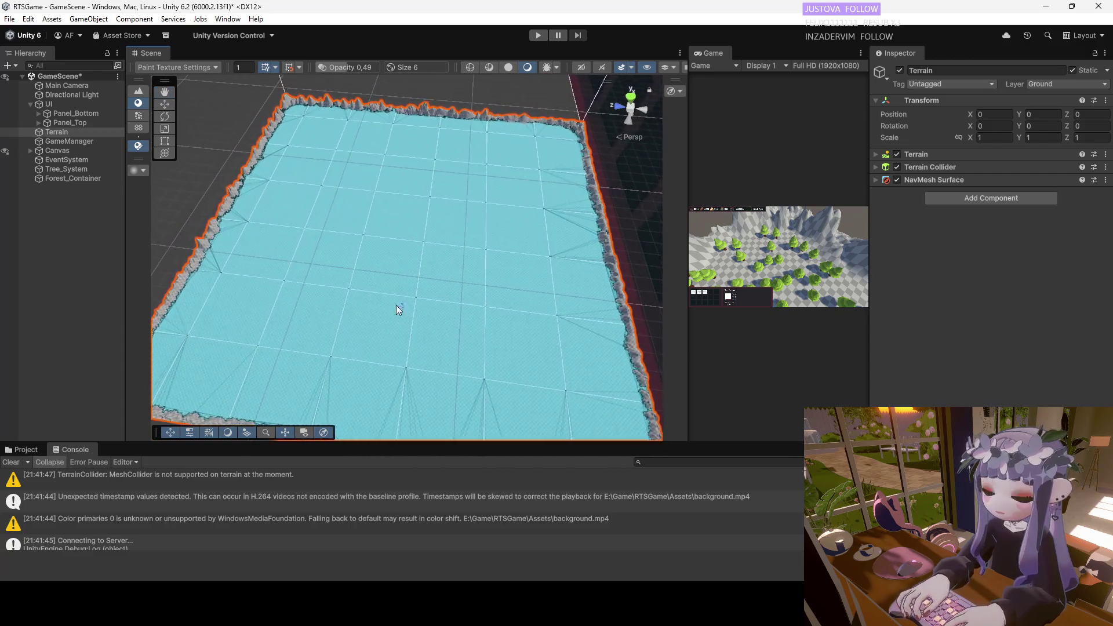
{"action": "double_click", "coordinate": [88, 133]}
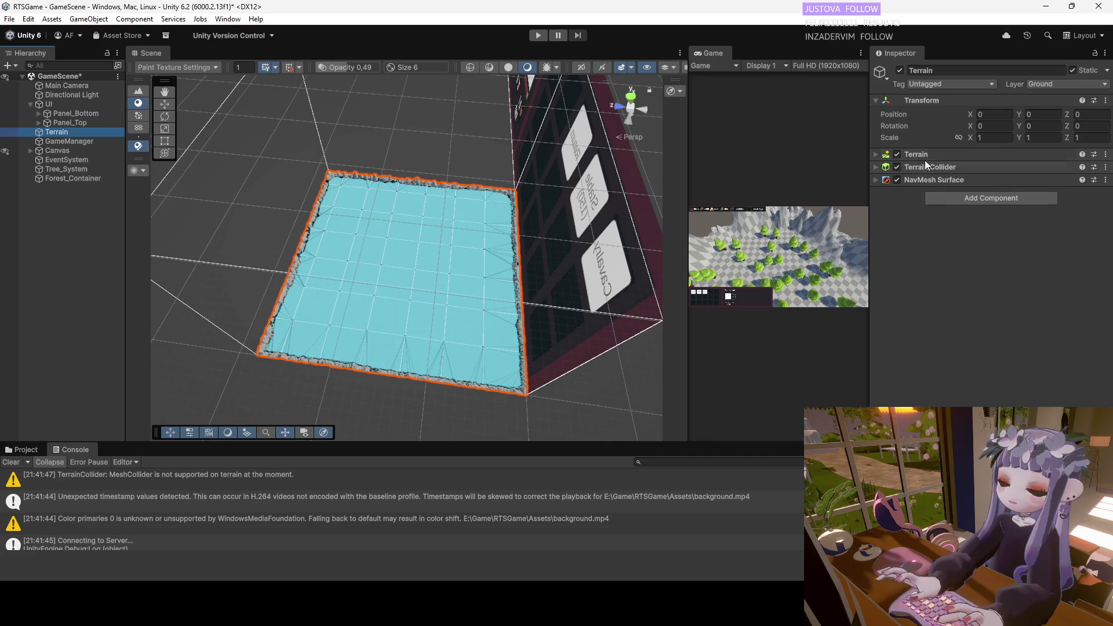
Expand the Terrain component's editing tools in the Inspector.
{"action": "left_click", "coordinate": [875, 154]}
{"action": "left_click", "coordinate": [874, 156]}
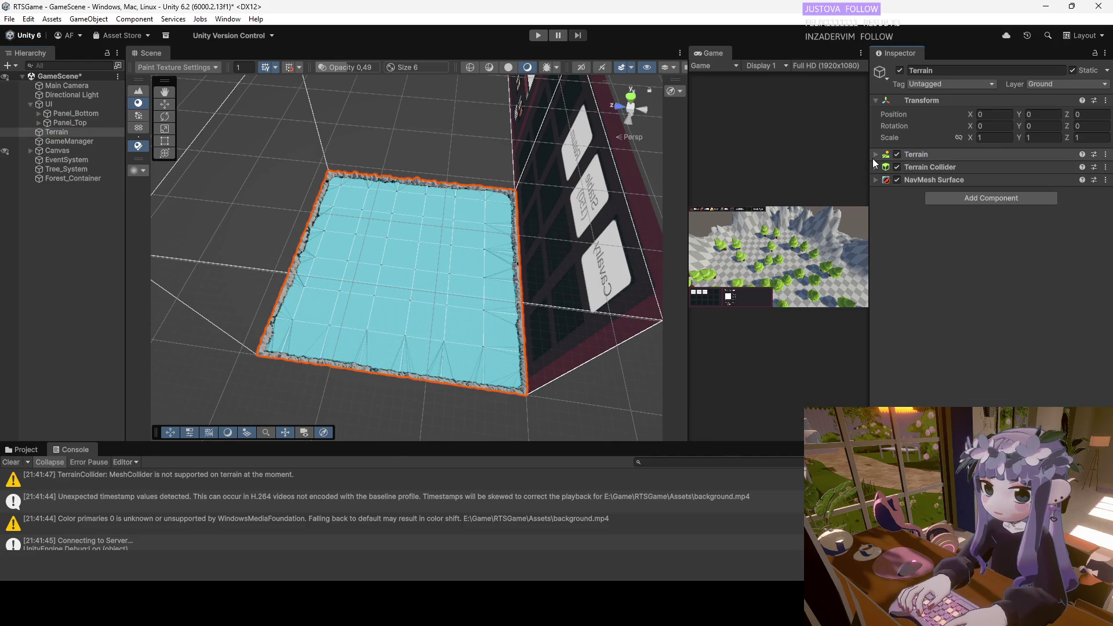
{"action": "left_click", "coordinate": [875, 155]}
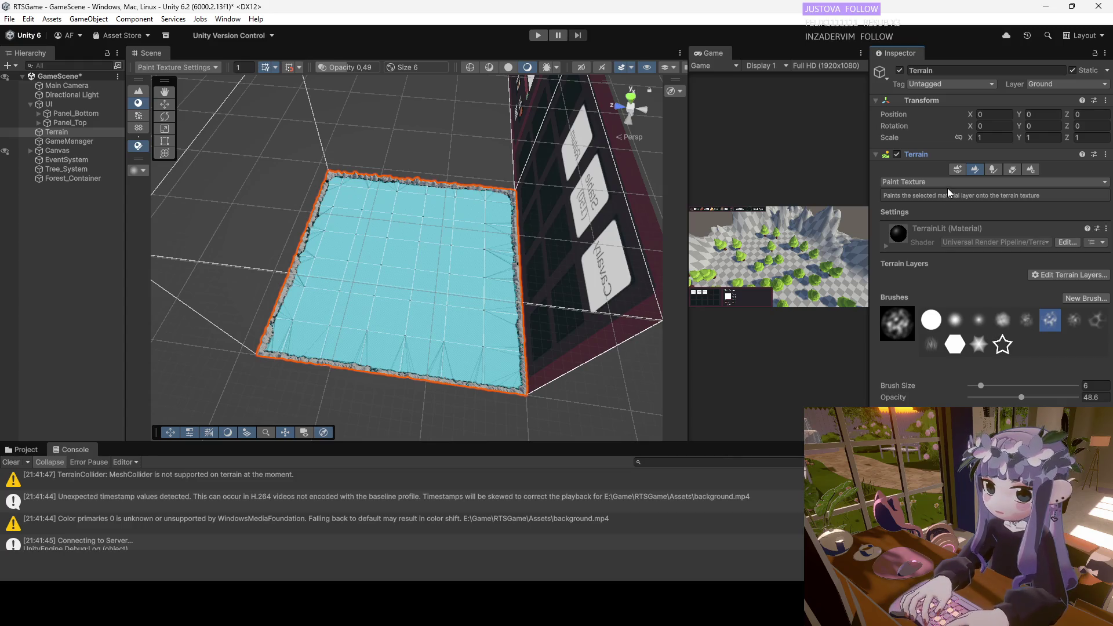
{"action": "left_click", "coordinate": [993, 168]}
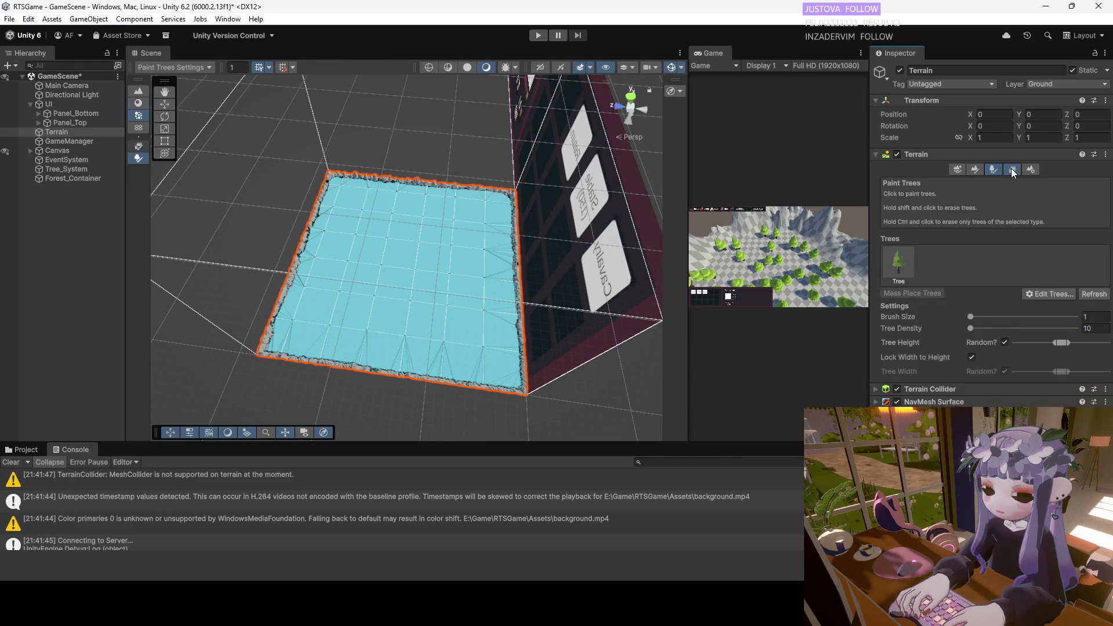
Set Terrain Width and Terrain Length to 200 in the terrain's Mesh Resolution settings.
{"action": "left_click", "coordinate": [1012, 168]}
{"action": "left_click", "coordinate": [1029, 168]}
{"action": "scroll", "coordinate": [991, 243], "scroll_direction": "down", "scroll_amount": 10}
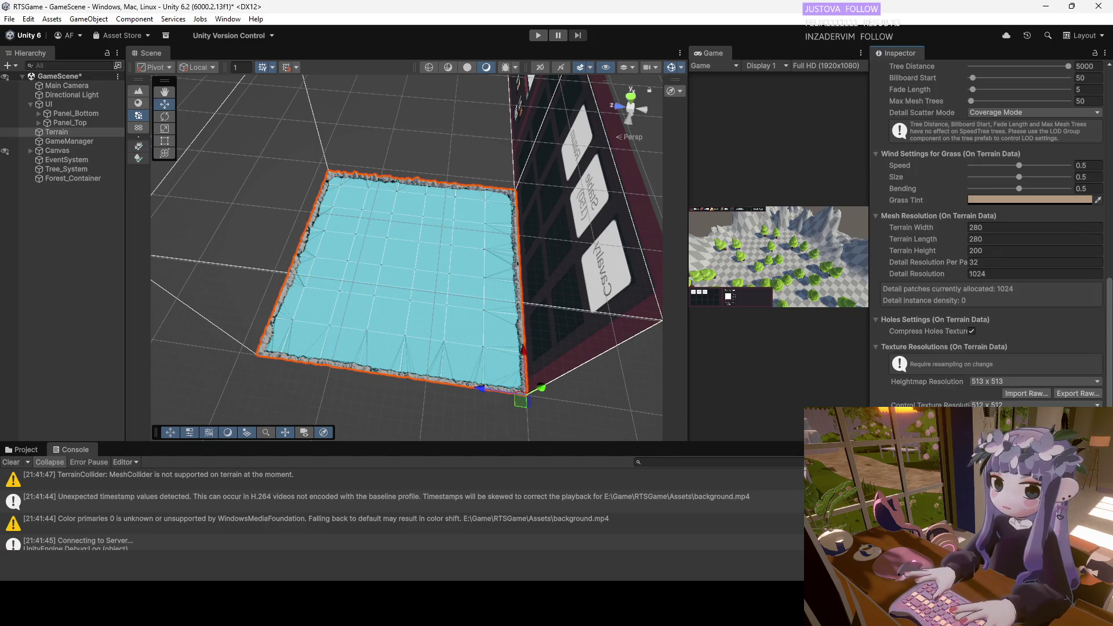
{"action": "left_click", "coordinate": [958, 227]}
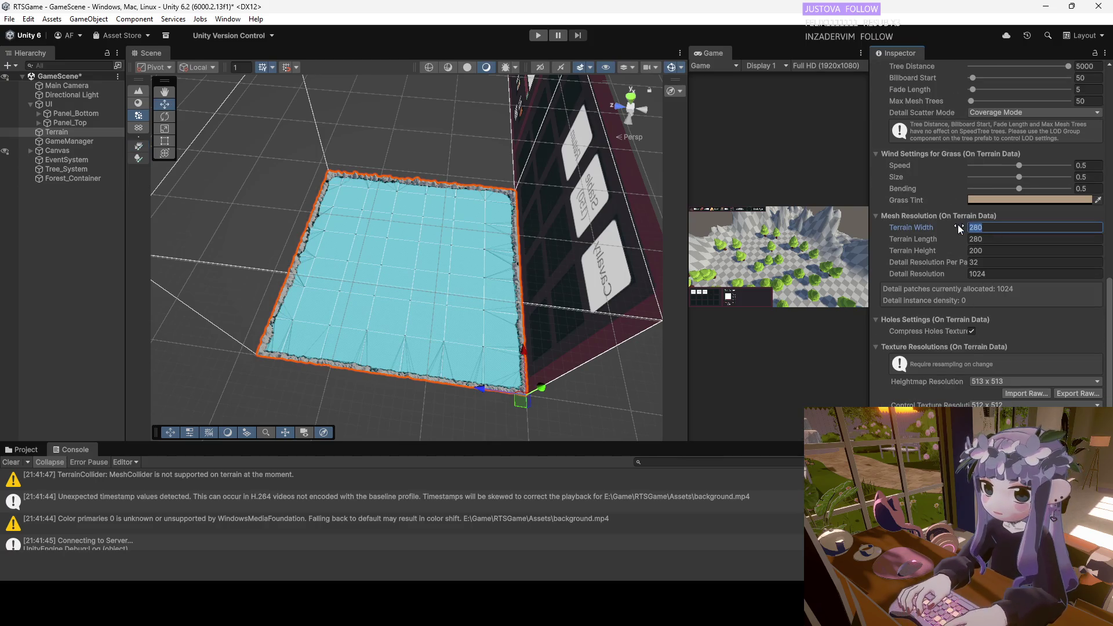
{"action": "type", "text": "200"}
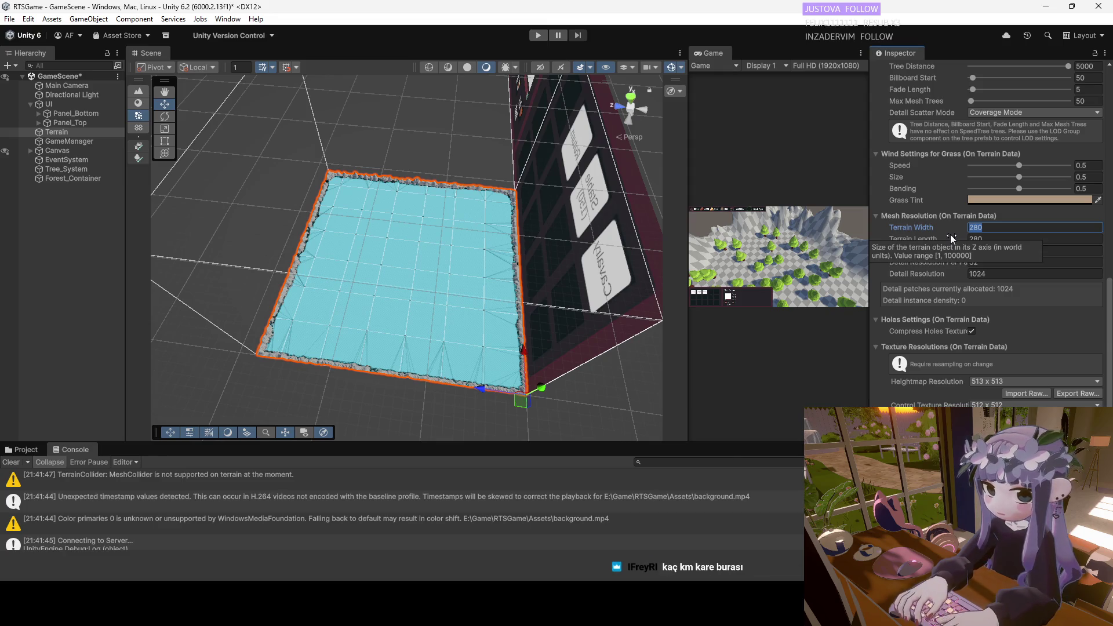
{"action": "left_click", "coordinate": [934, 240]}
{"action": "type", "text": "200"}
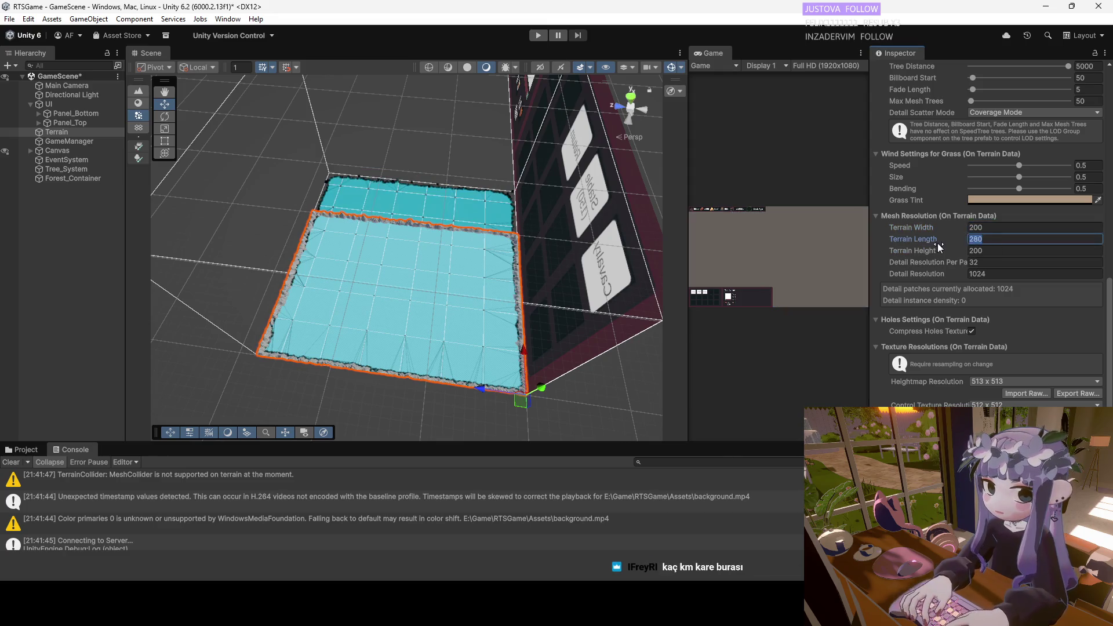
{"action": "key", "text": "Return"}
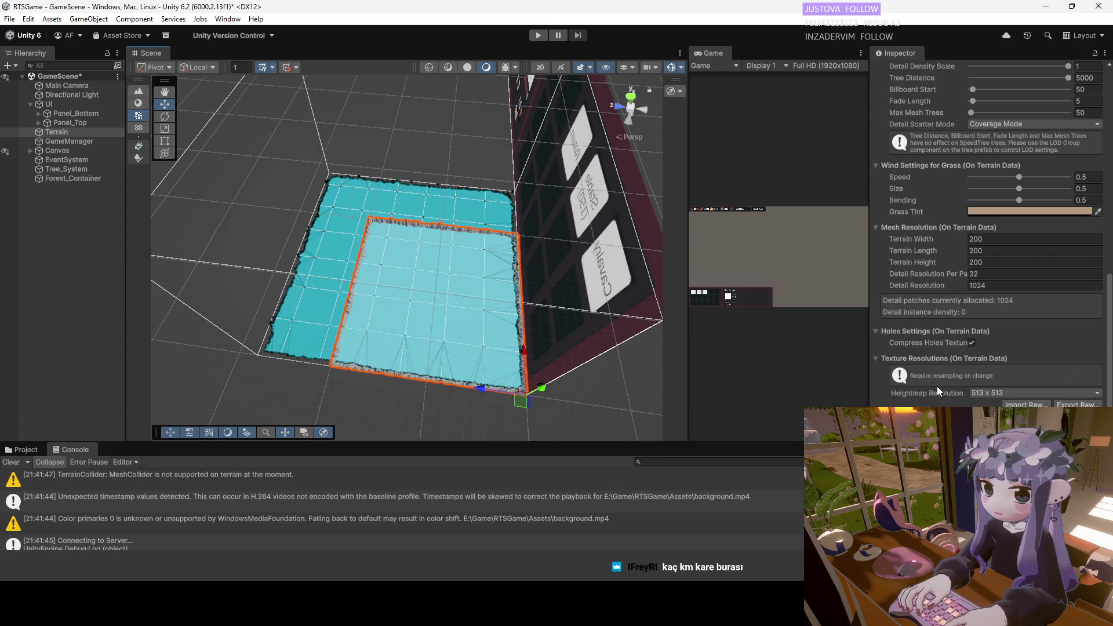
{"action": "scroll", "coordinate": [983, 326], "scroll_direction": "up", "scroll_amount": 10}
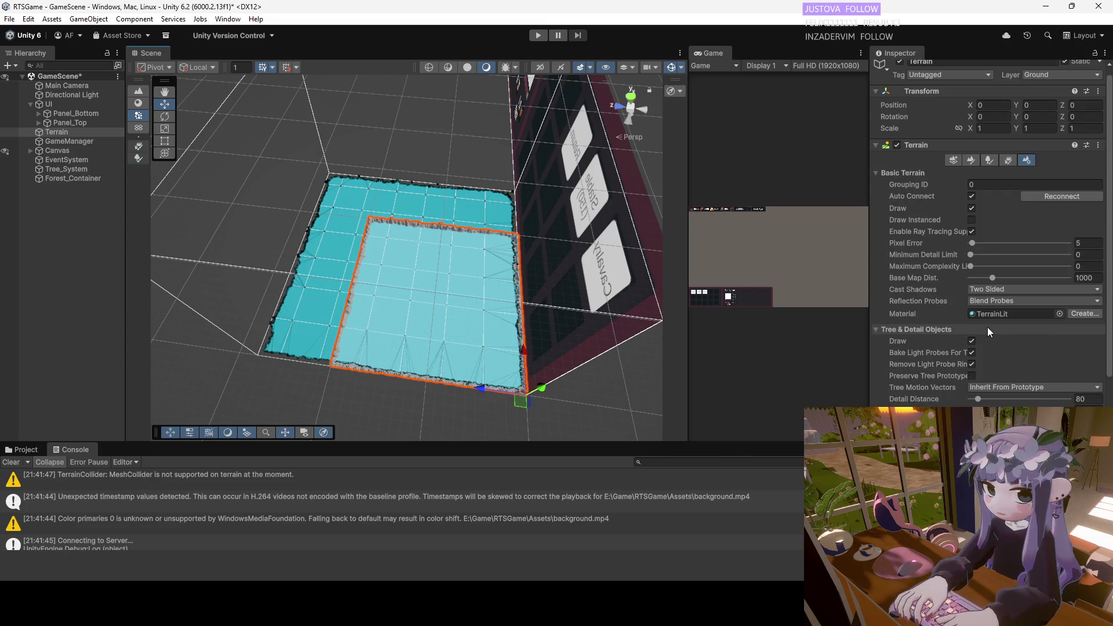
Cycle through the Terrain component's tool buttons, starting with Create Neighbor Terrains.
{"action": "left_click", "coordinate": [951, 169]}
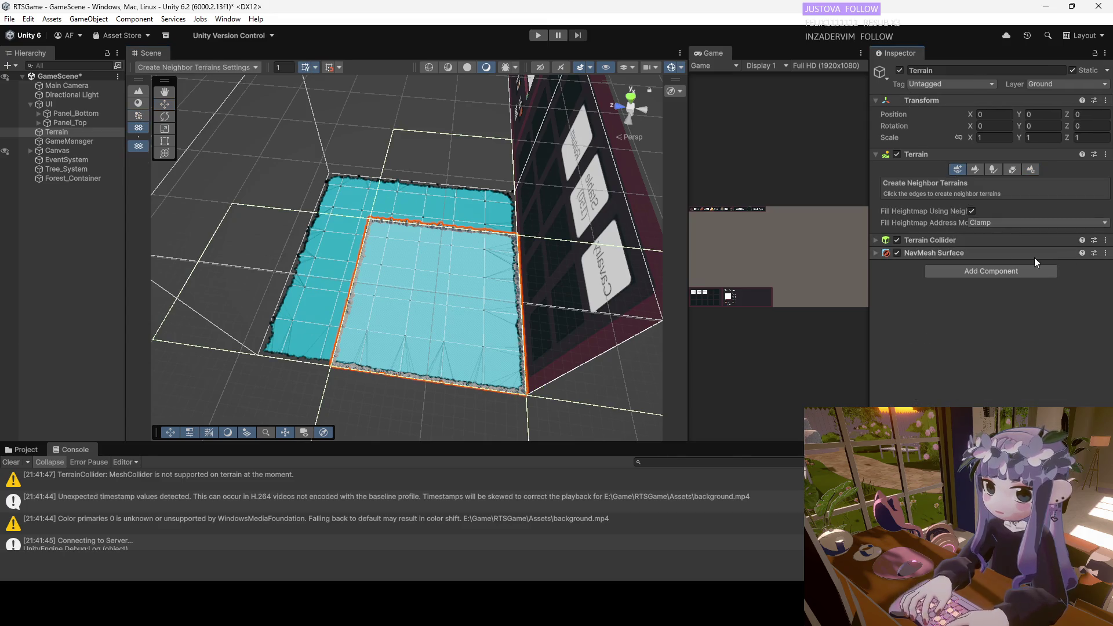
{"action": "left_click", "coordinate": [975, 170]}
{"action": "left_click", "coordinate": [958, 169]}
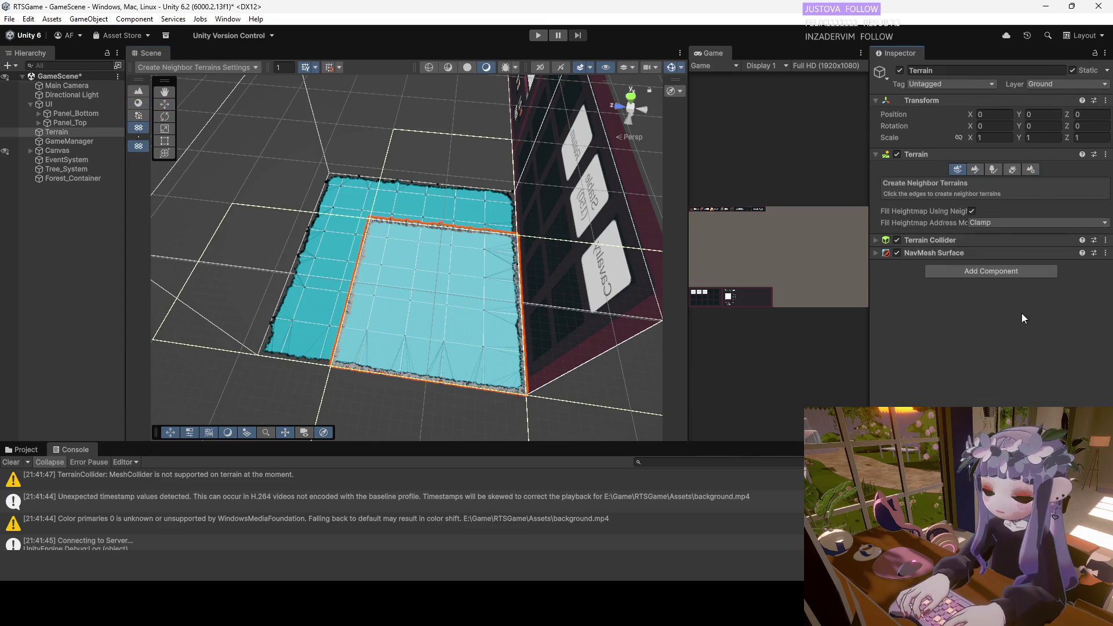
{"action": "left_click", "coordinate": [994, 169]}
{"action": "left_click", "coordinate": [1013, 169]}
{"action": "left_click", "coordinate": [958, 169]}
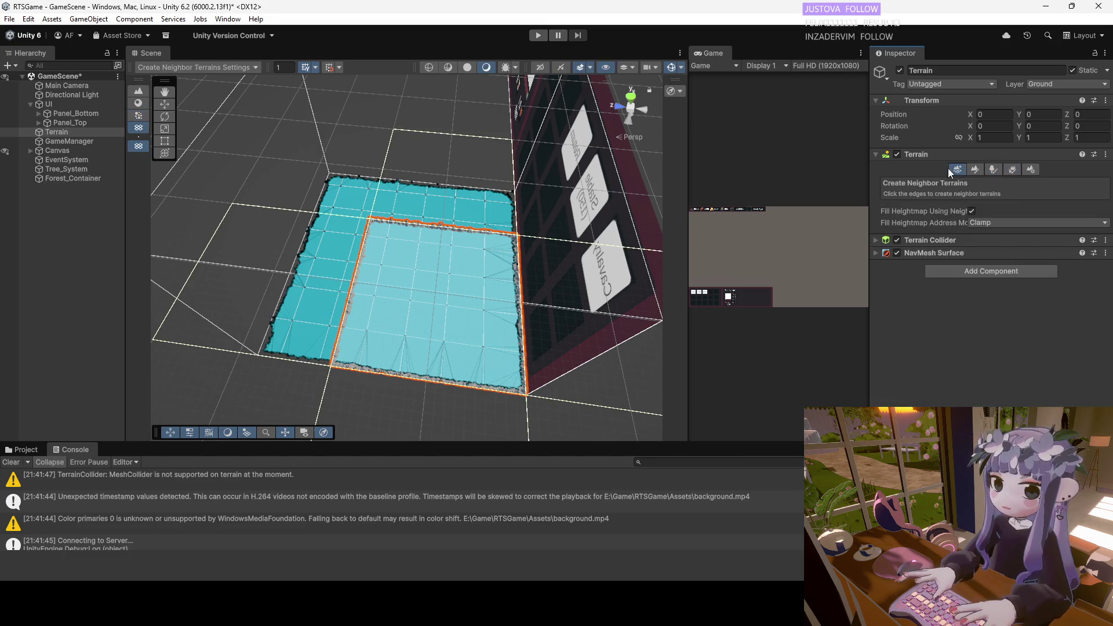
Expand the NavMesh Surface settings, look down on the terrain, and select Paint Details.
{"action": "left_click", "coordinate": [876, 254]}
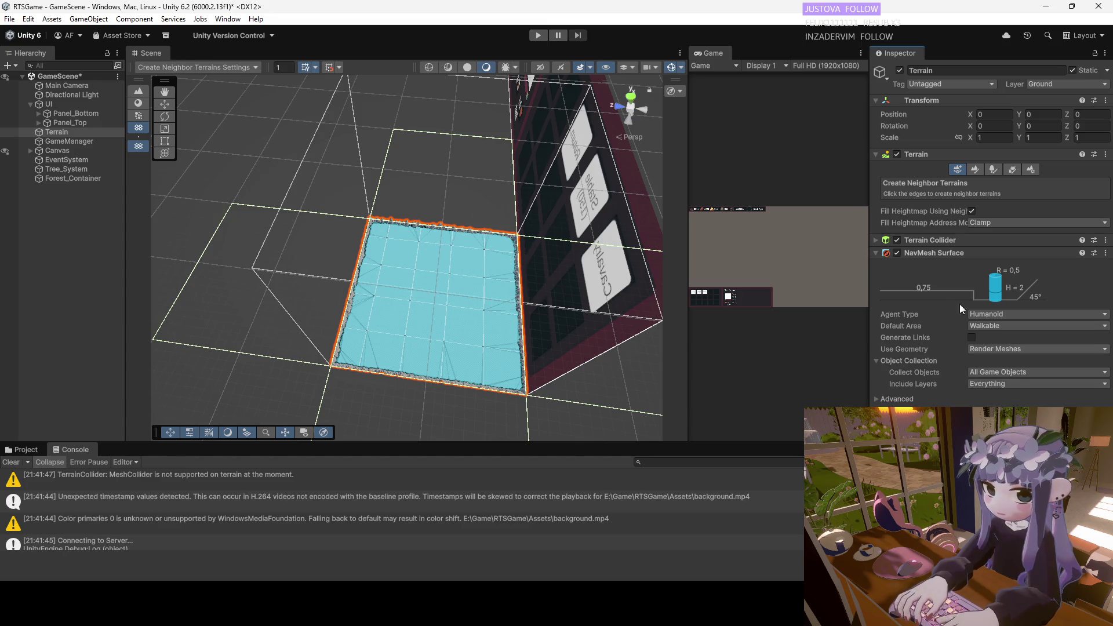
{"action": "mouse_move", "coordinate": [437, 405]}
{"action": "left_mouse_down"}
{"action": "mouse_move", "coordinate": [442, 392]}
{"action": "mouse_move", "coordinate": [375, 297]}
{"action": "mouse_move", "coordinate": [522, 220]}
{"action": "mouse_move", "coordinate": [455, 223]}
{"action": "left_mouse_up"}
{"action": "left_click", "coordinate": [1013, 173]}
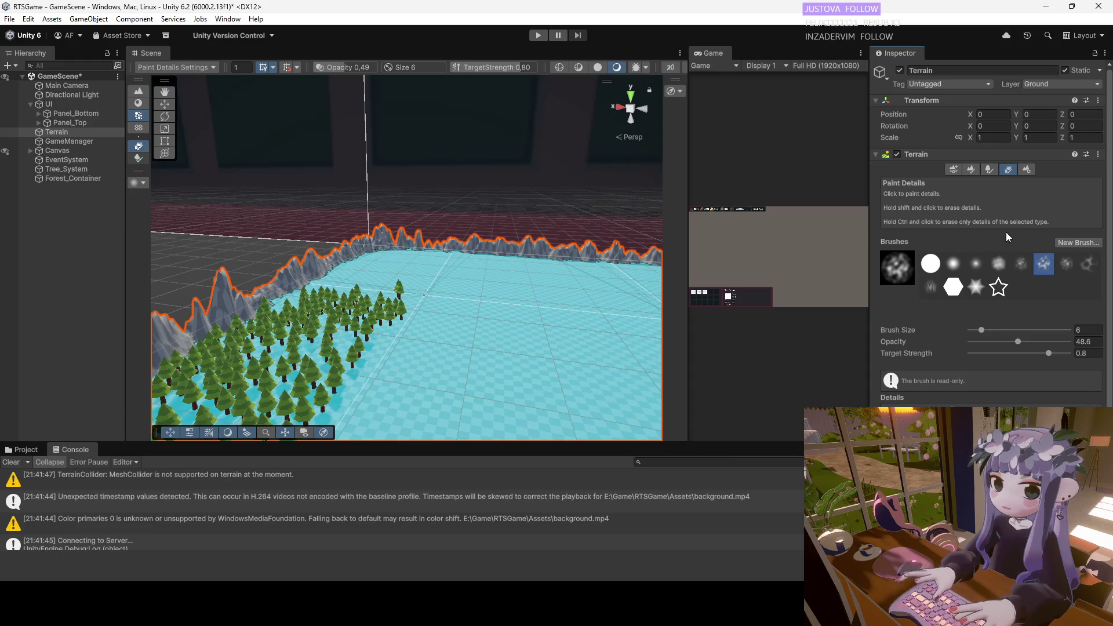
Set Paint Trees density to 34, frame the terrain, switch to the Move tool, and reselect Terrain.
{"action": "left_click", "coordinate": [988, 170]}
{"action": "left_click", "coordinate": [996, 328]}
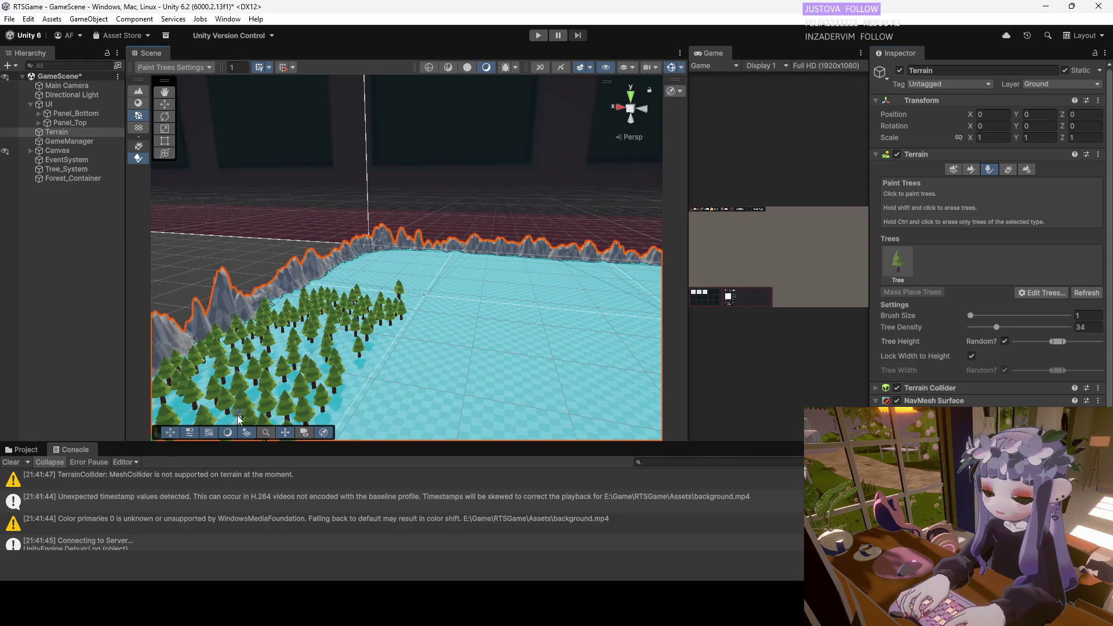
{"action": "key", "text": "f"}
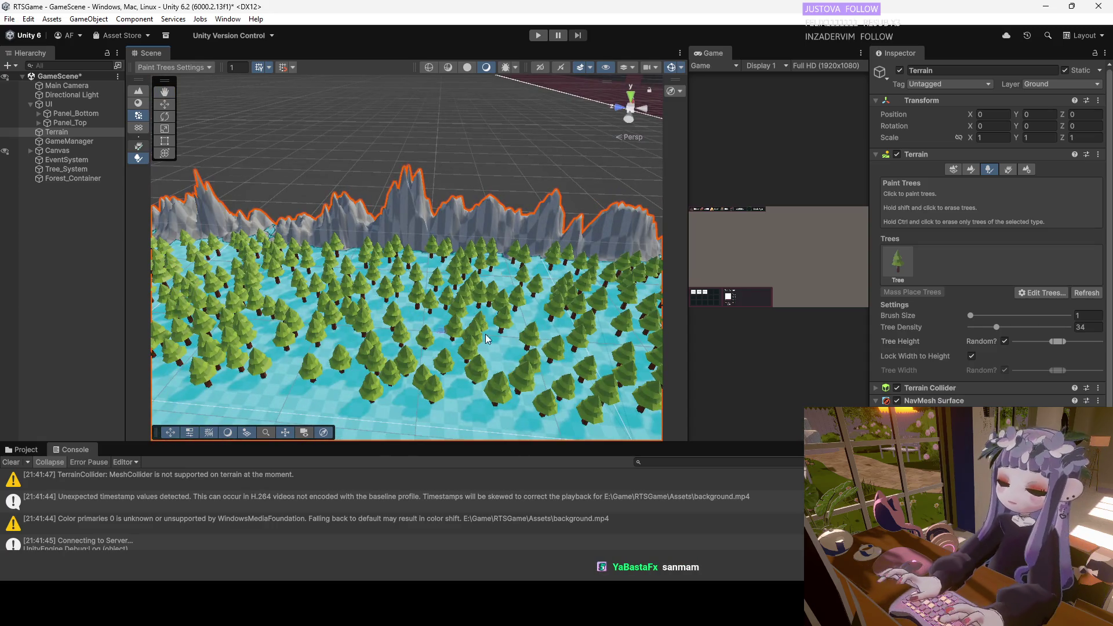
{"action": "key", "text": "f"}
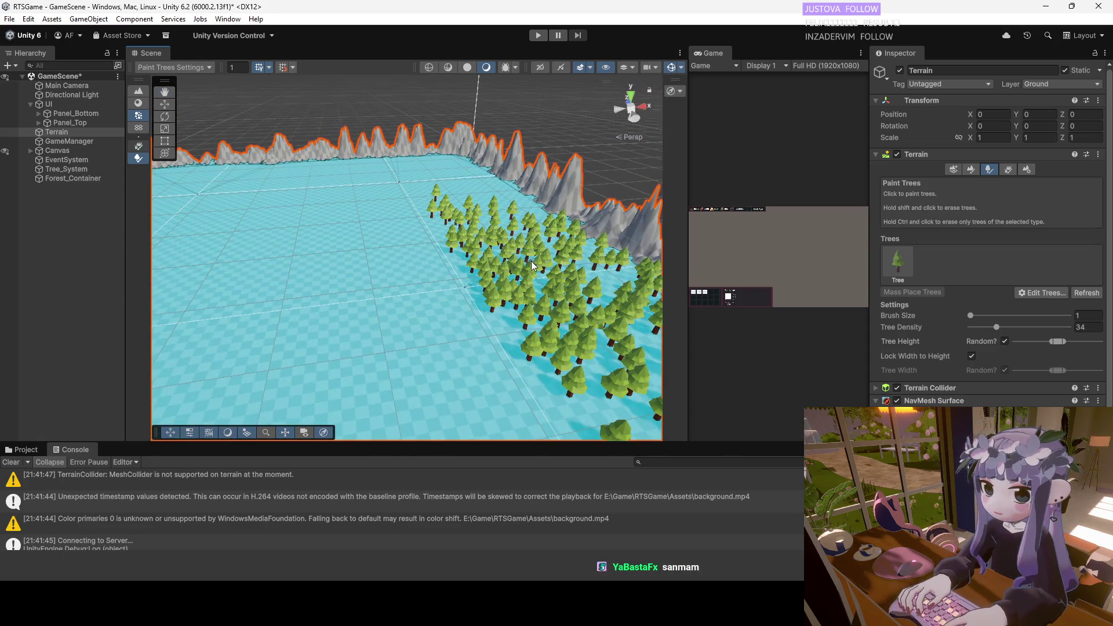
{"action": "key", "text": "w"}
{"action": "scroll", "coordinate": [486, 231], "scroll_direction": "down", "scroll_amount": 3}
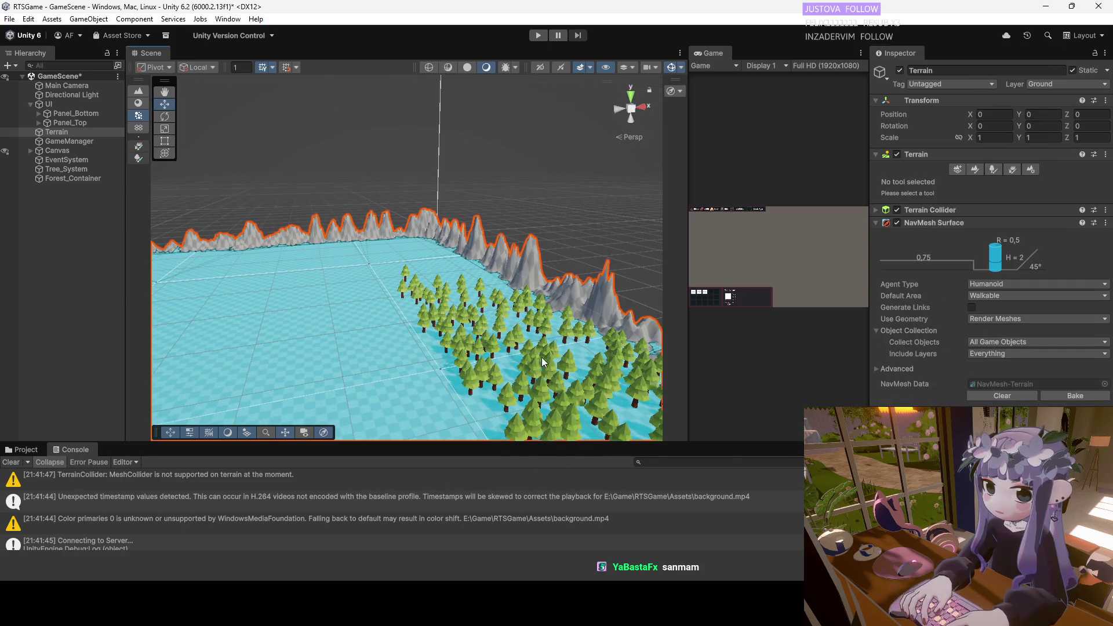
{"action": "mouse_move", "coordinate": [322, 321]}
{"action": "left_mouse_down"}
{"action": "mouse_move", "coordinate": [402, 322]}
{"action": "mouse_move", "coordinate": [195, 390]}
{"action": "left_mouse_up"}
{"action": "left_click", "coordinate": [69, 136]}
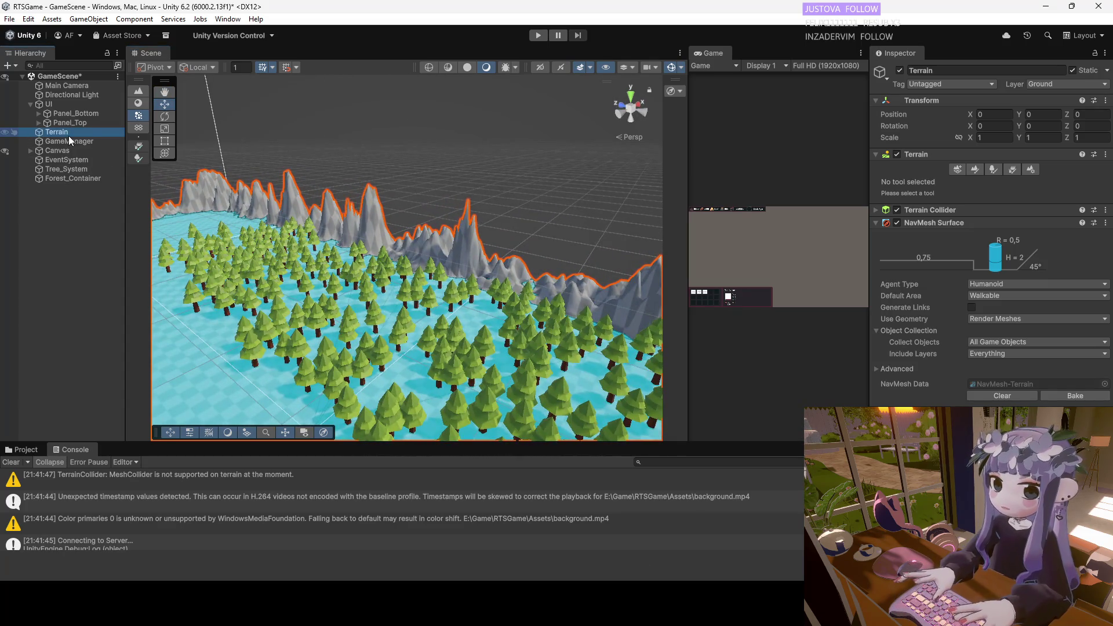
Undo the painted trees and enlarge the tree brush to 53.
{"action": "left_click", "coordinate": [1007, 169]}
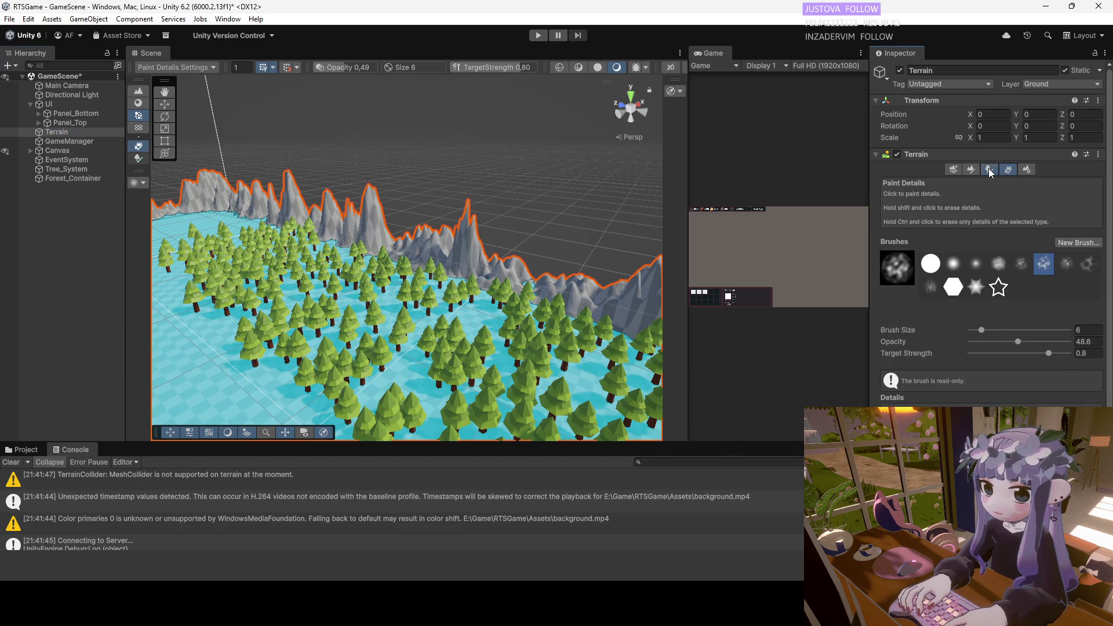
{"action": "left_click", "coordinate": [989, 169]}
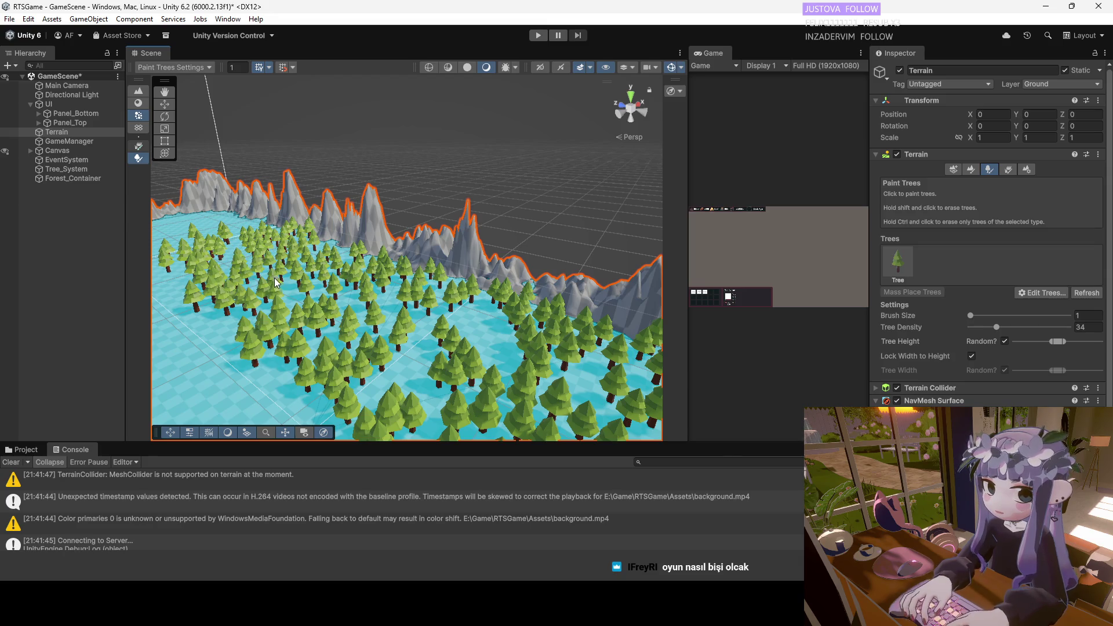
{"action": "key", "text": "ctrl+z"}
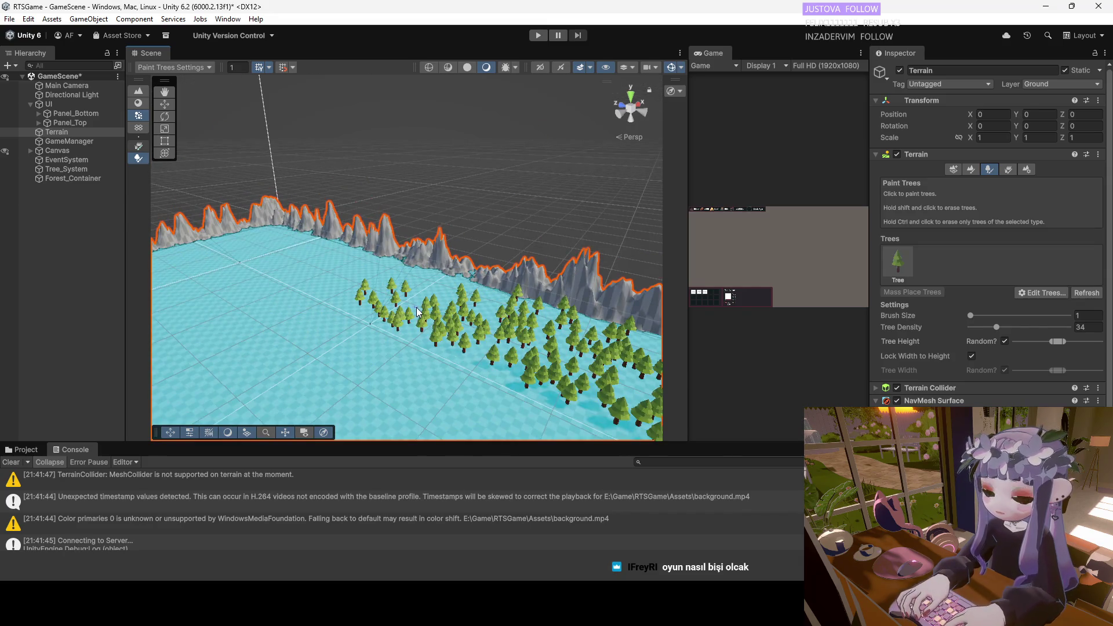
{"action": "left_click_drag", "start_coordinate": [1024, 316], "coordinate": [1030, 316]}
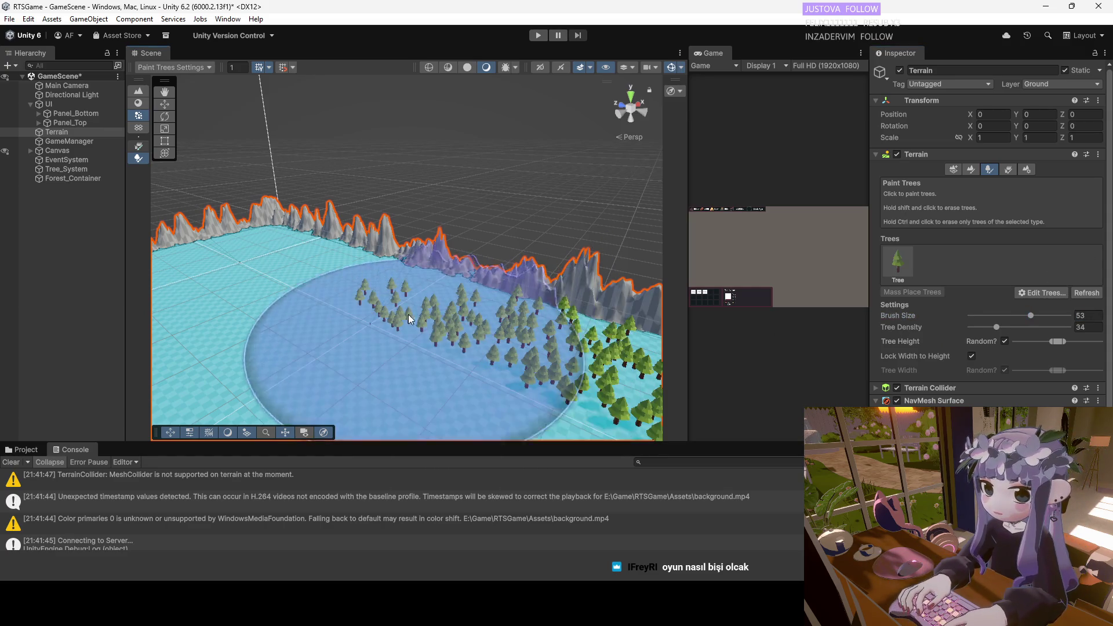
{"action": "key", "text": "ctrl+z"}
Orbit the Scene view low across the terrain's ridge and tree clusters.
{"action": "mouse_move", "coordinate": [477, 314]}
{"action": "left_mouse_down", "text": "alt"}
{"action": "mouse_move", "coordinate": [389, 298]}
{"action": "mouse_move", "coordinate": [365, 313]}
{"action": "left_mouse_up", "text": "alt"}
{"action": "mouse_move", "coordinate": [360, 204]}
{"action": "left_mouse_down", "text": "alt"}
{"action": "mouse_move", "coordinate": [385, 209]}
{"action": "mouse_move", "coordinate": [435, 189]}
{"action": "left_mouse_up", "text": "alt"}
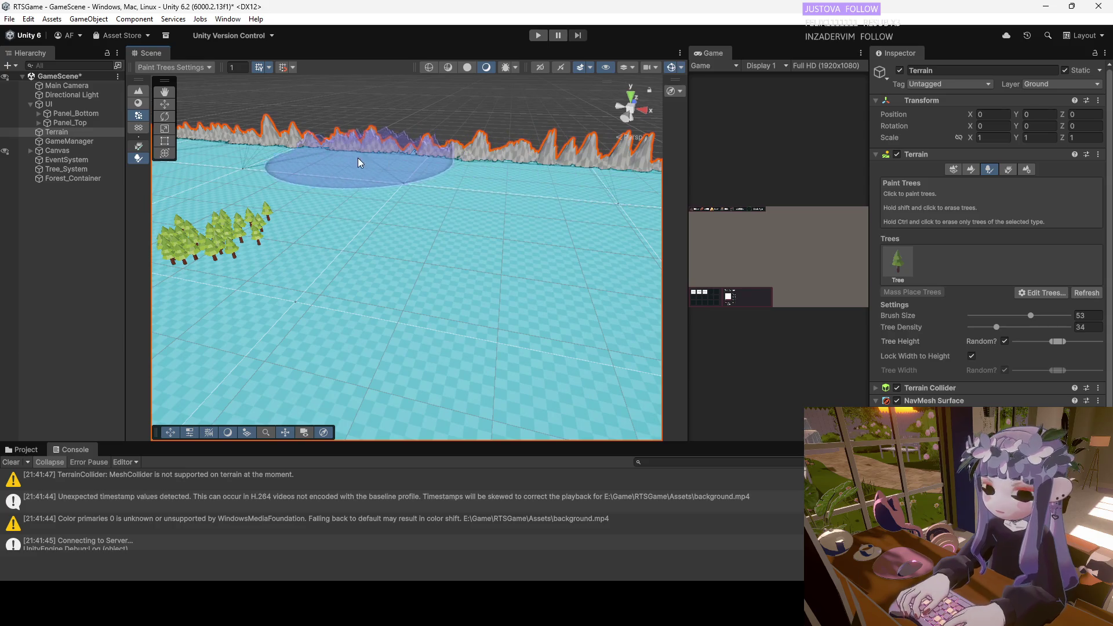
{"action": "mouse_move", "coordinate": [326, 161]}
{"action": "left_mouse_down", "text": "alt"}
{"action": "mouse_move", "coordinate": [334, 134]}
{"action": "mouse_move", "coordinate": [348, 151]}
{"action": "left_mouse_up", "text": "alt"}
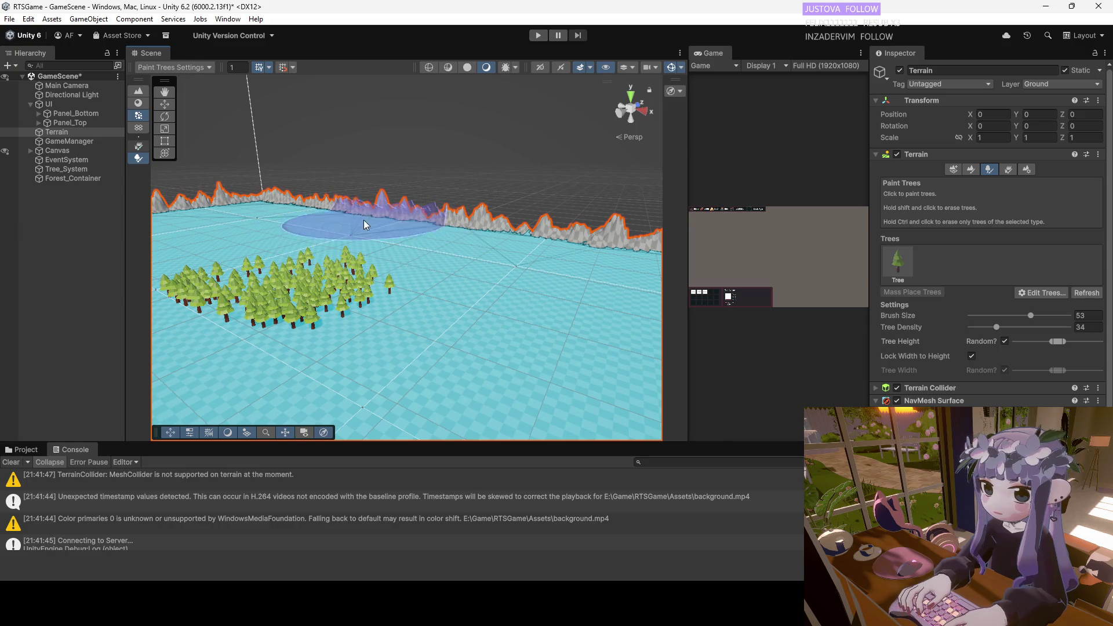
{"action": "mouse_move", "coordinate": [279, 203]}
{"action": "left_mouse_down", "text": "alt"}
{"action": "mouse_move", "coordinate": [347, 194]}
{"action": "mouse_move", "coordinate": [367, 229]}
{"action": "mouse_move", "coordinate": [263, 251]}
{"action": "mouse_move", "coordinate": [348, 242]}
{"action": "mouse_move", "coordinate": [415, 203]}
{"action": "left_mouse_up", "text": "alt"}
{"action": "mouse_move", "coordinate": [263, 228]}
{"action": "left_mouse_down", "text": "alt"}
{"action": "mouse_move", "coordinate": [413, 199]}
{"action": "mouse_move", "coordinate": [323, 193]}
{"action": "mouse_move", "coordinate": [252, 250]}
{"action": "mouse_move", "coordinate": [471, 209]}
{"action": "mouse_move", "coordinate": [586, 230]}
{"action": "mouse_move", "coordinate": [571, 233]}
{"action": "left_mouse_up", "text": "alt"}
Switch to the Move tool, select the Terrain, view its edge, and start Play mode.
{"action": "key", "text": "w"}
{"action": "left_click_drag", "start_coordinate": [321, 225], "coordinate": [232, 185], "text": "alt"}
{"action": "left_click", "coordinate": [61, 132]}
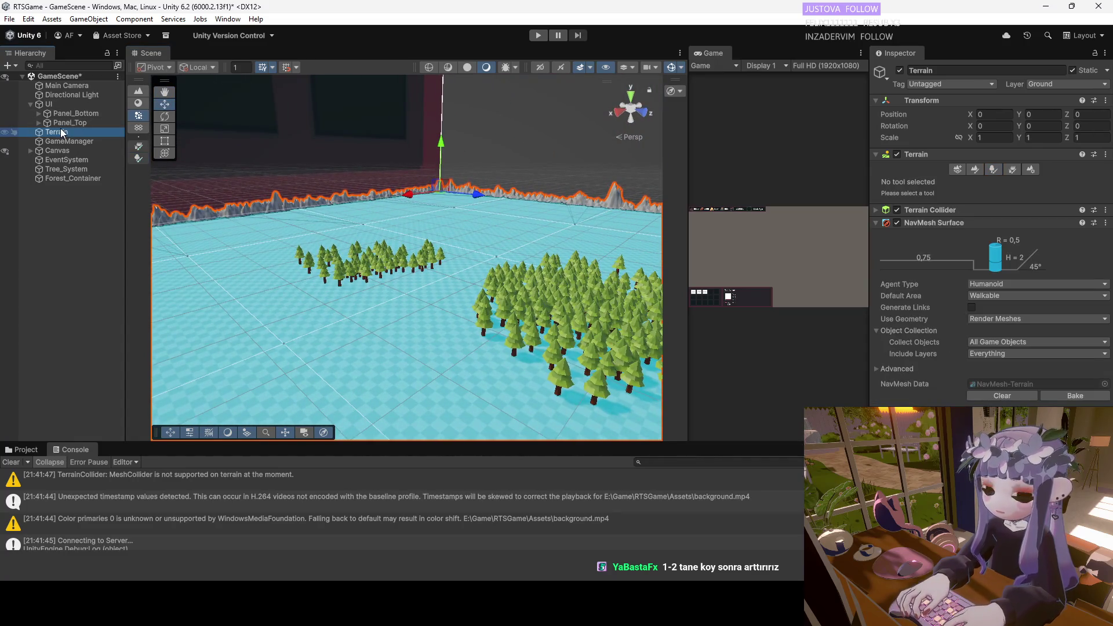
{"action": "mouse_move", "coordinate": [369, 280]}
{"action": "left_mouse_down", "text": "alt"}
{"action": "mouse_move", "coordinate": [338, 218]}
{"action": "mouse_move", "coordinate": [342, 233]}
{"action": "mouse_move", "coordinate": [661, 224]}
{"action": "left_mouse_up", "text": "alt"}
{"action": "mouse_move", "coordinate": [849, 217]}
{"action": "left_mouse_down", "text": "alt"}
{"action": "mouse_move", "coordinate": [992, 221]}
{"action": "mouse_move", "coordinate": [74, 228]}
{"action": "mouse_move", "coordinate": [378, 210]}
{"action": "mouse_move", "coordinate": [511, 216]}
{"action": "mouse_move", "coordinate": [454, 234]}
{"action": "mouse_move", "coordinate": [48, 278]}
{"action": "mouse_move", "coordinate": [767, 280]}
{"action": "mouse_move", "coordinate": [510, 254]}
{"action": "mouse_move", "coordinate": [609, 243]}
{"action": "mouse_move", "coordinate": [666, 174]}
{"action": "left_mouse_up", "text": "alt"}
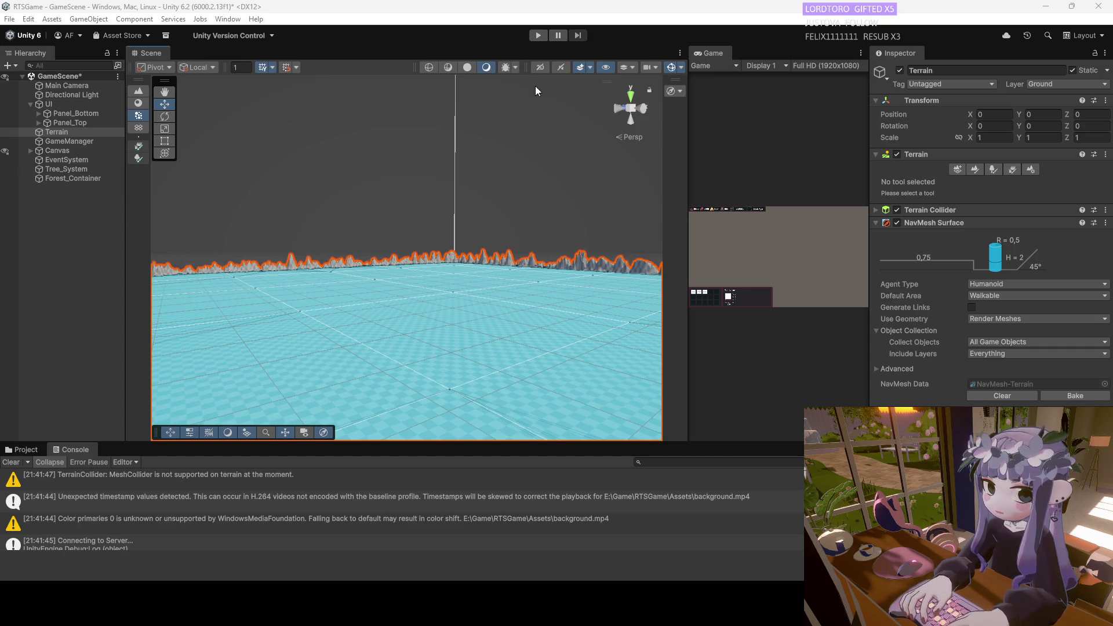
{"action": "left_click", "coordinate": [537, 36]}
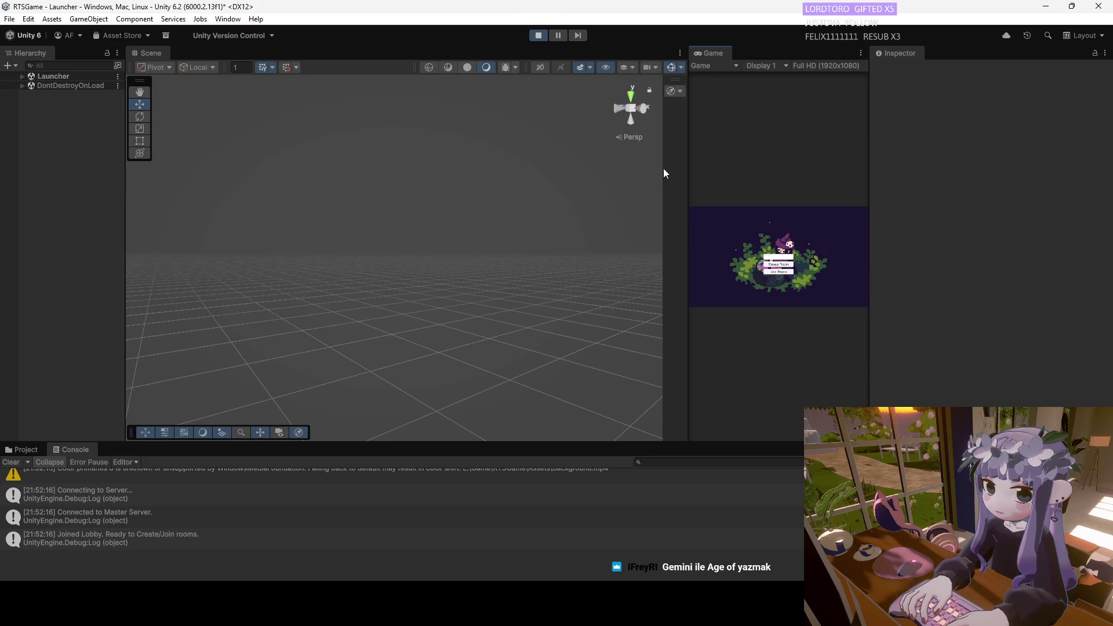
Enlarge the Game view, create a room named 'a', and expand the running scene's Hierarchy.
{"action": "left_click_drag", "start_coordinate": [688, 179], "coordinate": [310, 186]}
{"action": "left_click", "coordinate": [569, 256]}
{"action": "type", "text": "a"}
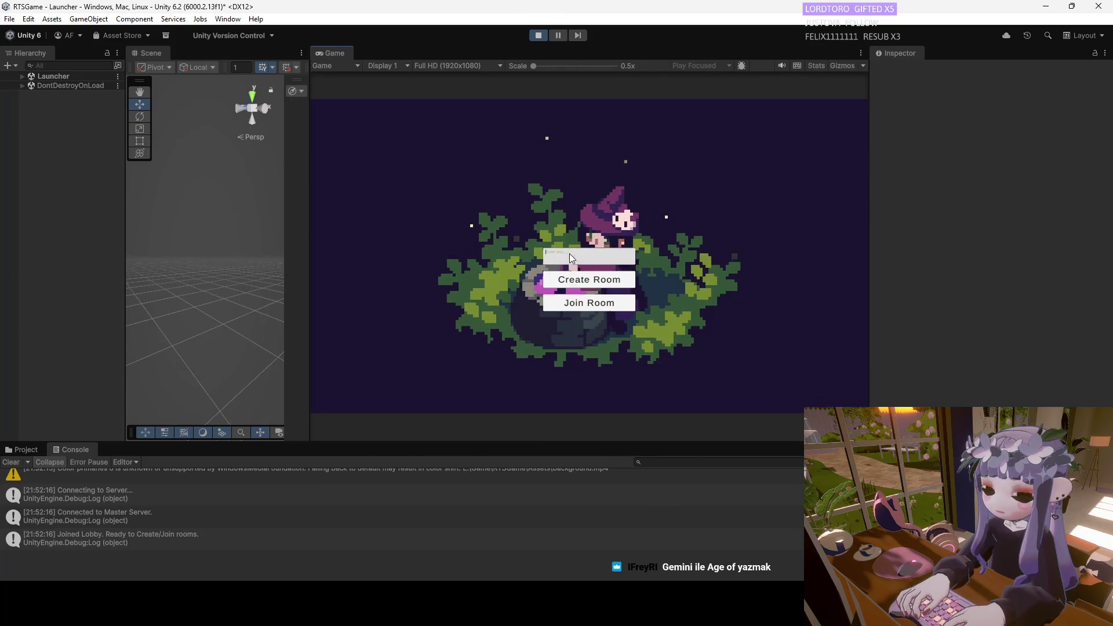
{"action": "left_click", "coordinate": [573, 281]}
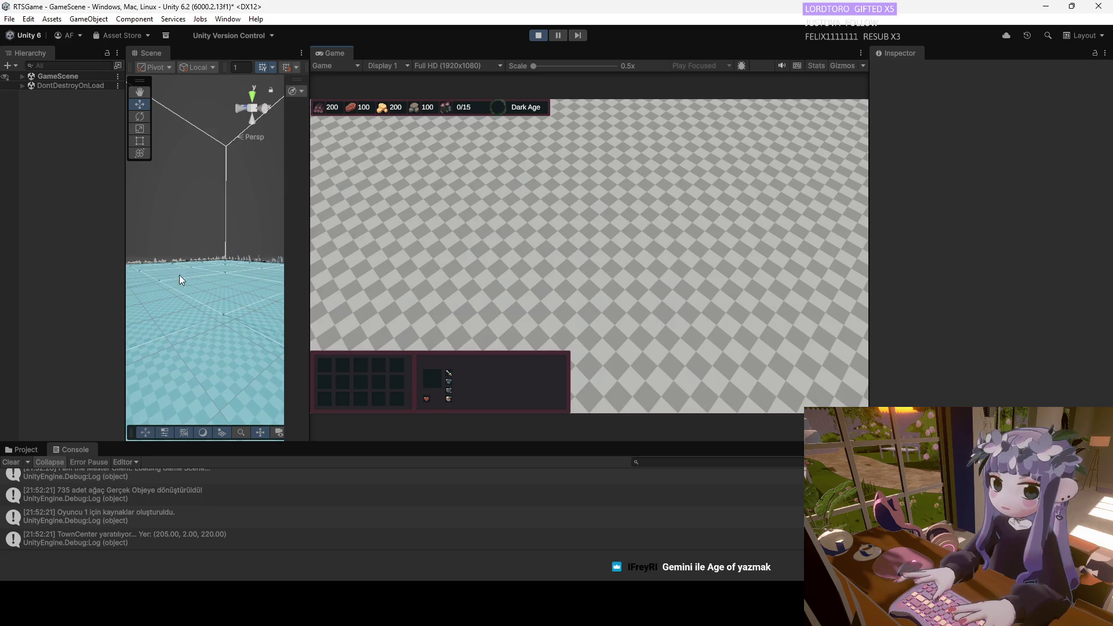
{"action": "left_click", "coordinate": [24, 77]}
Frame the spawned TownCenter(Clone) and pan the game camera across the map with D.
{"action": "left_click_drag", "start_coordinate": [121, 97], "coordinate": [122, 432]}
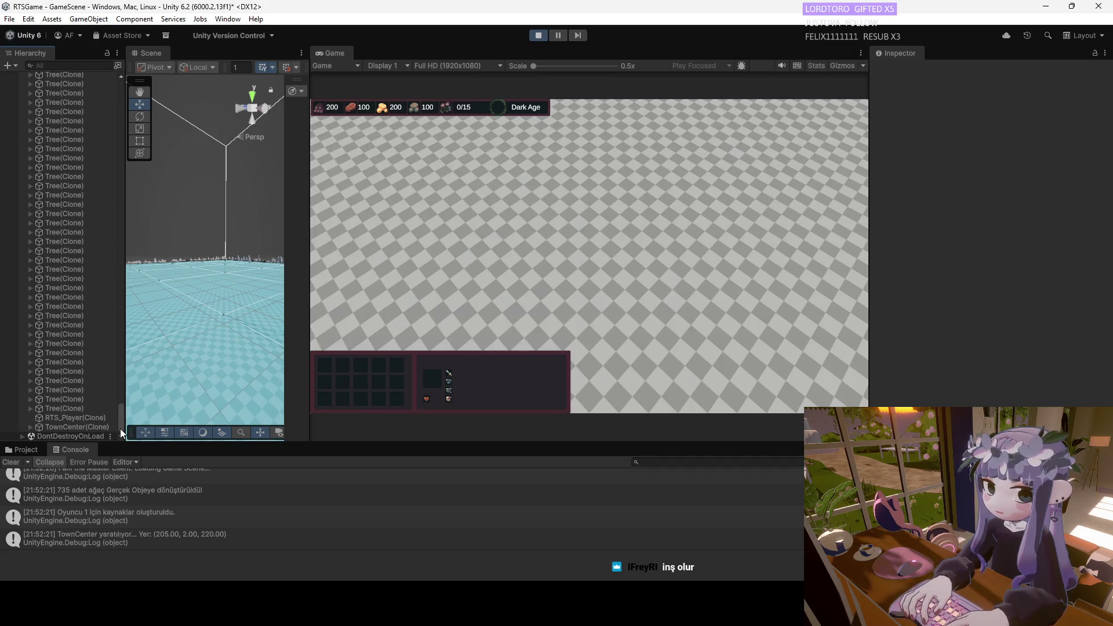
{"action": "double_click", "coordinate": [87, 427]}
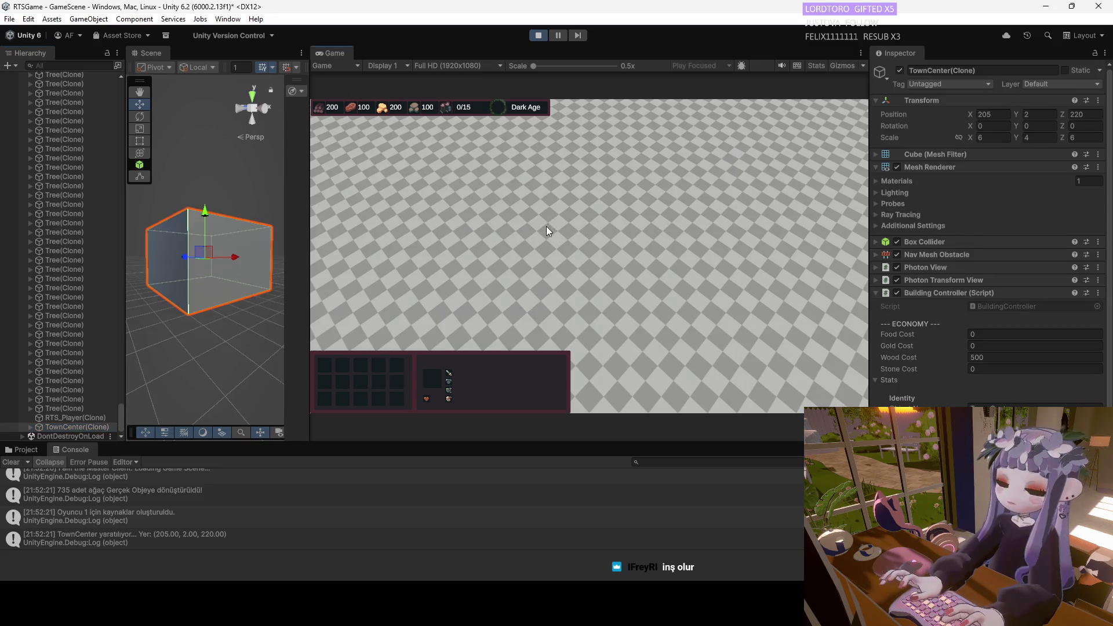
{"action": "left_click", "coordinate": [526, 283]}
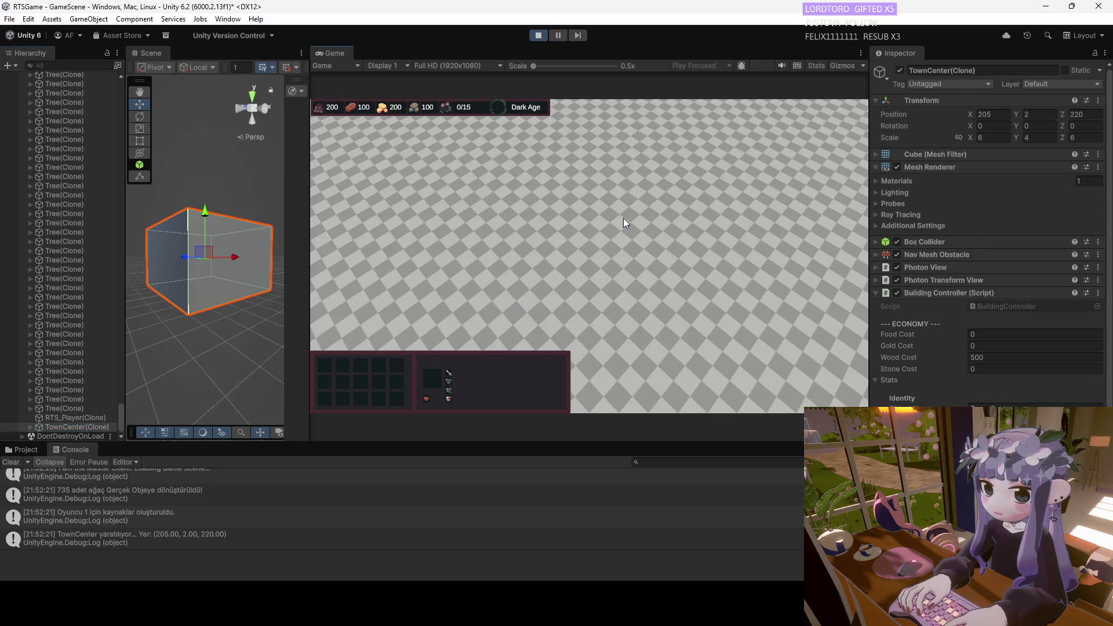
{"action": "key", "text": "d"}
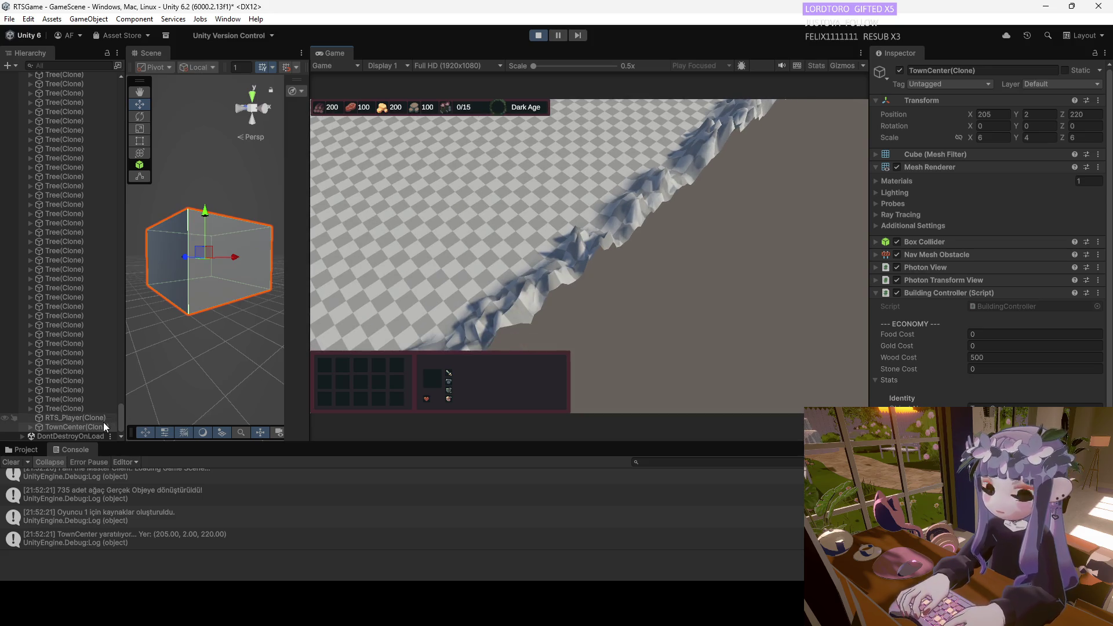
Reframe the TownCenter, pan the game camera back with W, and stop the play test.
{"action": "double_click", "coordinate": [81, 427]}
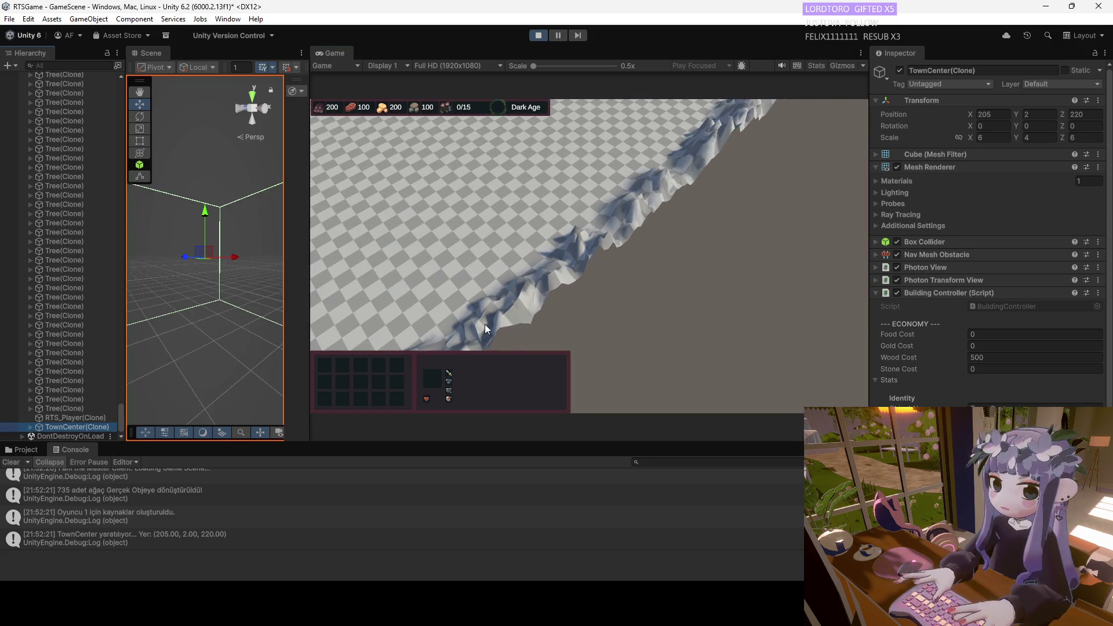
{"action": "left_click", "coordinate": [456, 340]}
{"action": "key", "text": "w"}
{"action": "key", "text": "w"}
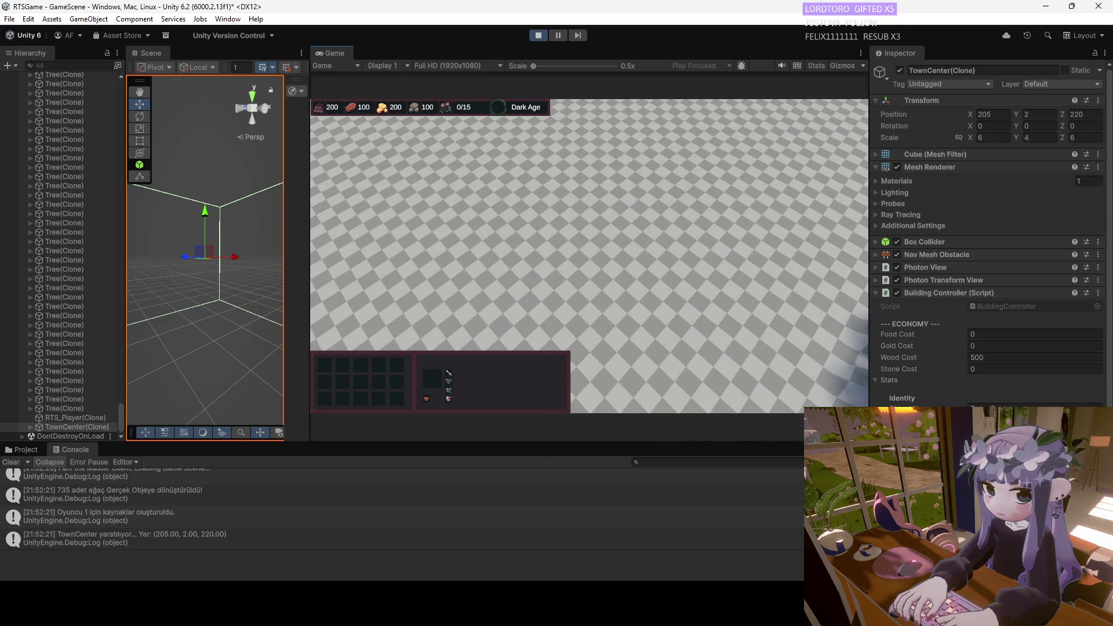
{"action": "left_click", "coordinate": [537, 35]}
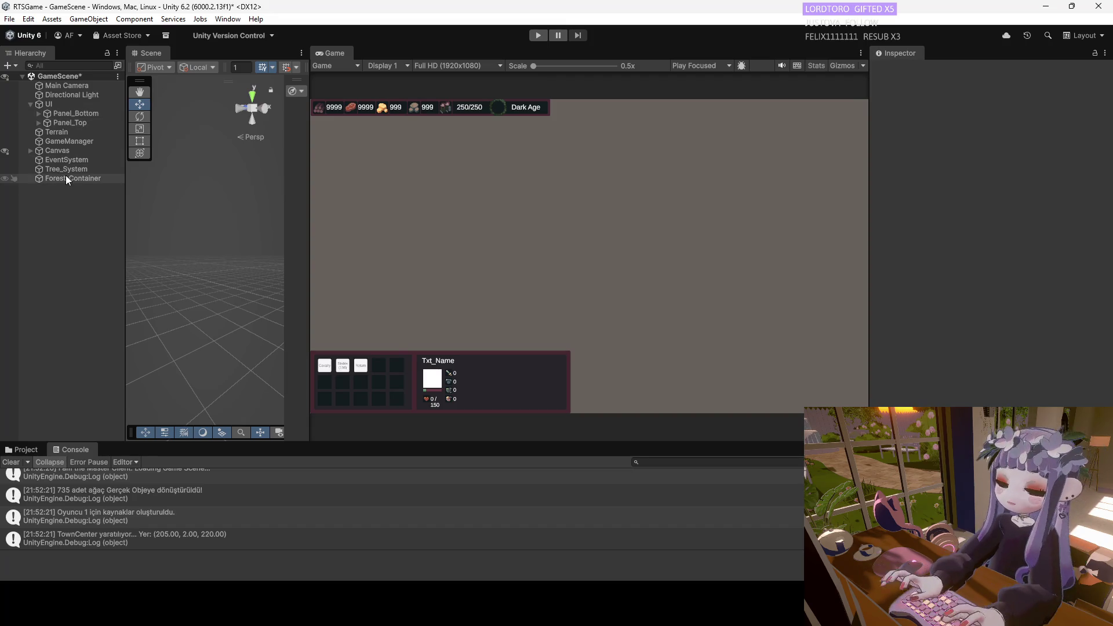
Select the Terrain and orbit in for a close-up of its peaks and edges.
{"action": "left_click", "coordinate": [63, 133]}
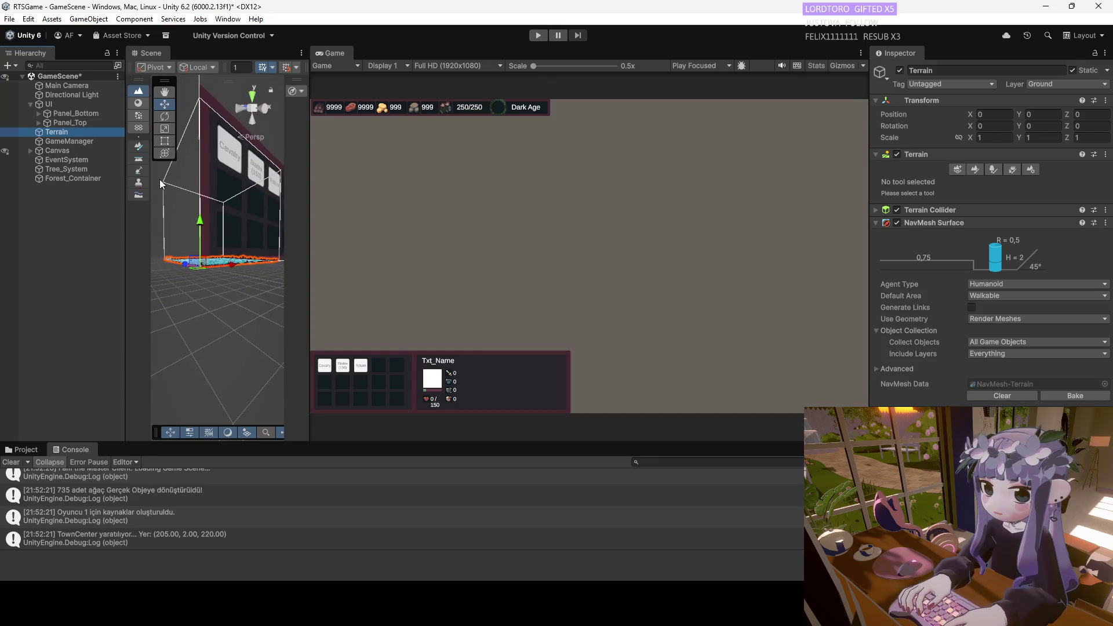
{"action": "mouse_move", "coordinate": [189, 248]}
{"action": "left_mouse_down"}
{"action": "mouse_move", "coordinate": [213, 256]}
{"action": "mouse_move", "coordinate": [30, 328]}
{"action": "left_mouse_up"}
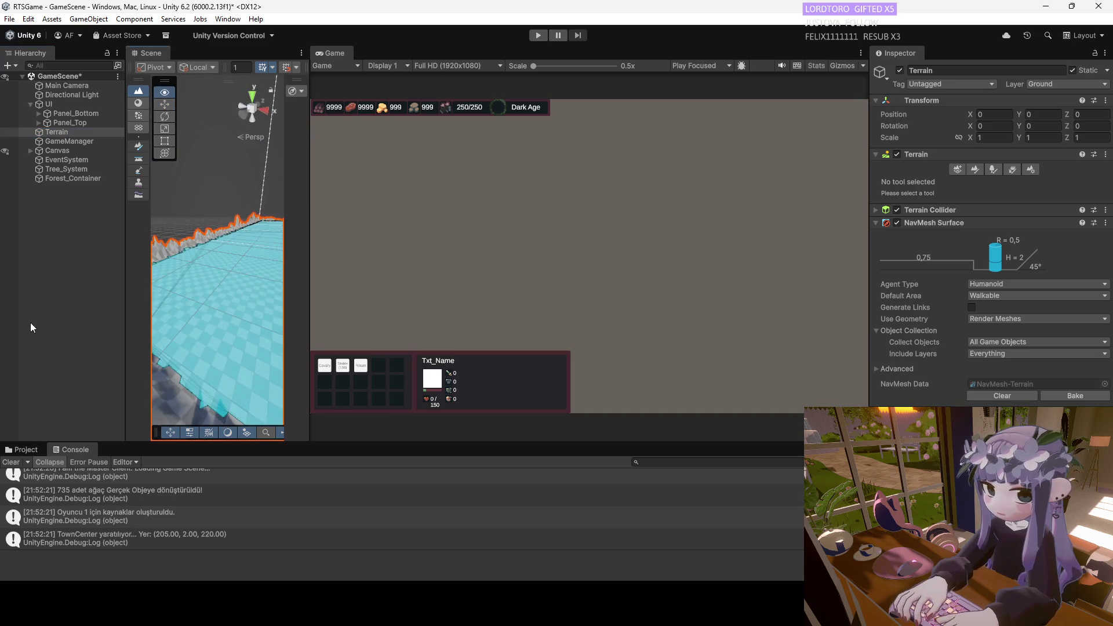
{"action": "left_click_drag", "start_coordinate": [310, 172], "coordinate": [643, 174]}
{"action": "mouse_move", "coordinate": [400, 266]}
{"action": "left_mouse_down"}
{"action": "mouse_move", "coordinate": [253, 246]}
{"action": "mouse_move", "coordinate": [519, 236]}
{"action": "mouse_move", "coordinate": [733, 534]}
{"action": "left_mouse_up"}
Drag the Main Camera to about X 288.5, Y 12, Z 228.3, beyond the terrain's far corner.
{"action": "left_click", "coordinate": [46, 453]}
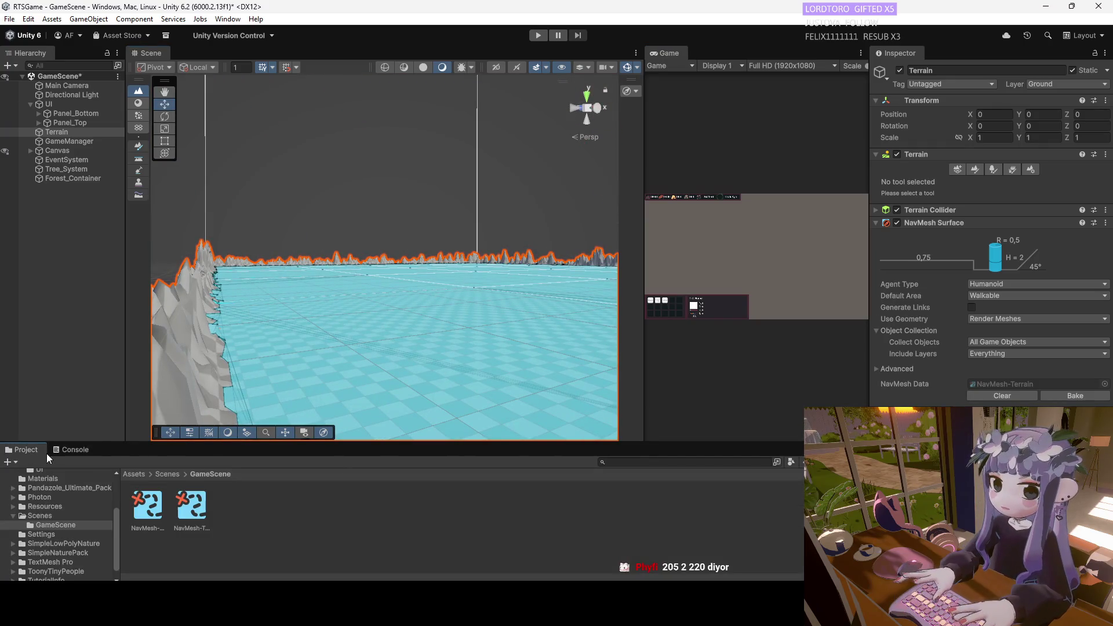
{"action": "mouse_move", "coordinate": [313, 288]}
{"action": "left_mouse_down"}
{"action": "mouse_move", "coordinate": [330, 283]}
{"action": "mouse_move", "coordinate": [328, 374]}
{"action": "left_mouse_up"}
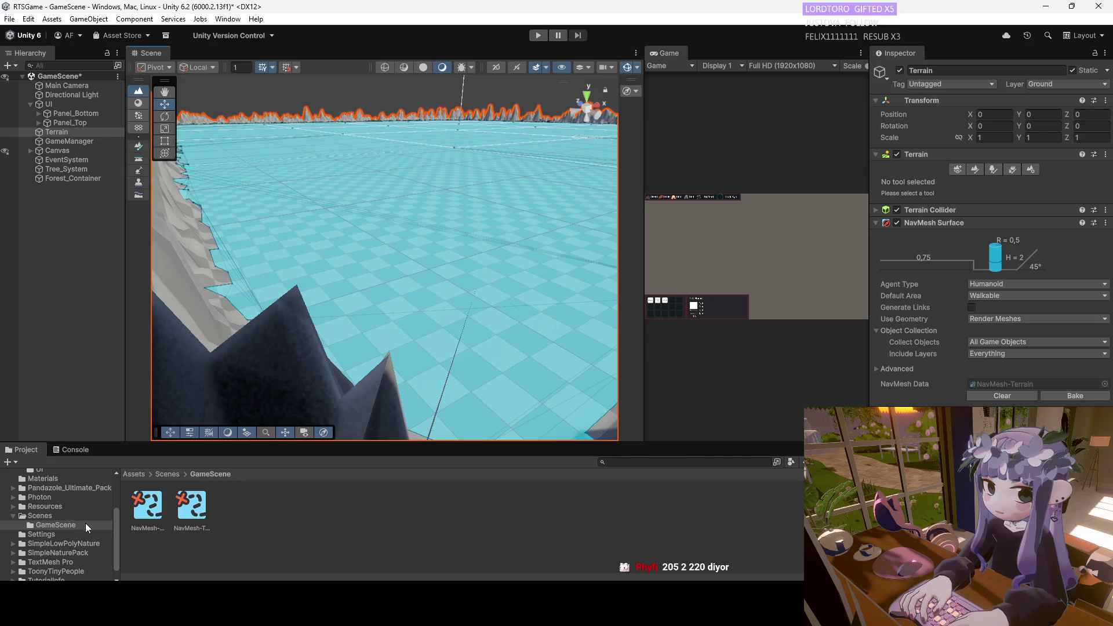
{"action": "left_click", "coordinate": [52, 85]}
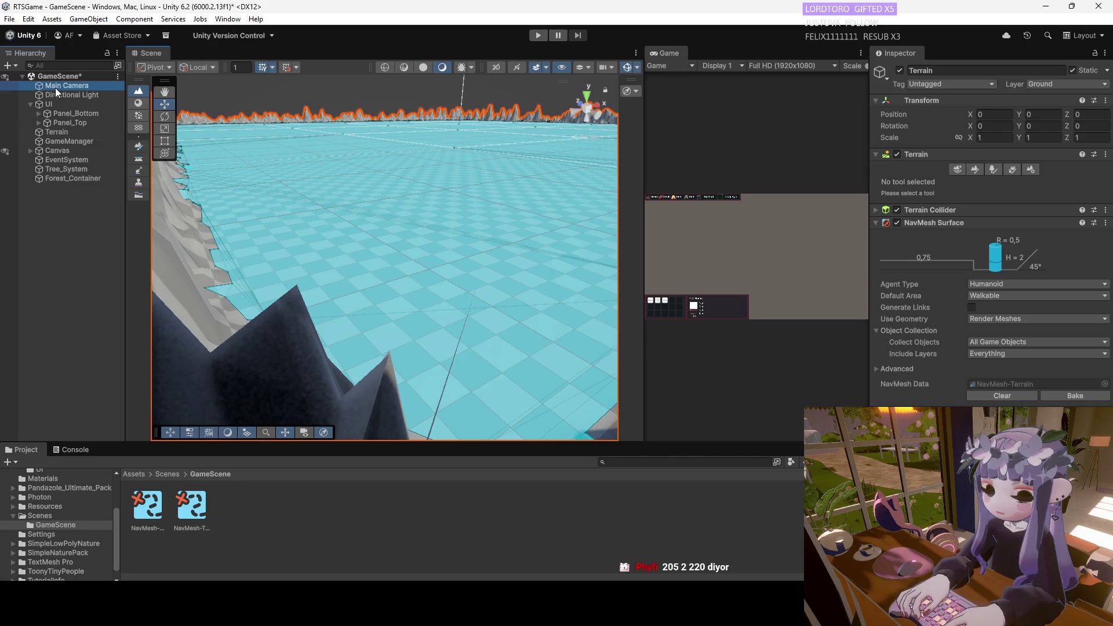
{"action": "left_click_drag", "start_coordinate": [450, 108], "coordinate": [490, 103]}
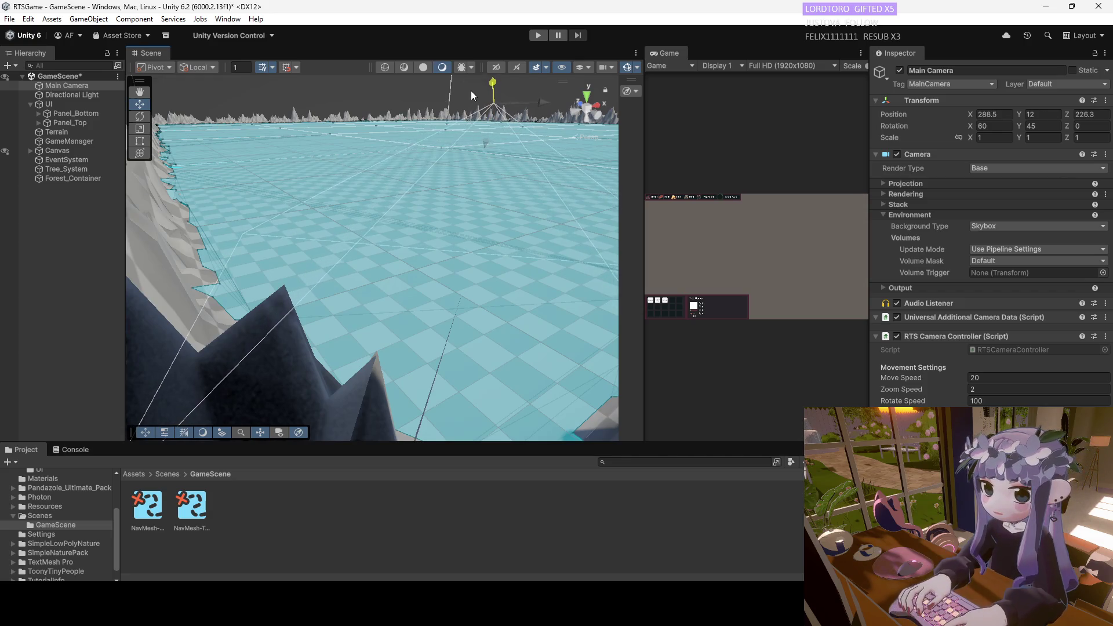
Set the Main Camera's Transform Position X and Z to 0, keeping Y at 16.2.
{"action": "left_click", "coordinate": [996, 113]}
{"action": "type", "text": "200"}
{"action": "key", "text": "Return"}
{"action": "left_click", "coordinate": [1085, 115]}
{"action": "type", "text": "200"}
{"action": "key", "text": "Return"}
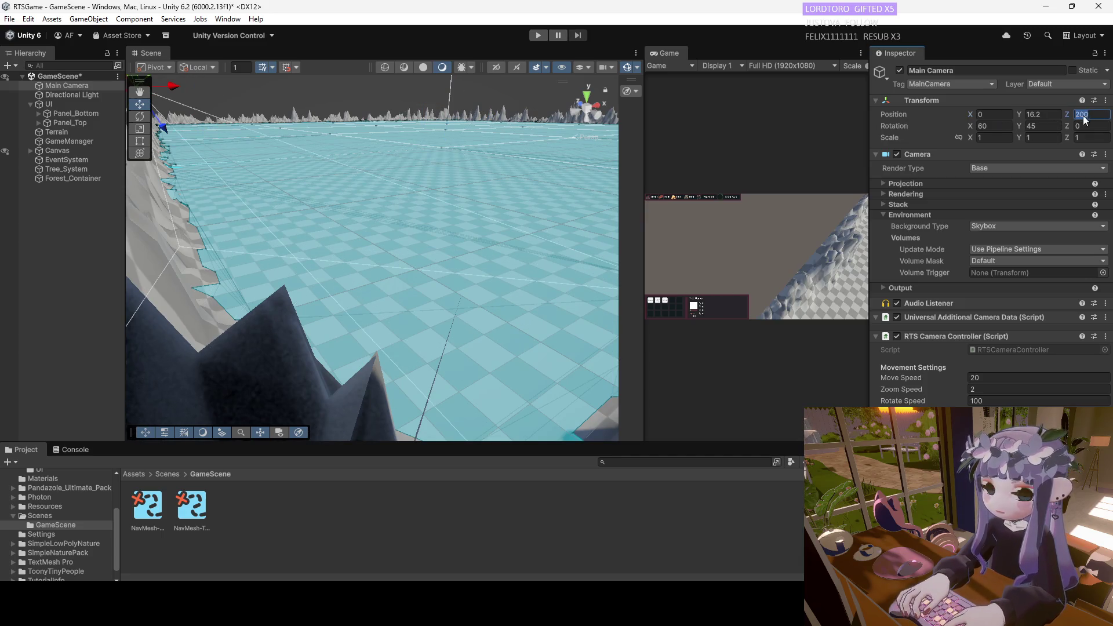
{"action": "type", "text": "0"}
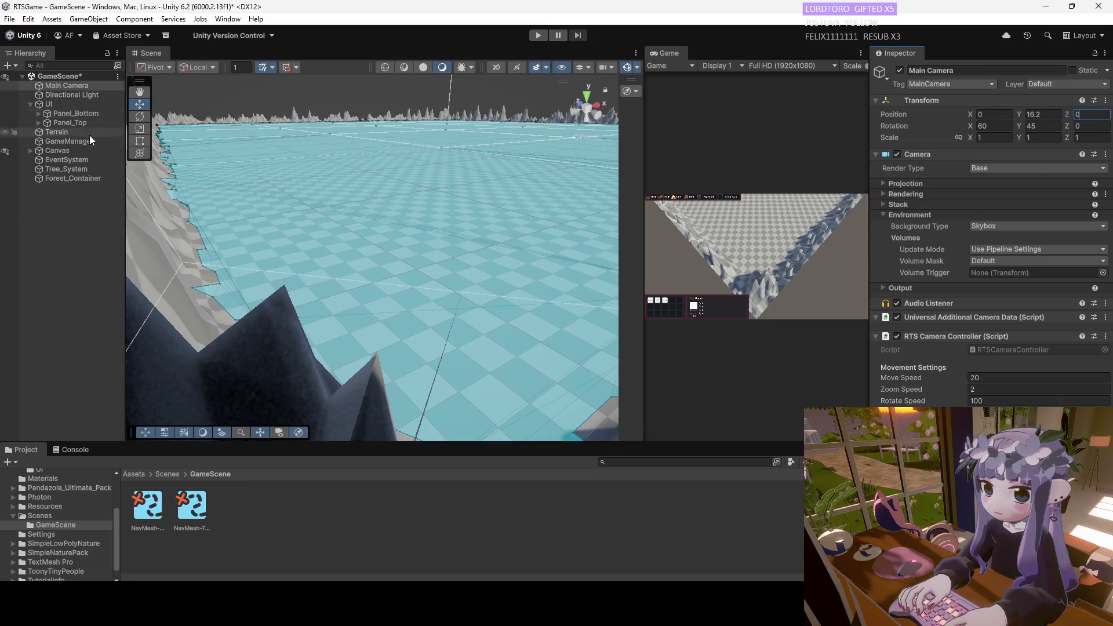
Browse to the top-level Assets folders in the Project panel.
{"action": "left_click", "coordinate": [42, 488]}
{"action": "scroll", "coordinate": [41, 485], "scroll_direction": "up", "scroll_amount": 3}
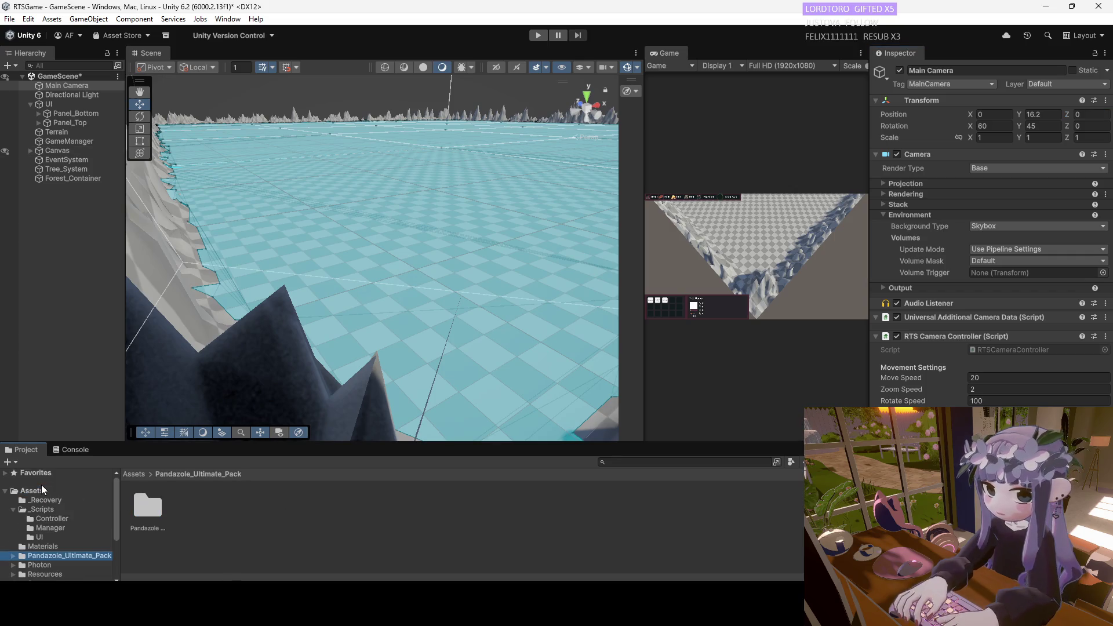
{"action": "left_click", "coordinate": [43, 491]}
Open RTSGameManager from _Scripts/Manager in the code editor, then return to Unity.
{"action": "left_click", "coordinate": [53, 509]}
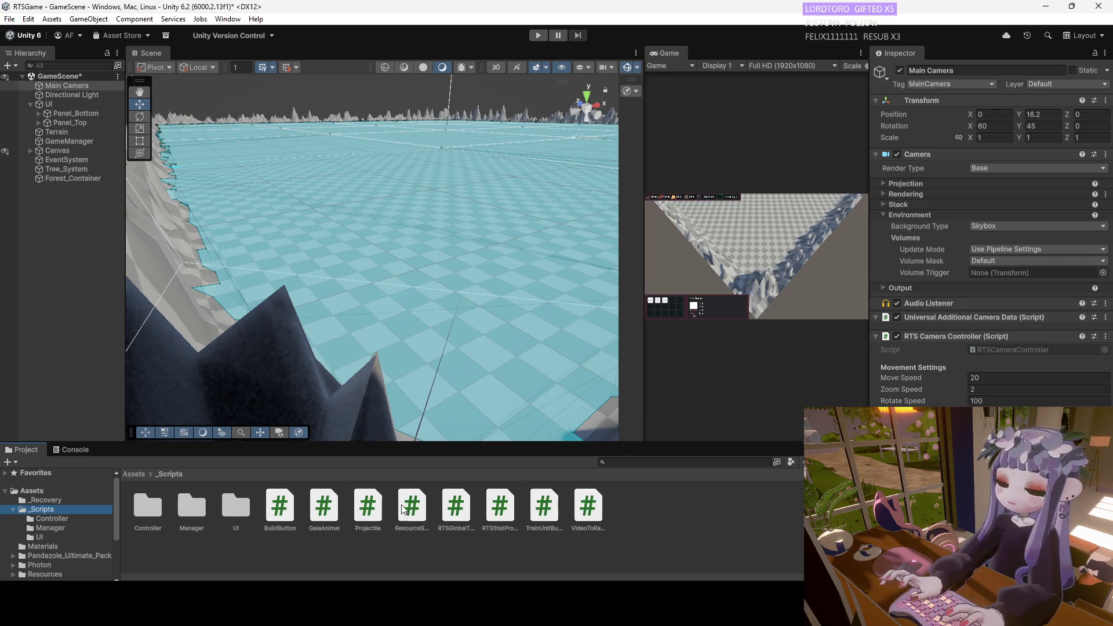
{"action": "double_click", "coordinate": [175, 509]}
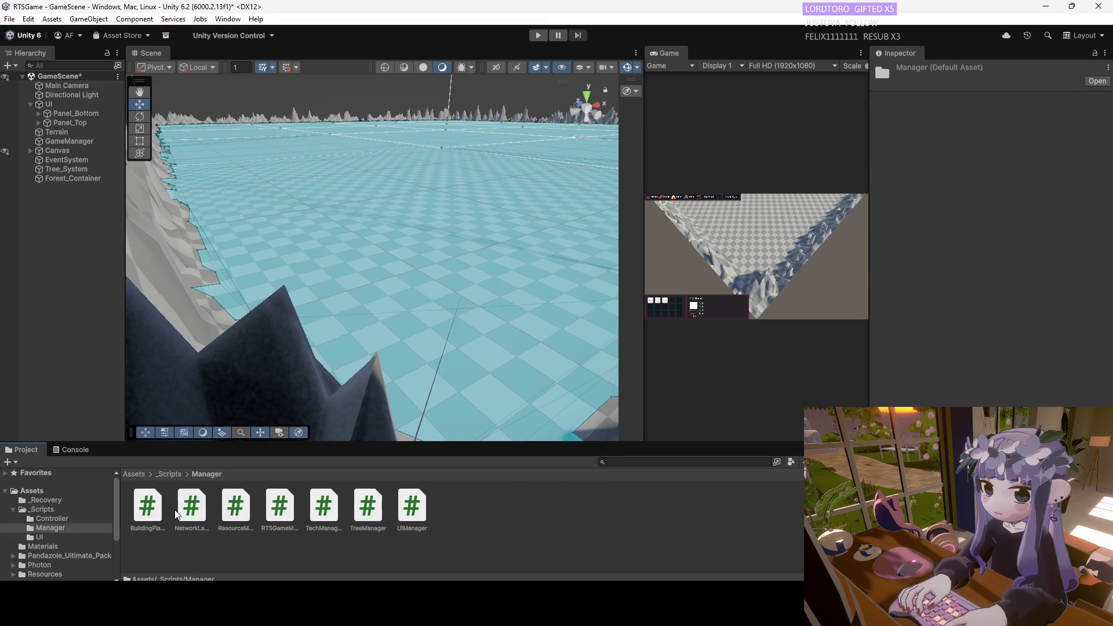
{"action": "left_click", "coordinate": [292, 503]}
{"action": "double_click", "coordinate": [293, 503]}
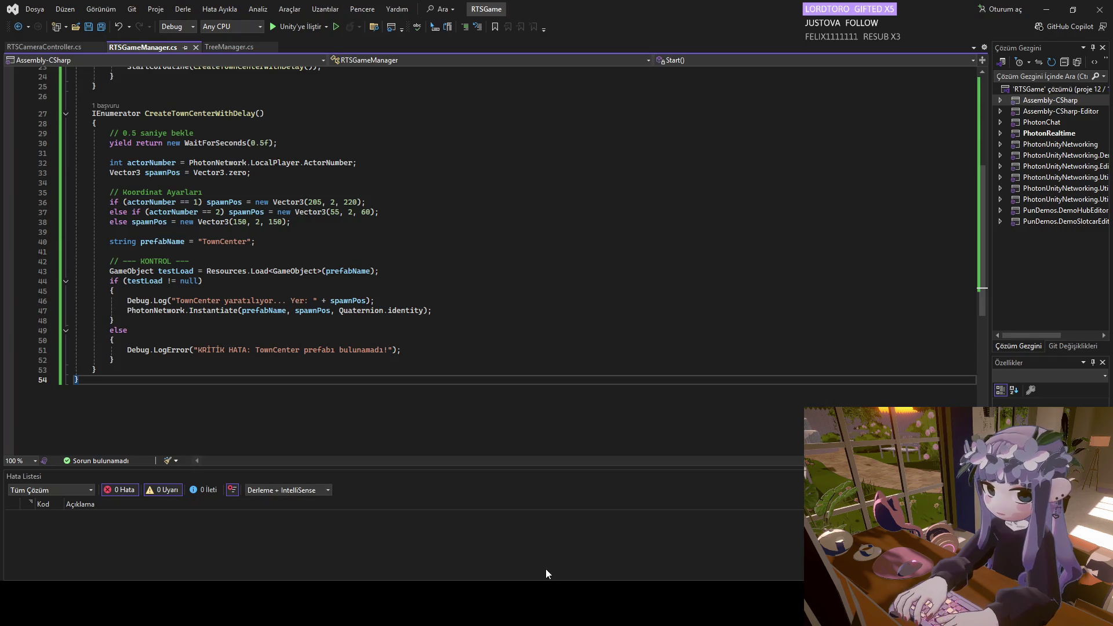
{"action": "key", "text": "alt+Tab"}
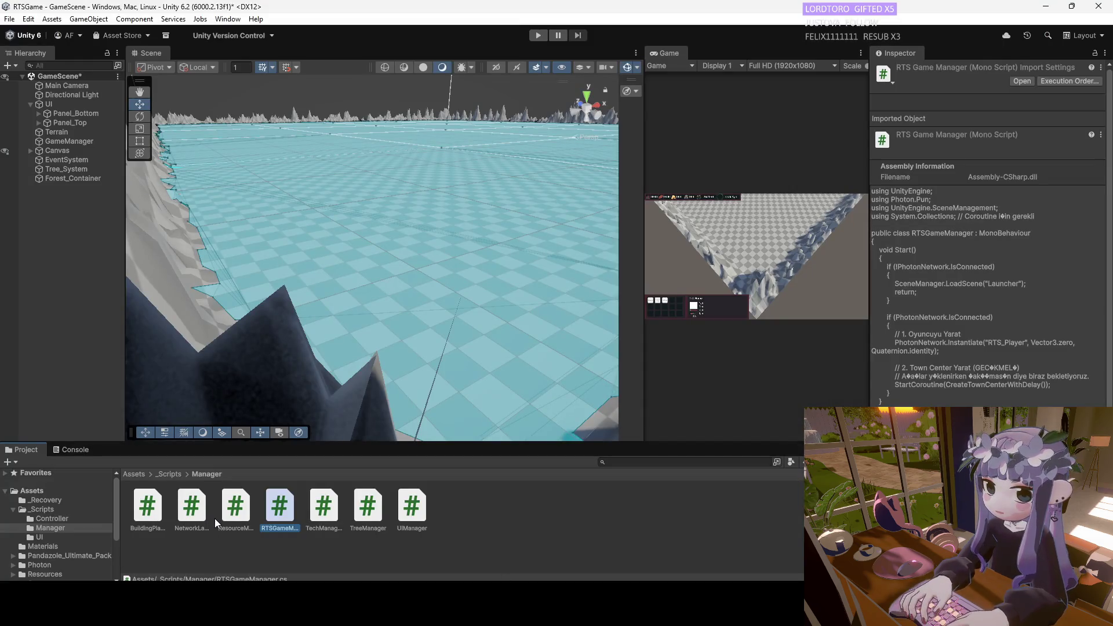
Go to _Scripts/Controller and open RTSCameraController.cs in Visual Studio.
{"action": "left_click", "coordinate": [168, 474]}
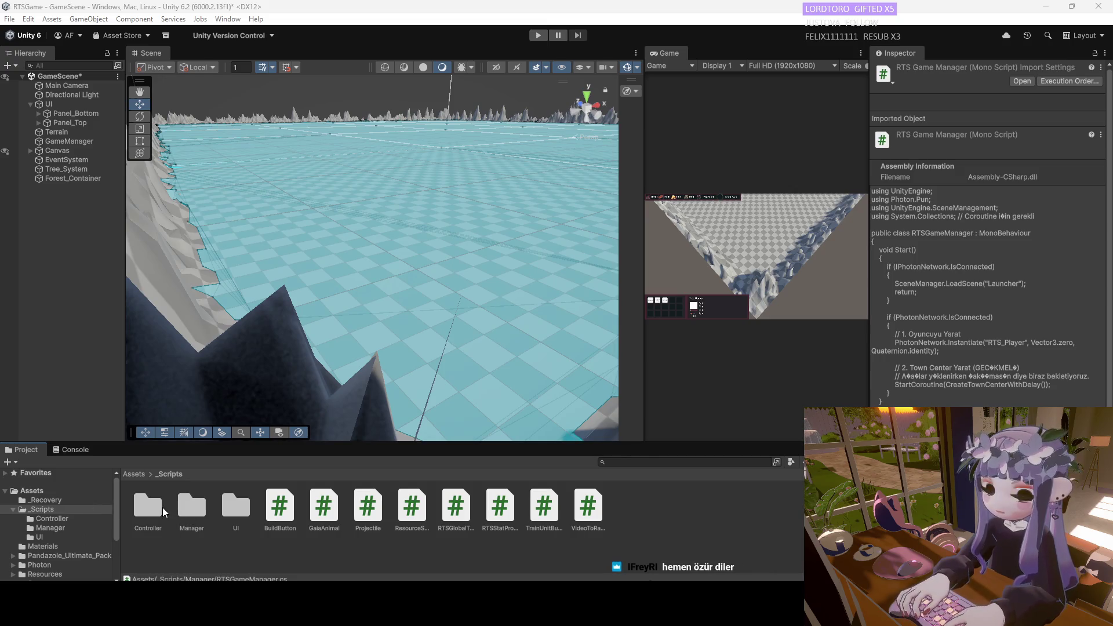
{"action": "double_click", "coordinate": [183, 507]}
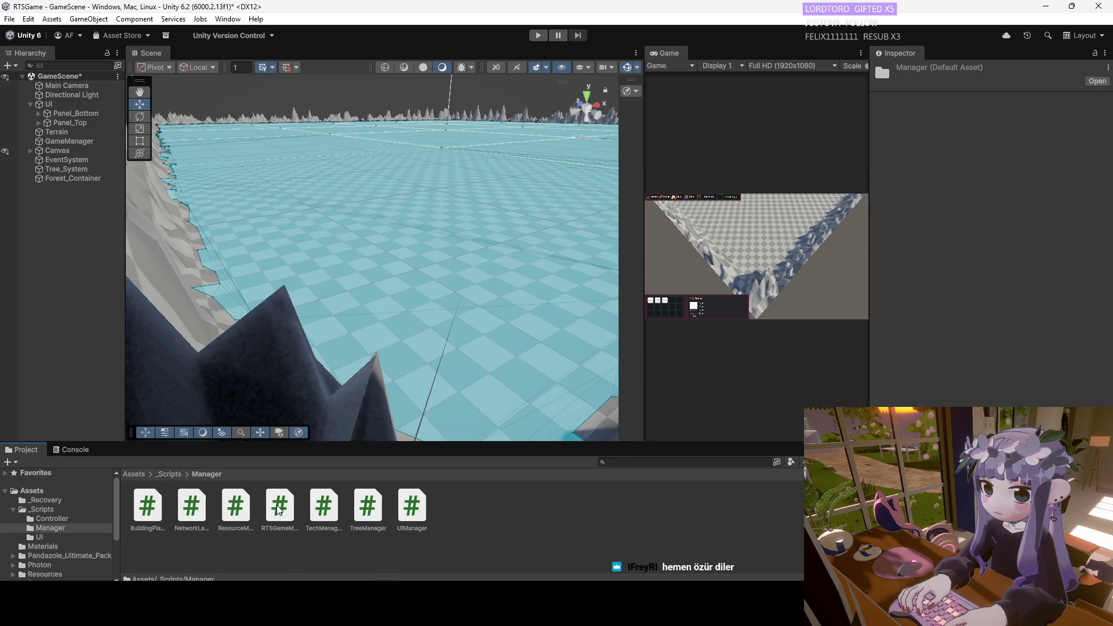
{"action": "left_click", "coordinate": [168, 475]}
{"action": "double_click", "coordinate": [150, 508]}
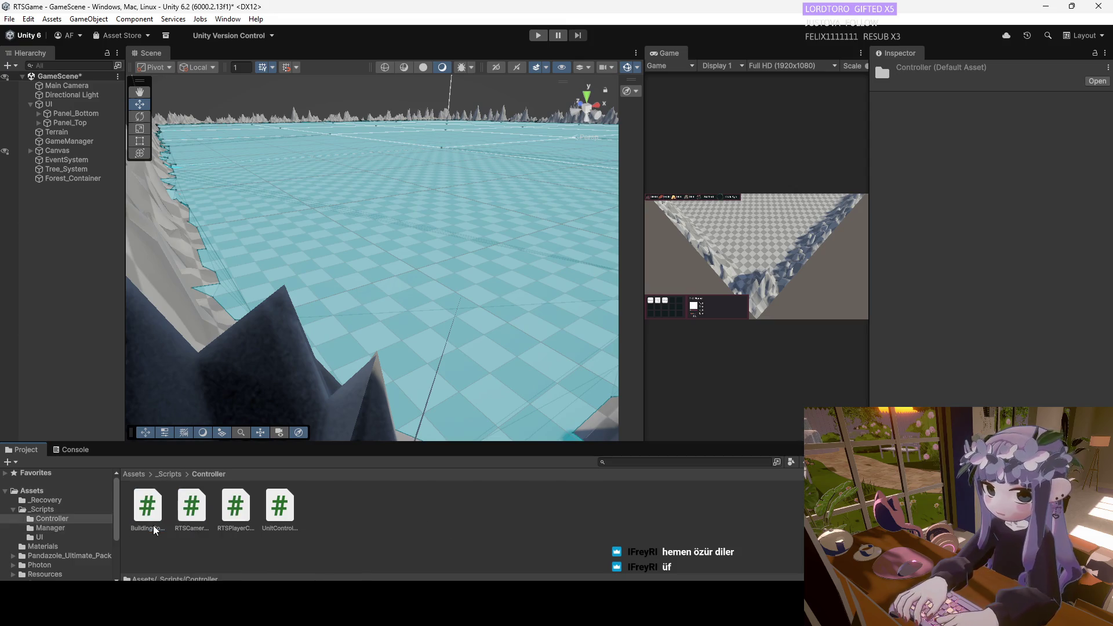
{"action": "double_click", "coordinate": [193, 507]}
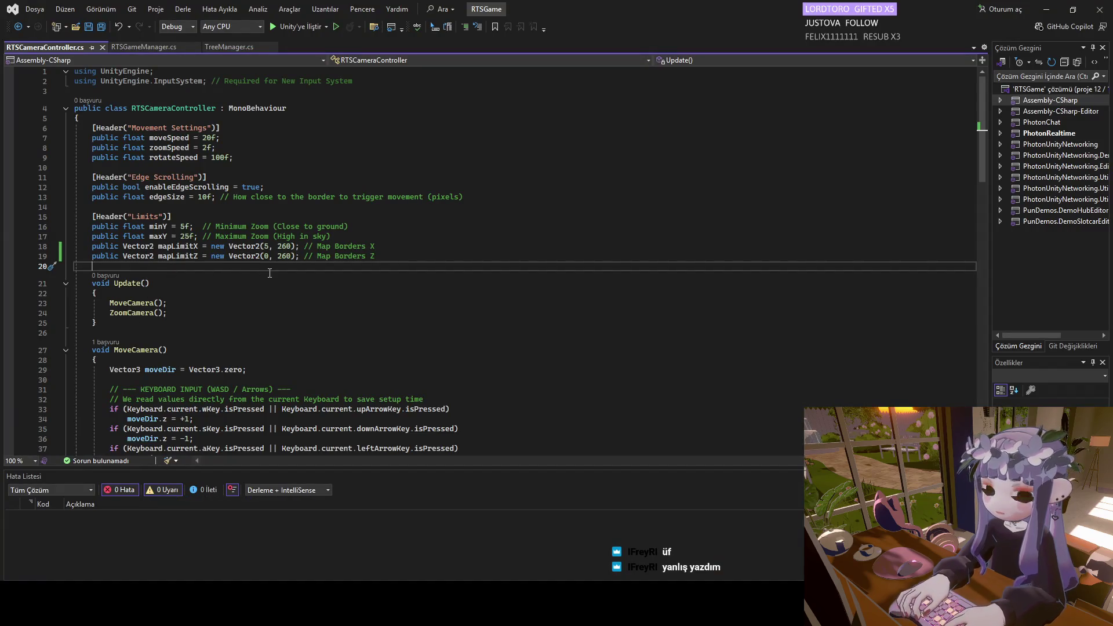
Change the mapLimitX and mapLimitZ upper bounds from 260 to 180, save, then view RTSGameManager.cs.
{"action": "scroll", "coordinate": [273, 294], "scroll_direction": "down", "scroll_amount": 4}
{"action": "scroll", "coordinate": [292, 248], "scroll_direction": "up", "scroll_amount": 4}
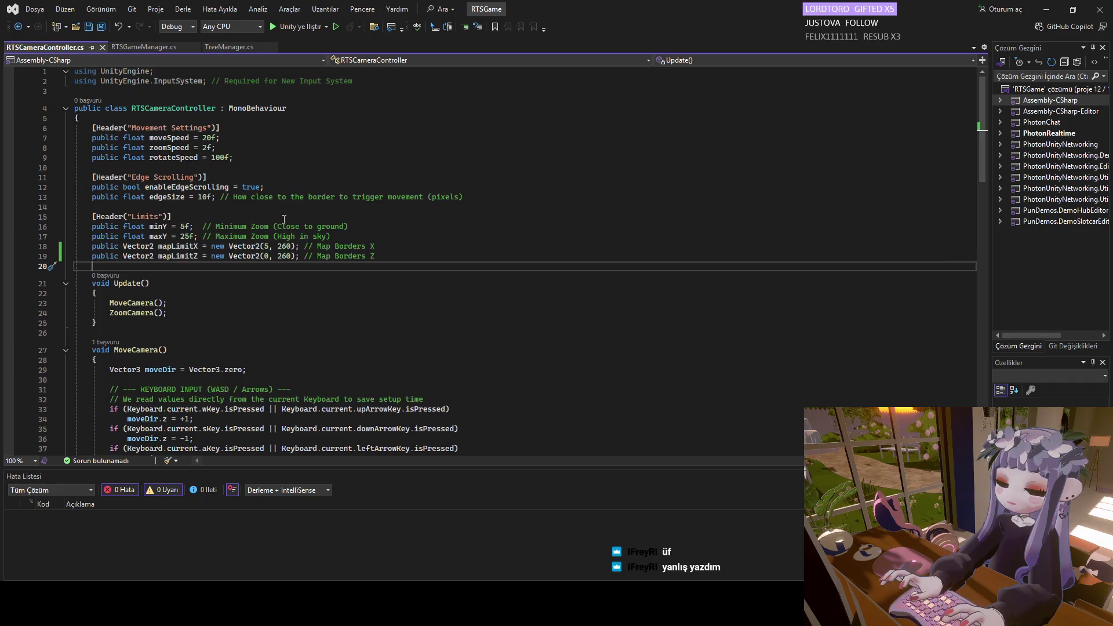
{"action": "left_click", "coordinate": [279, 246]}
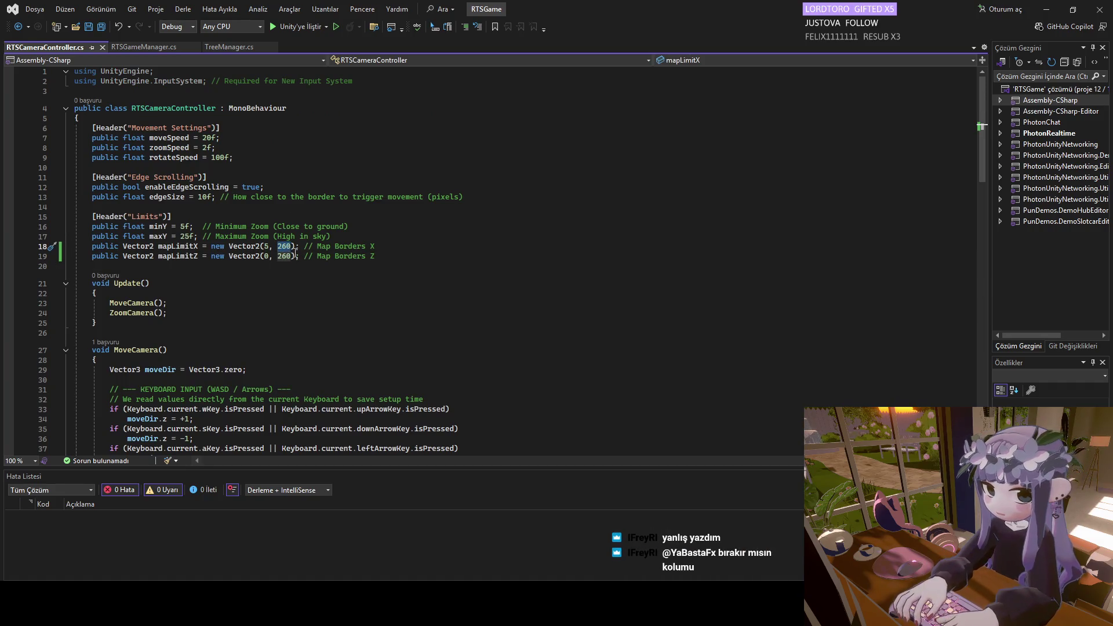
{"action": "type", "text": "180"}
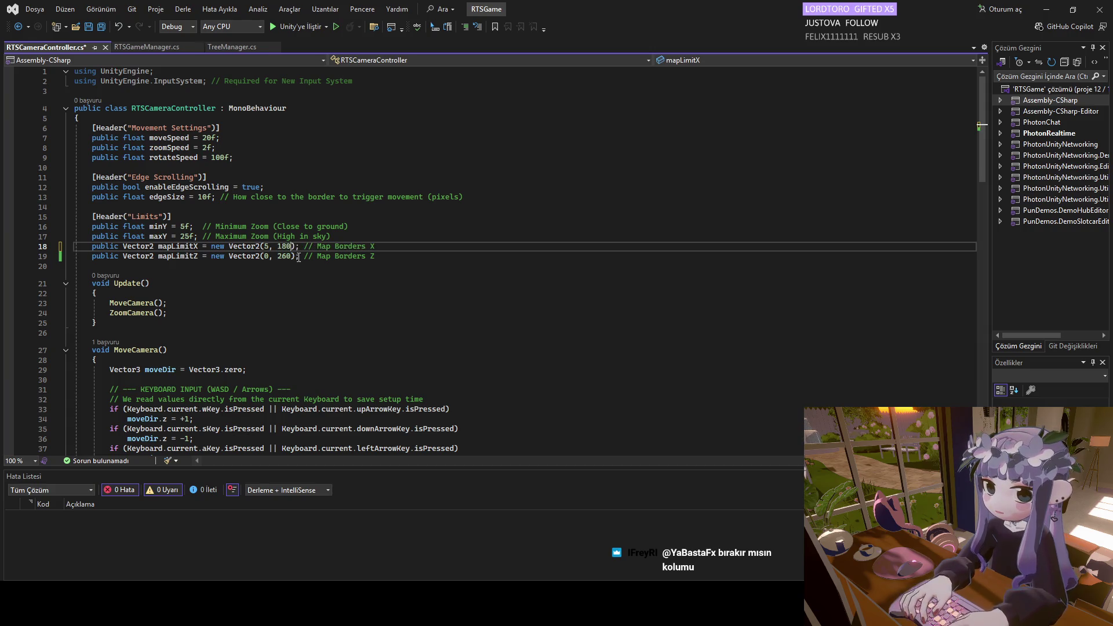
{"action": "double_click", "coordinate": [281, 256]}
{"action": "type", "text": "180"}
{"action": "key", "text": "Down"}
{"action": "key", "text": "Down"}
{"action": "key", "text": "ctrl+s"}
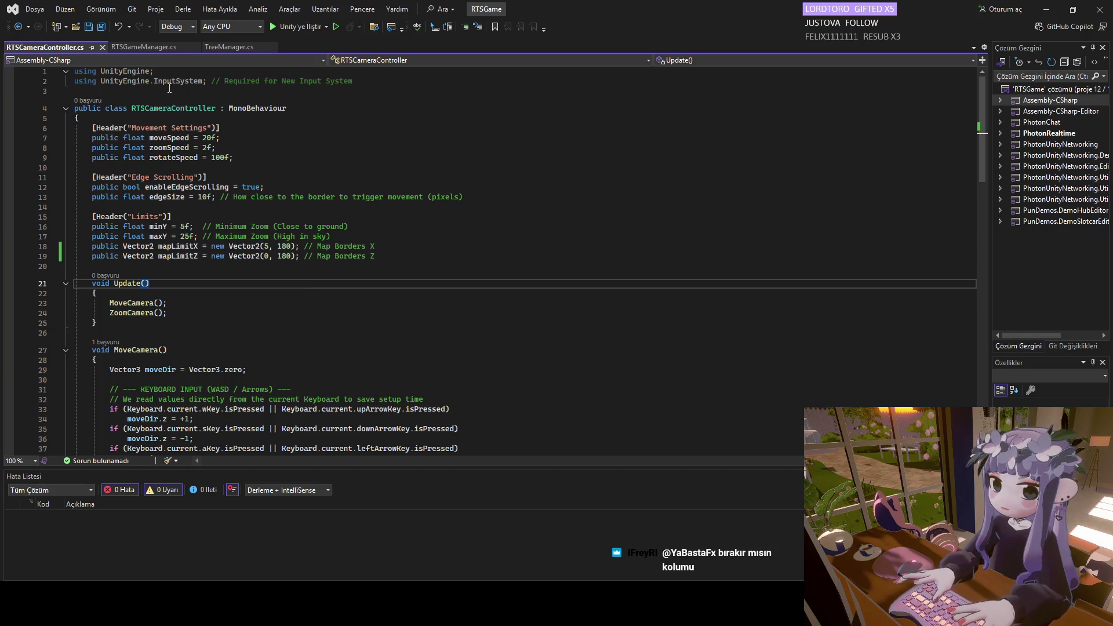
{"action": "mouse_move", "coordinate": [672, 608]}
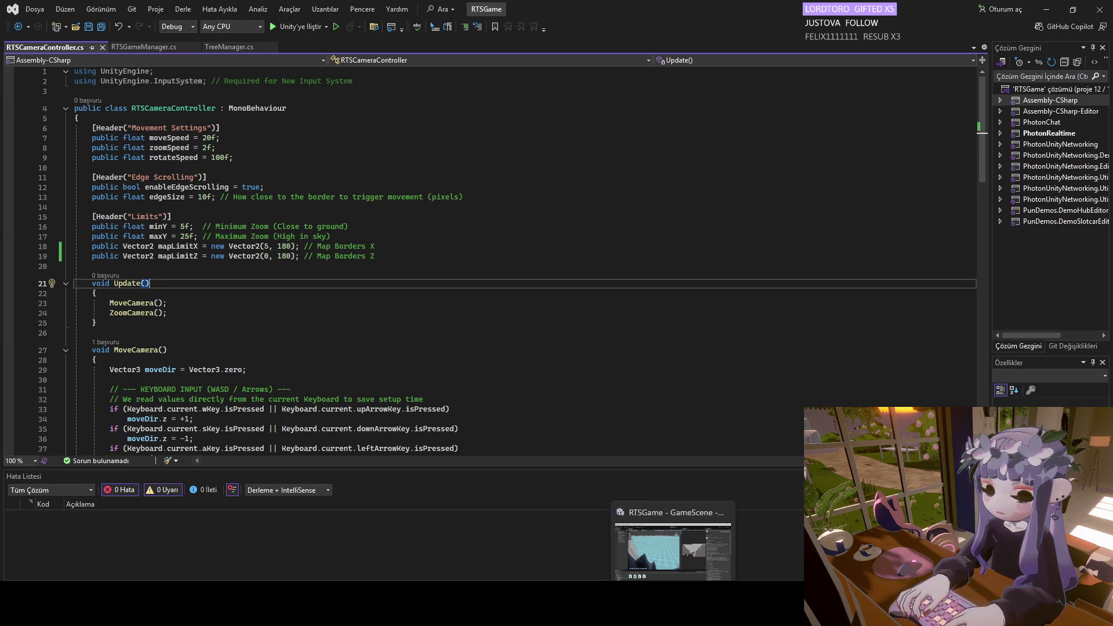
{"action": "left_click", "coordinate": [126, 52]}
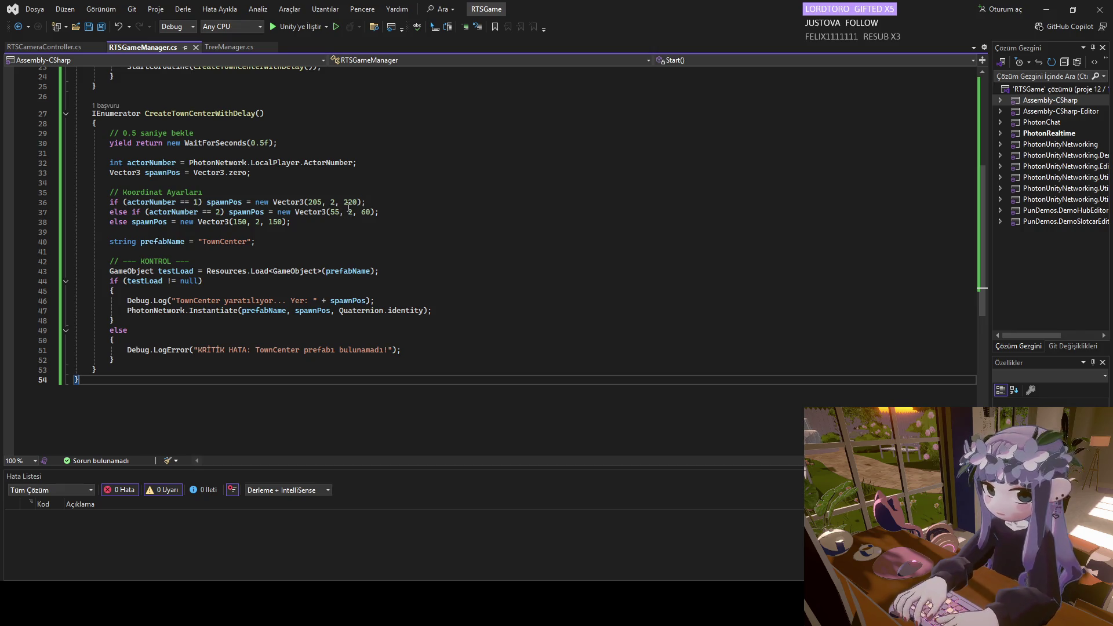
Change player 1's TownCenter spawn from (205, 2, 220) to (170, 2, 170) and save.
{"action": "double_click", "coordinate": [314, 203]}
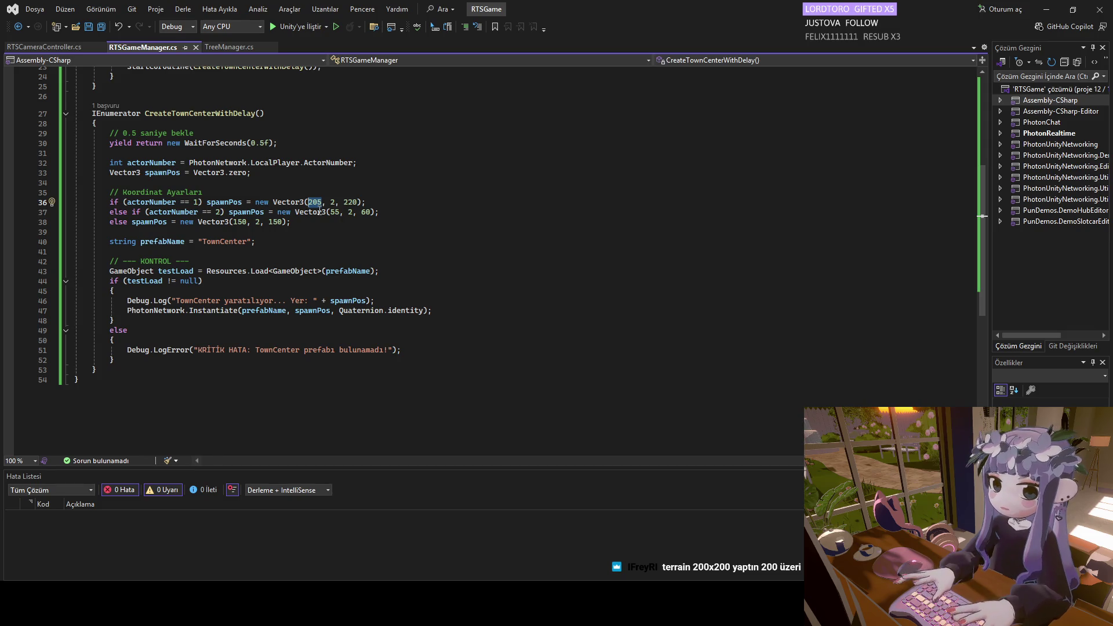
{"action": "type", "text": "18"}
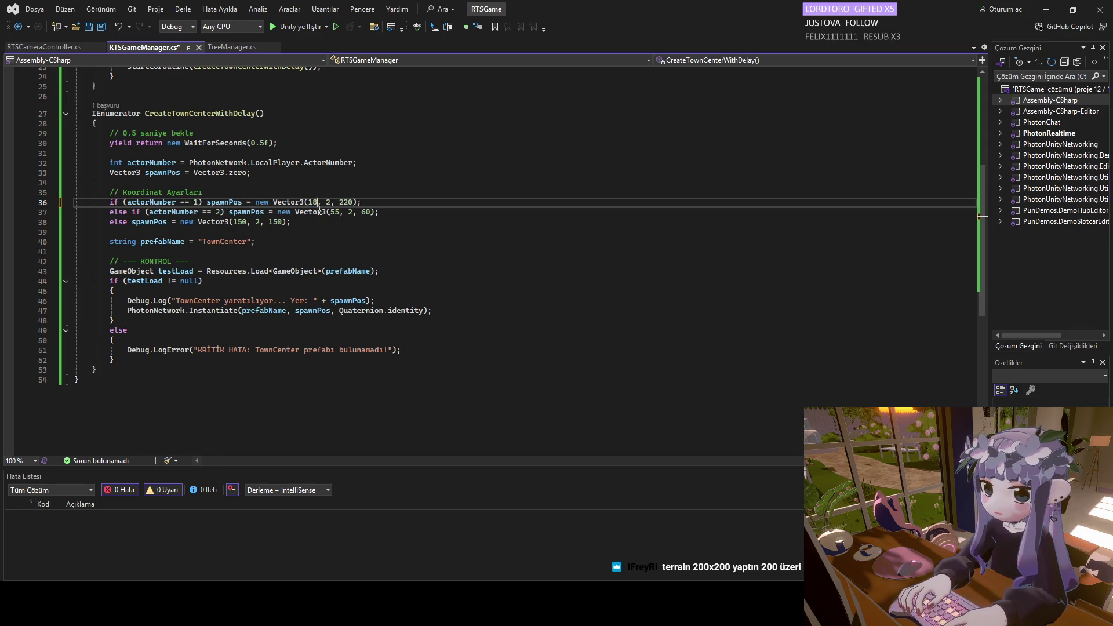
{"action": "type", "text": "5"}
{"action": "double_click", "coordinate": [313, 202]}
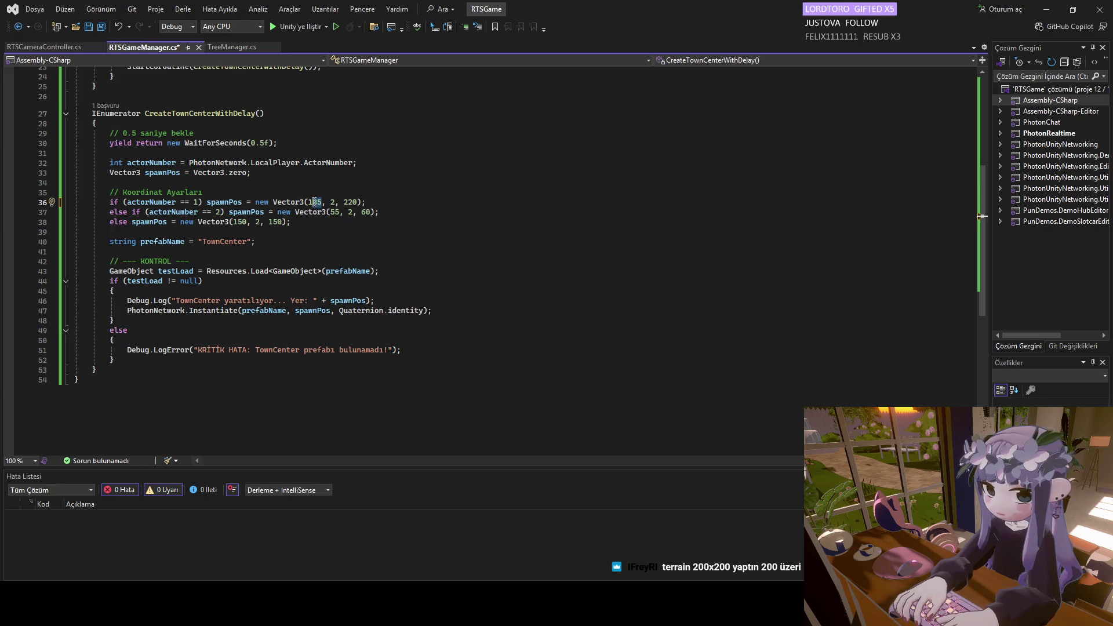
{"action": "type", "text": "75"}
{"action": "double_click", "coordinate": [348, 202]}
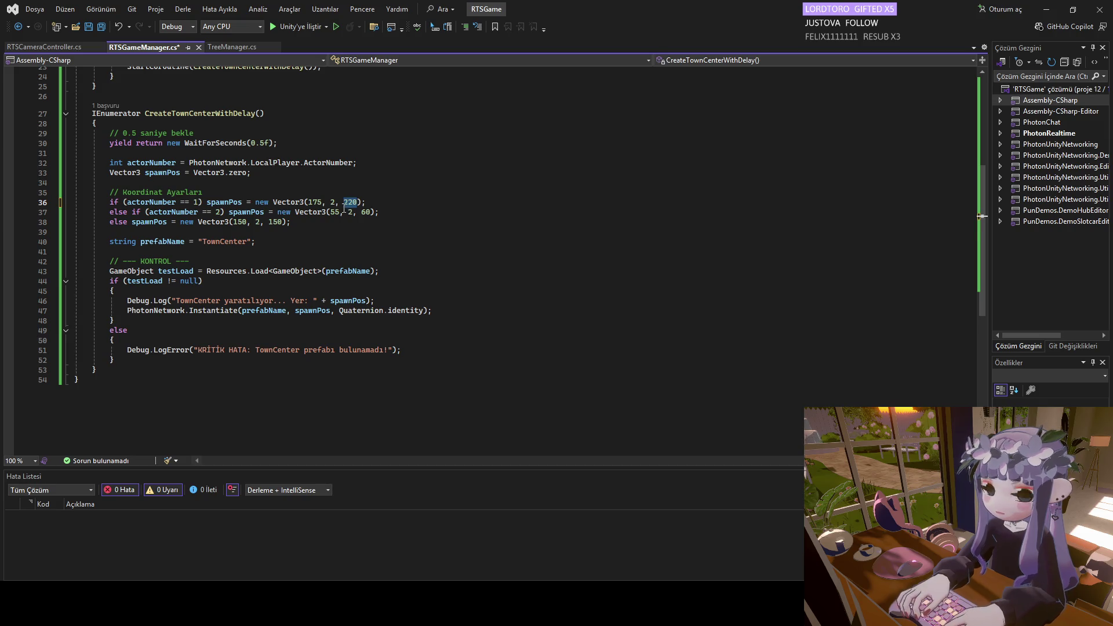
{"action": "type", "text": "170"}
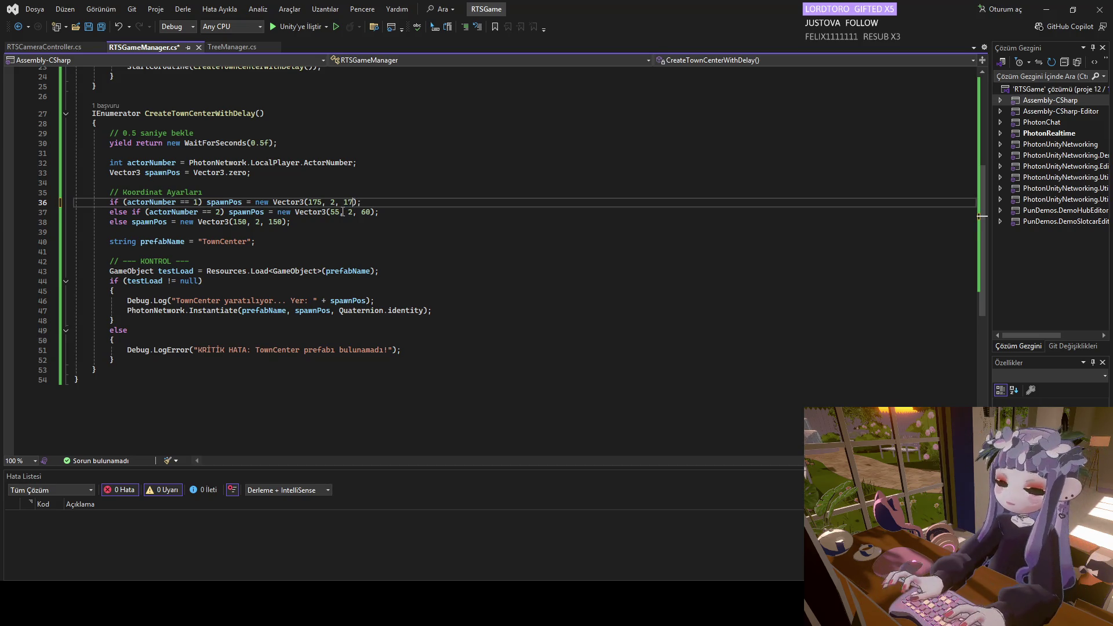
{"action": "left_click", "coordinate": [357, 245]}
{"action": "left_click_drag", "start_coordinate": [317, 203], "coordinate": [323, 203]}
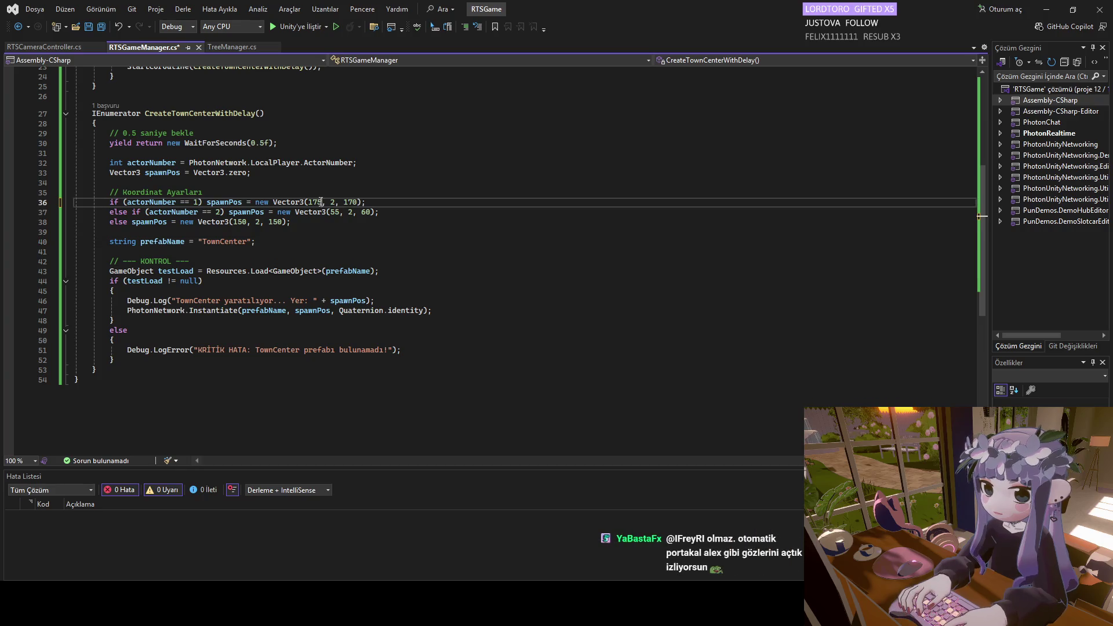
{"action": "type", "text": "0"}
{"action": "left_click", "coordinate": [327, 260]}
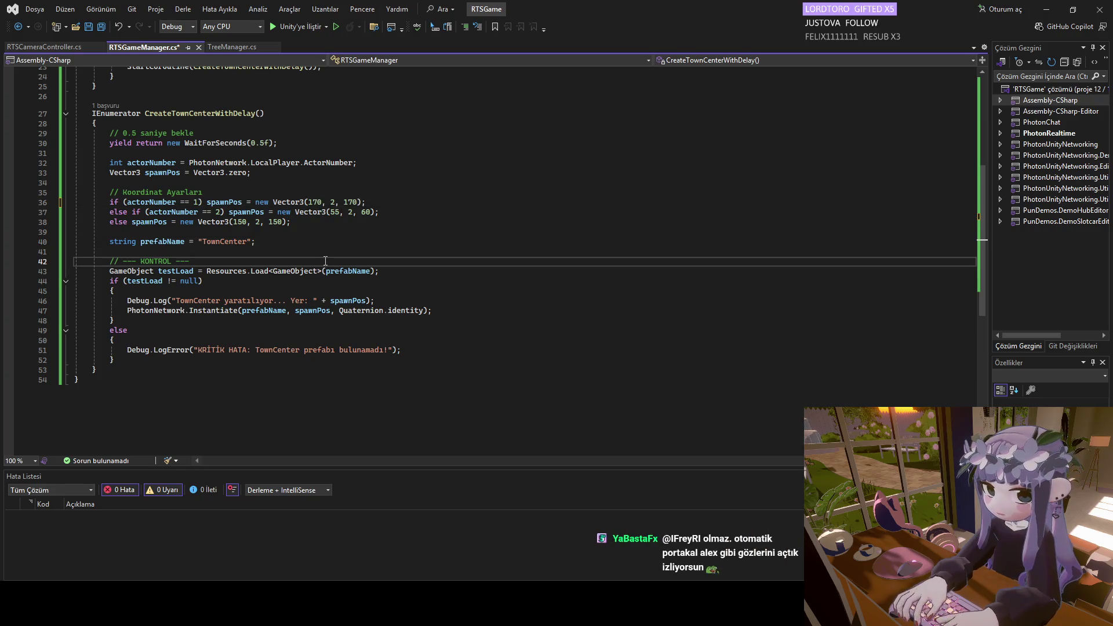
{"action": "key", "text": "ctrl+s"}
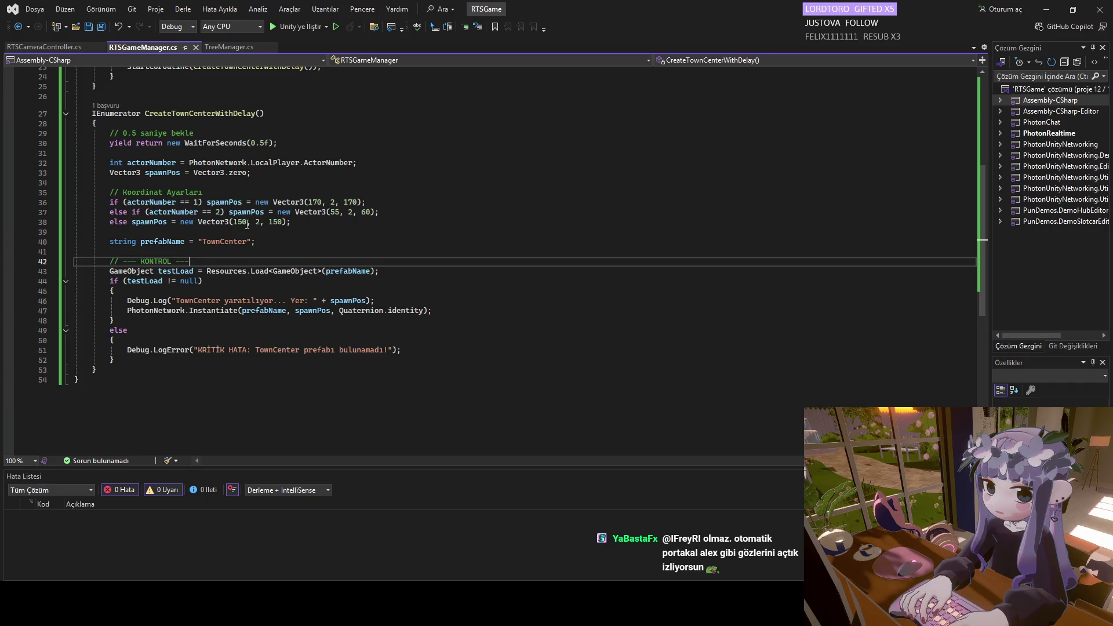
Set the fallback spawn to (55, 2, 170), copying 55 from player 2, save, and return to Unity.
{"action": "left_click_drag", "start_coordinate": [344, 201], "coordinate": [356, 202]}
{"action": "left_click_drag", "start_coordinate": [283, 222], "coordinate": [269, 222]}
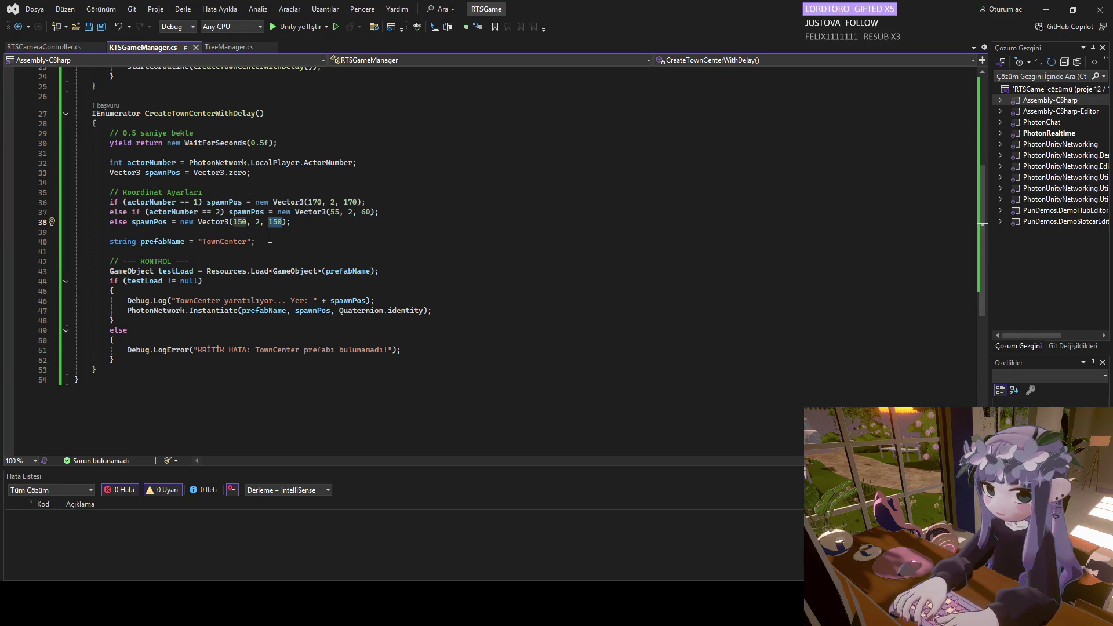
{"action": "left_click", "coordinate": [270, 241]}
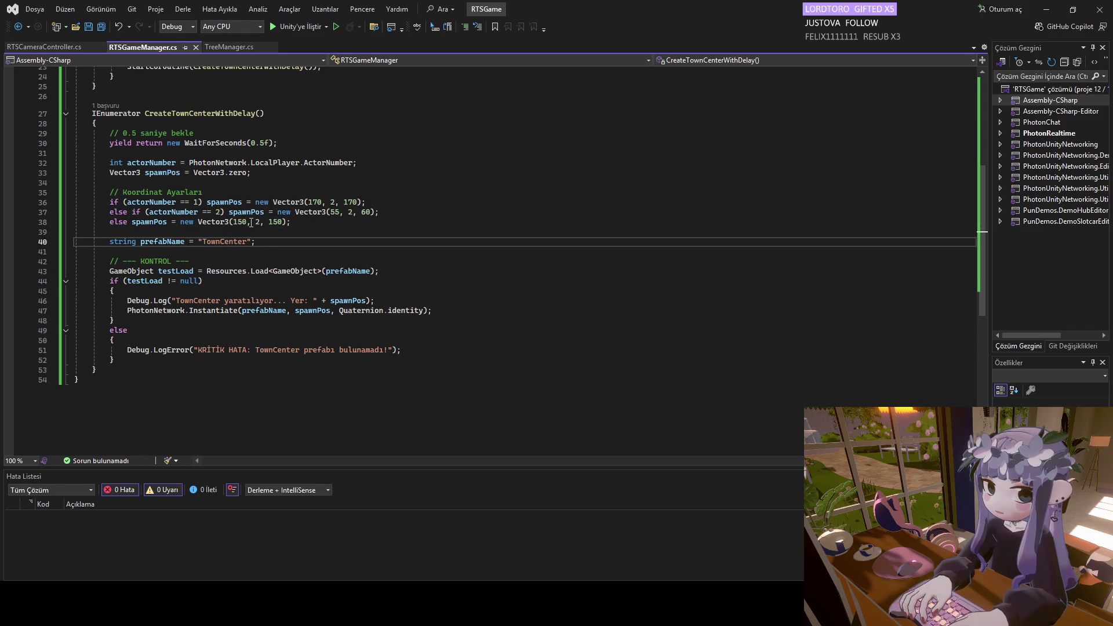
{"action": "left_click_drag", "start_coordinate": [246, 223], "coordinate": [233, 224]}
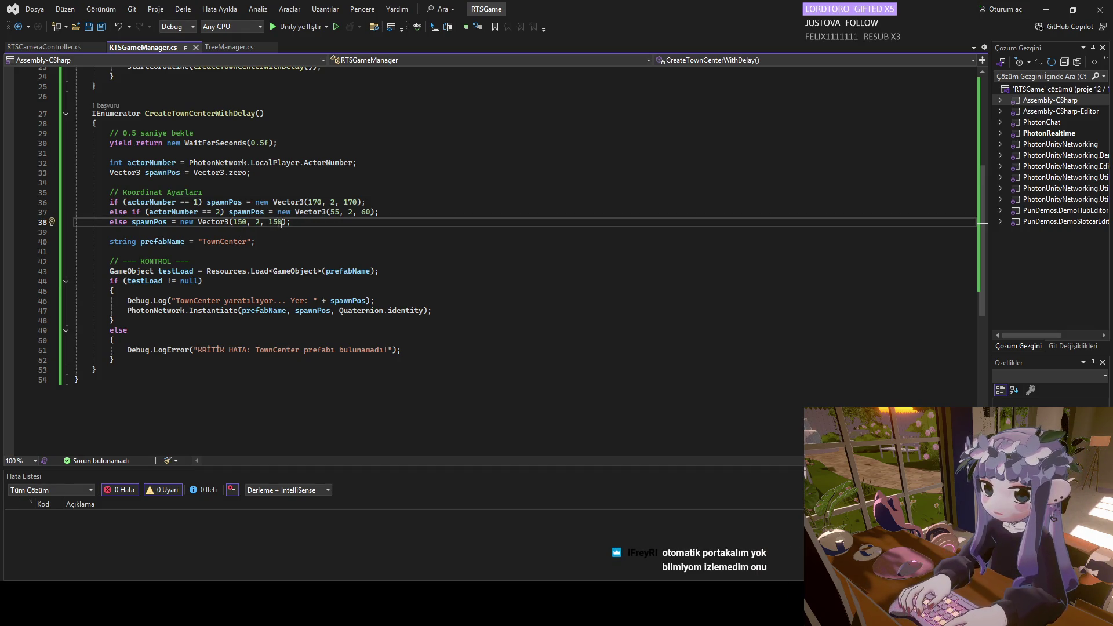
{"action": "left_click_drag", "start_coordinate": [283, 222], "coordinate": [270, 224]}
{"action": "type", "text": "170"}
{"action": "double_click", "coordinate": [335, 212]}
{"action": "key", "text": "ctrl+c"}
{"action": "double_click", "coordinate": [239, 222]}
{"action": "key", "text": "ctrl+v"}
{"action": "left_click", "coordinate": [268, 250]}
{"action": "key", "text": "ctrl+s"}
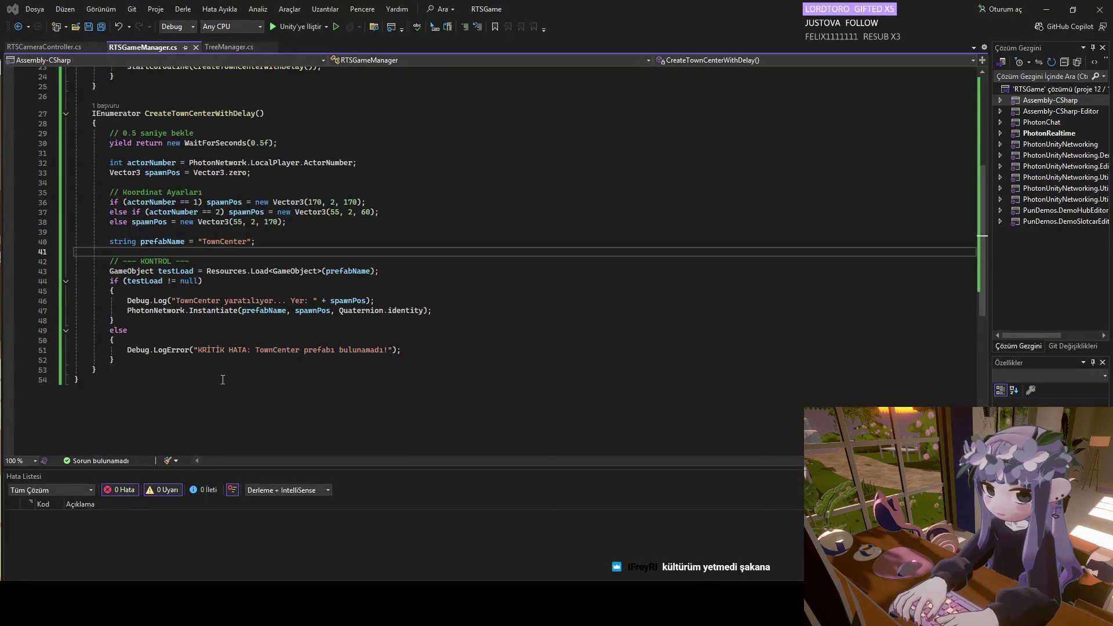
{"action": "left_click", "coordinate": [112, 340]}
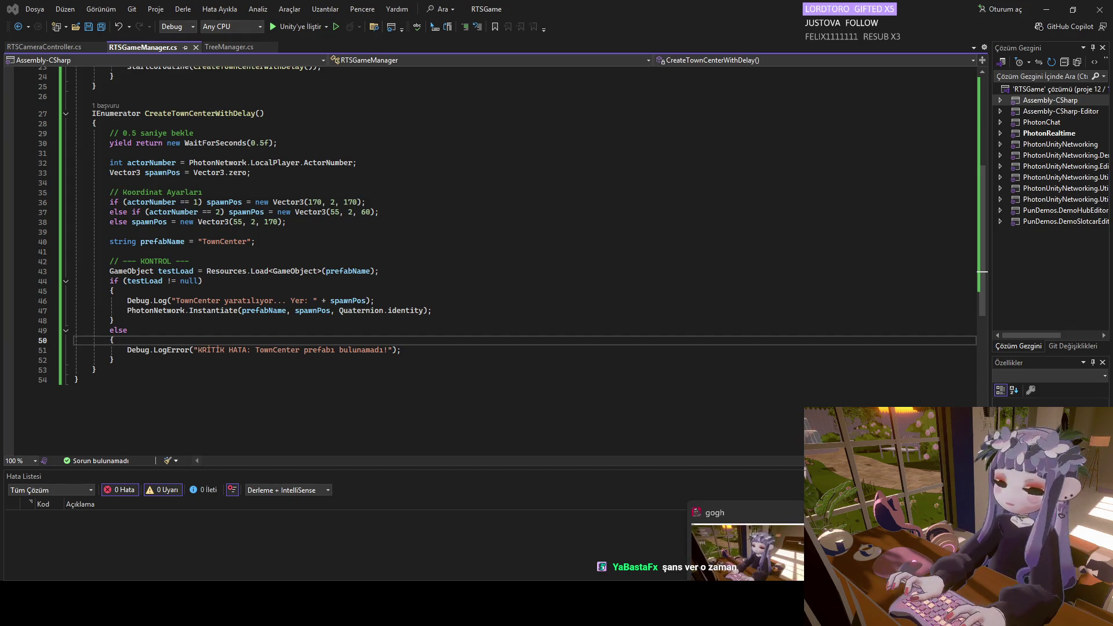
{"action": "key", "text": "alt+Tab"}
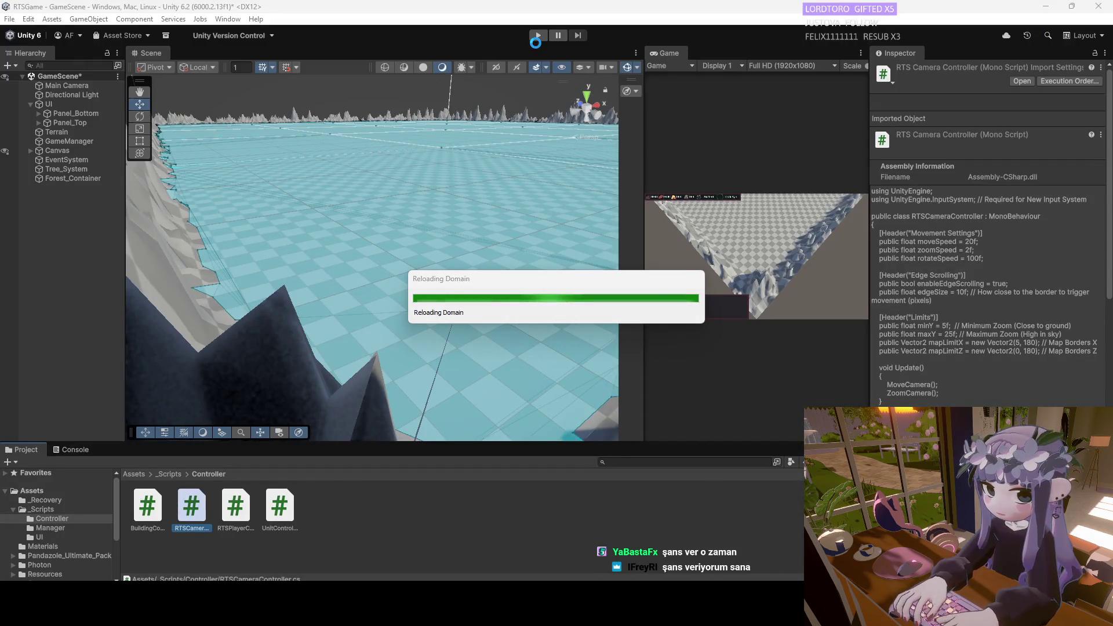
Enter play mode after scripts finish compiling and widen the Game view.
{"action": "left_click", "coordinate": [539, 35]}
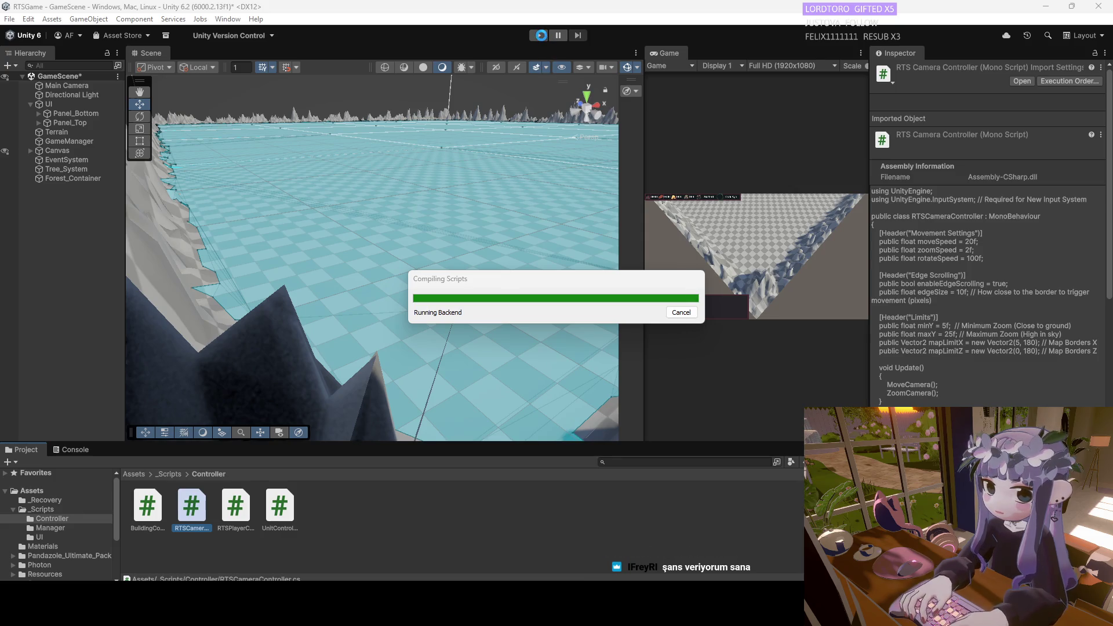
{"action": "left_click", "coordinate": [539, 36]}
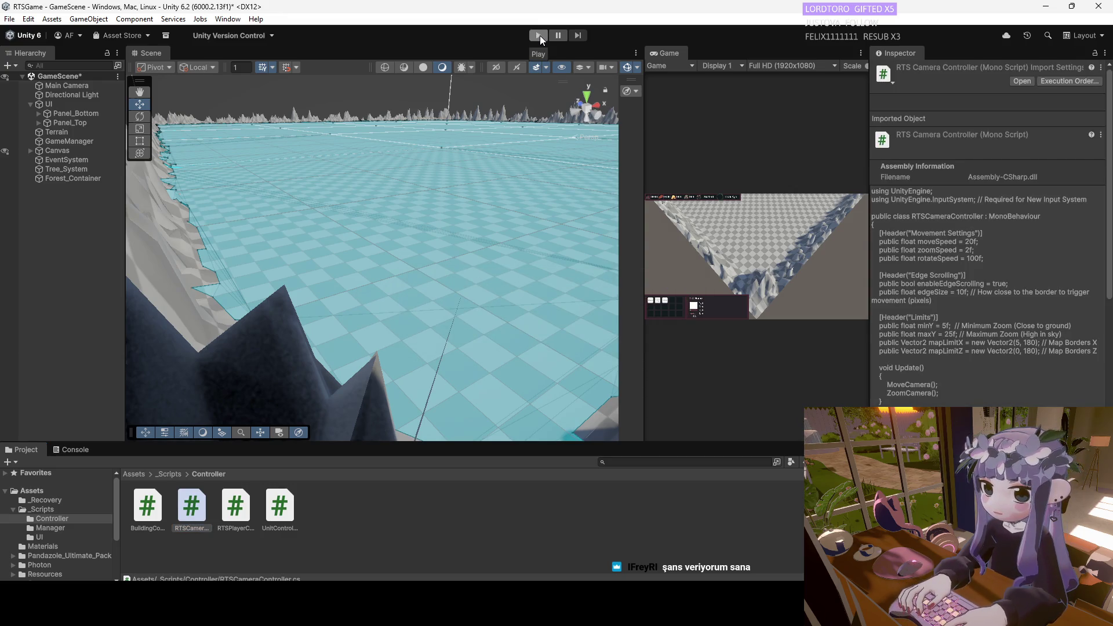
{"action": "left_click", "coordinate": [540, 35]}
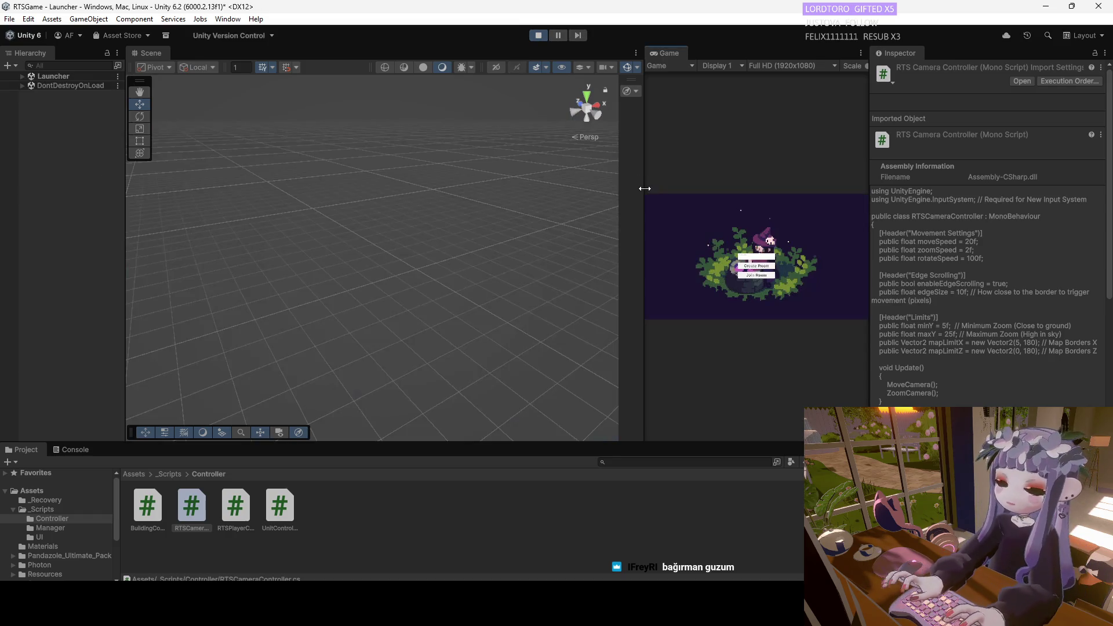
{"action": "left_click_drag", "start_coordinate": [642, 186], "coordinate": [313, 238]}
Create a room and confirm the spawned TownCenter(Clone) sits at 170, 2, 170.
{"action": "left_click", "coordinate": [605, 280]}
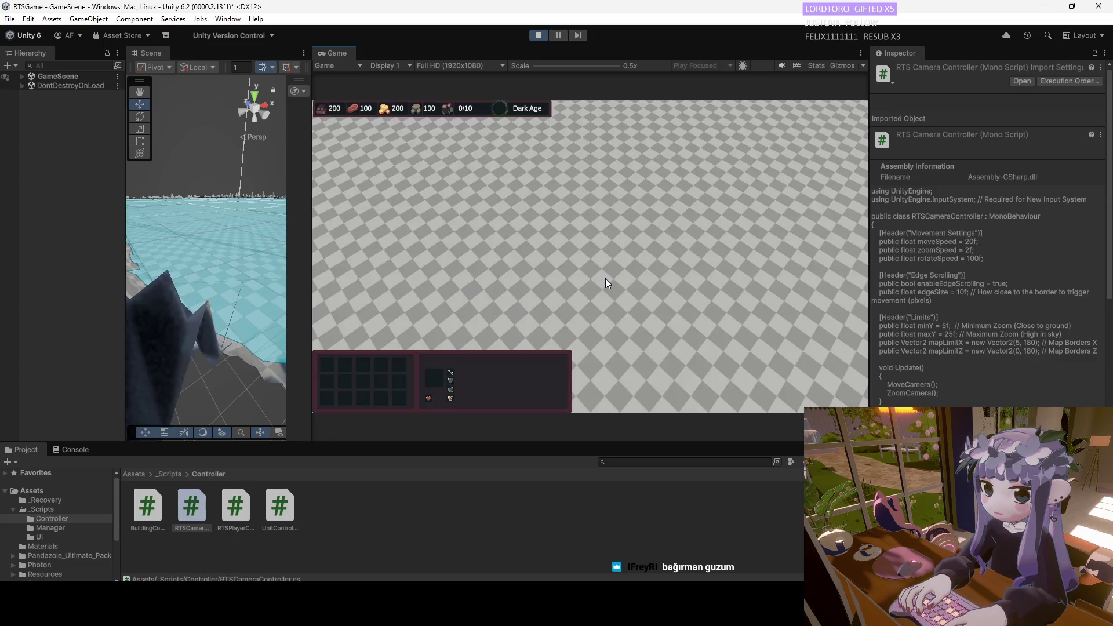
{"action": "left_click", "coordinate": [22, 76]}
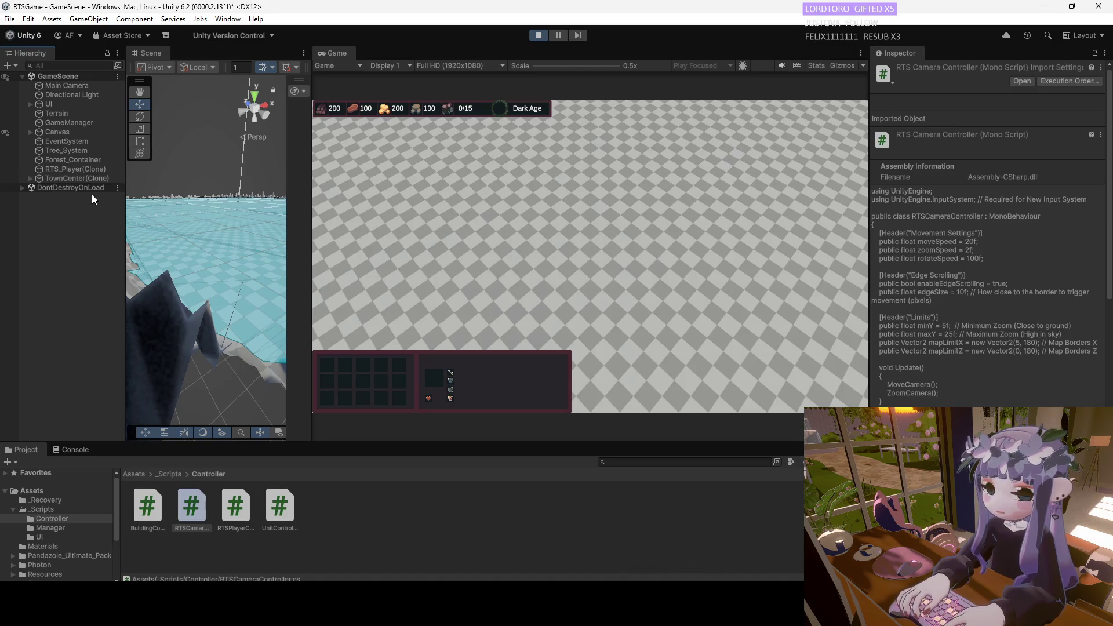
{"action": "double_click", "coordinate": [75, 177]}
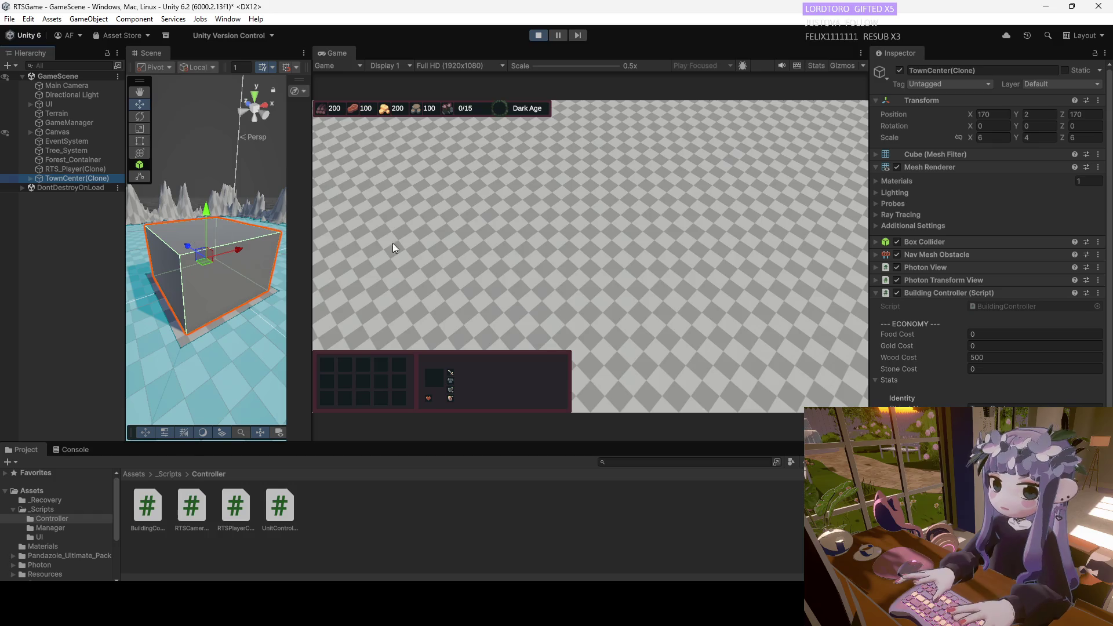
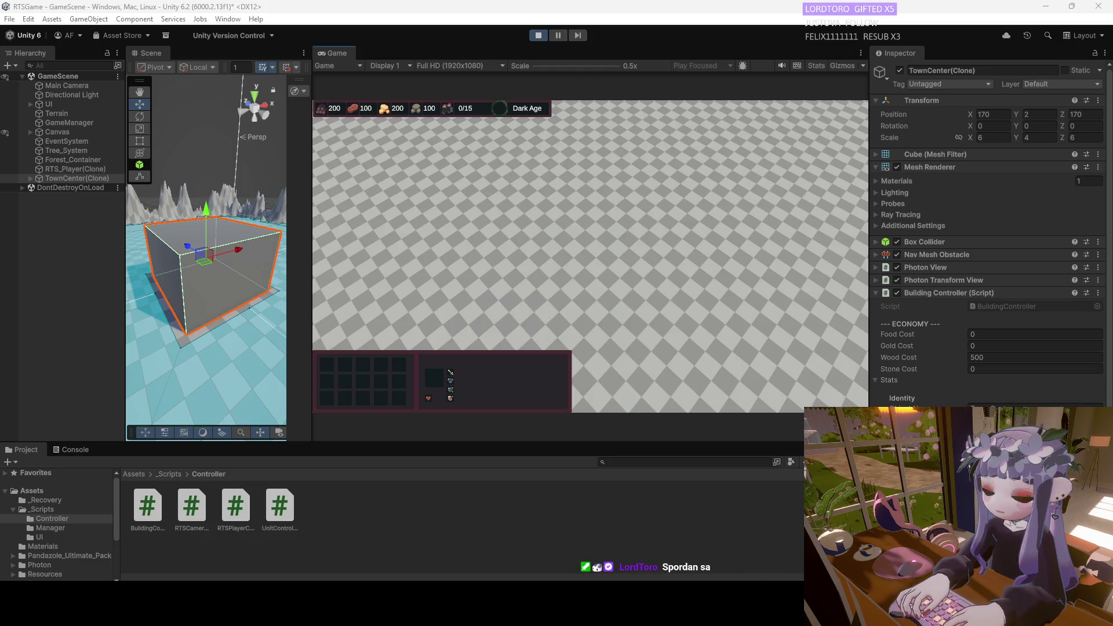
Exit Play mode, then select the Terrain and frame it in the Scene view.
{"action": "left_click", "coordinate": [536, 36]}
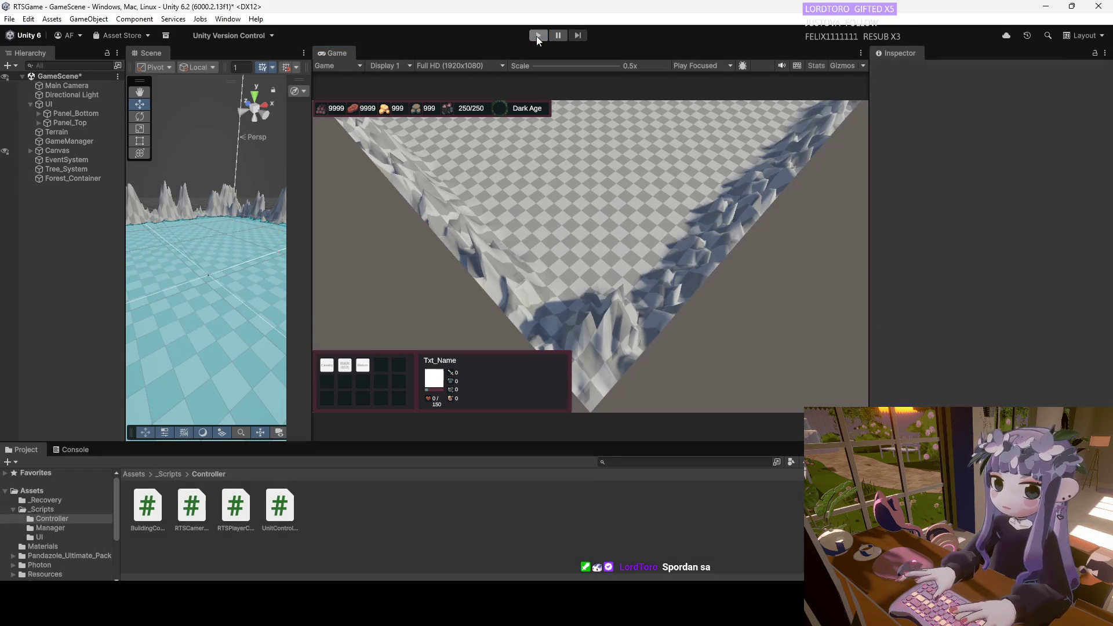
{"action": "scroll", "coordinate": [534, 236], "scroll_direction": "up", "scroll_amount": 1}
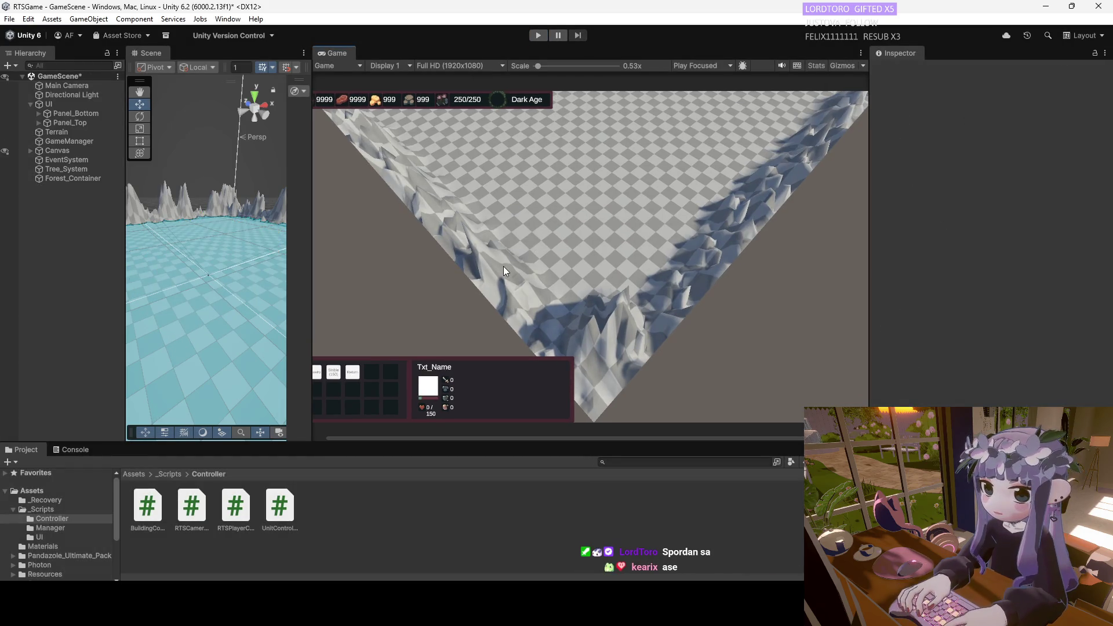
{"action": "double_click", "coordinate": [54, 130]}
{"action": "scroll", "coordinate": [205, 267], "scroll_direction": "up", "scroll_amount": 3}
{"action": "scroll", "coordinate": [218, 279], "scroll_direction": "up", "scroll_amount": 5}
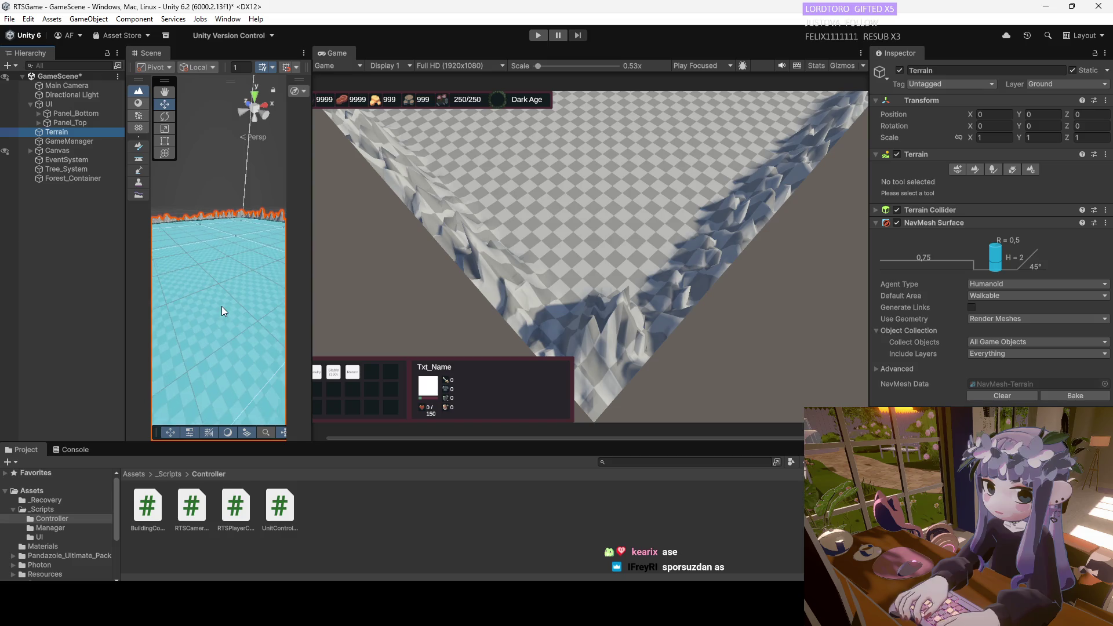
Orbit around the mountain-ringed terrain, reframe it, and choose the Paint Trees tool.
{"action": "left_click_drag", "start_coordinate": [222, 306], "coordinate": [263, 281]}
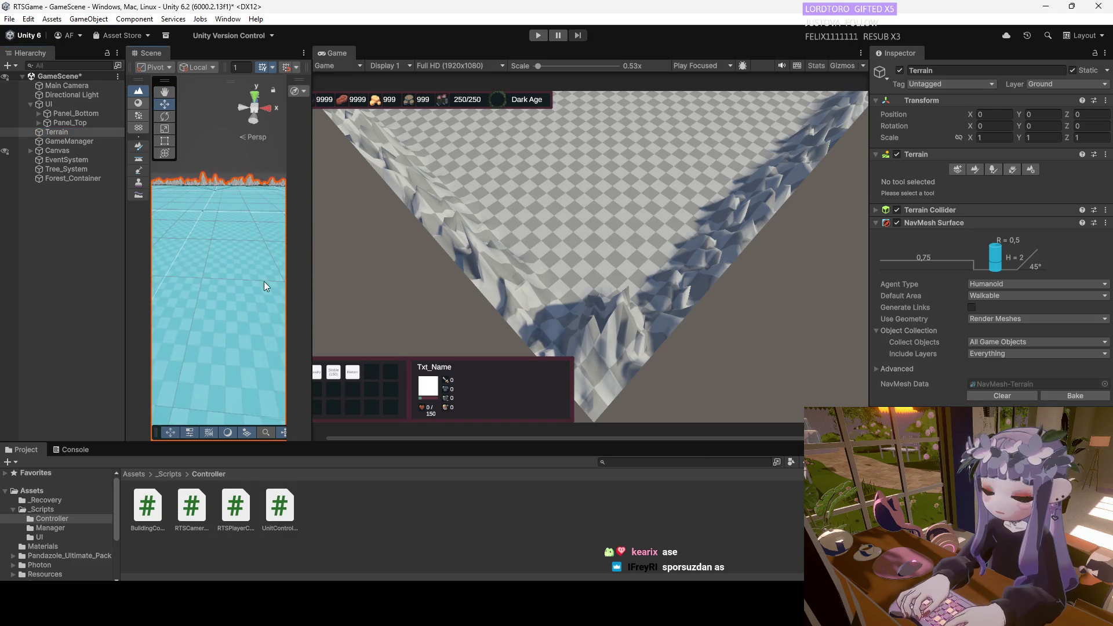
{"action": "left_click_drag", "start_coordinate": [314, 248], "coordinate": [641, 248]}
{"action": "mouse_move", "coordinate": [301, 220]}
{"action": "left_mouse_down"}
{"action": "mouse_move", "coordinate": [289, 187]}
{"action": "mouse_move", "coordinate": [363, 186]}
{"action": "mouse_move", "coordinate": [491, 151]}
{"action": "mouse_move", "coordinate": [481, 162]}
{"action": "mouse_move", "coordinate": [609, 162]}
{"action": "left_mouse_up"}
{"action": "mouse_move", "coordinate": [688, 158]}
{"action": "left_mouse_down"}
{"action": "mouse_move", "coordinate": [851, 160]}
{"action": "mouse_move", "coordinate": [32, 156]}
{"action": "mouse_move", "coordinate": [314, 184]}
{"action": "mouse_move", "coordinate": [555, 190]}
{"action": "mouse_move", "coordinate": [475, 169]}
{"action": "mouse_move", "coordinate": [443, 205]}
{"action": "left_mouse_up"}
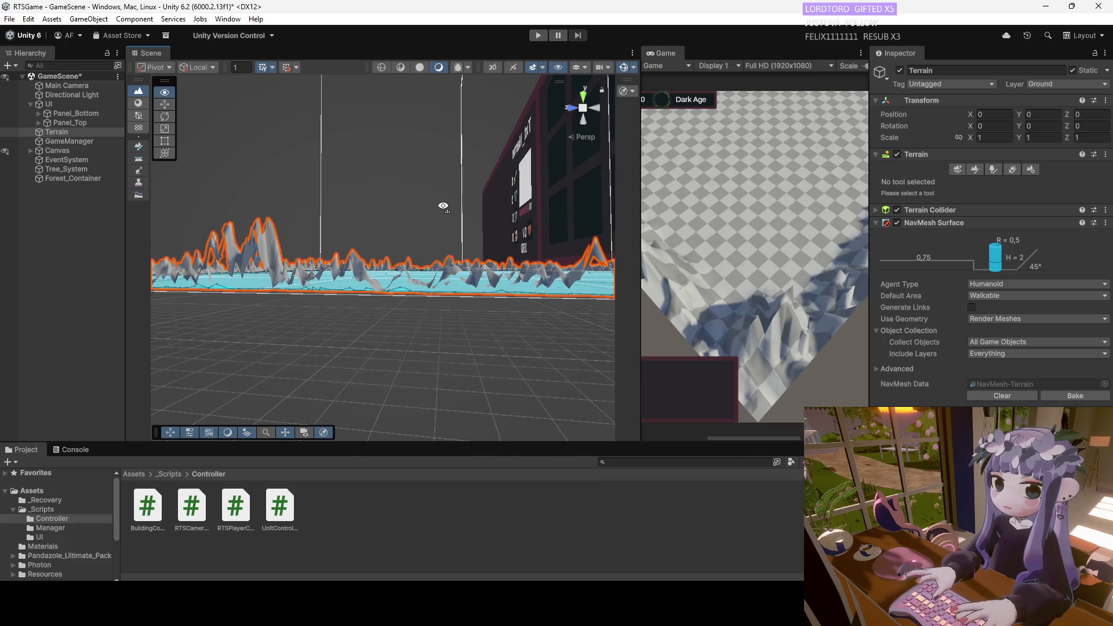
{"action": "double_click", "coordinate": [57, 133]}
{"action": "mouse_move", "coordinate": [394, 265]}
{"action": "left_mouse_down"}
{"action": "mouse_move", "coordinate": [386, 229]}
{"action": "mouse_move", "coordinate": [389, 299]}
{"action": "mouse_move", "coordinate": [376, 295]}
{"action": "left_mouse_up"}
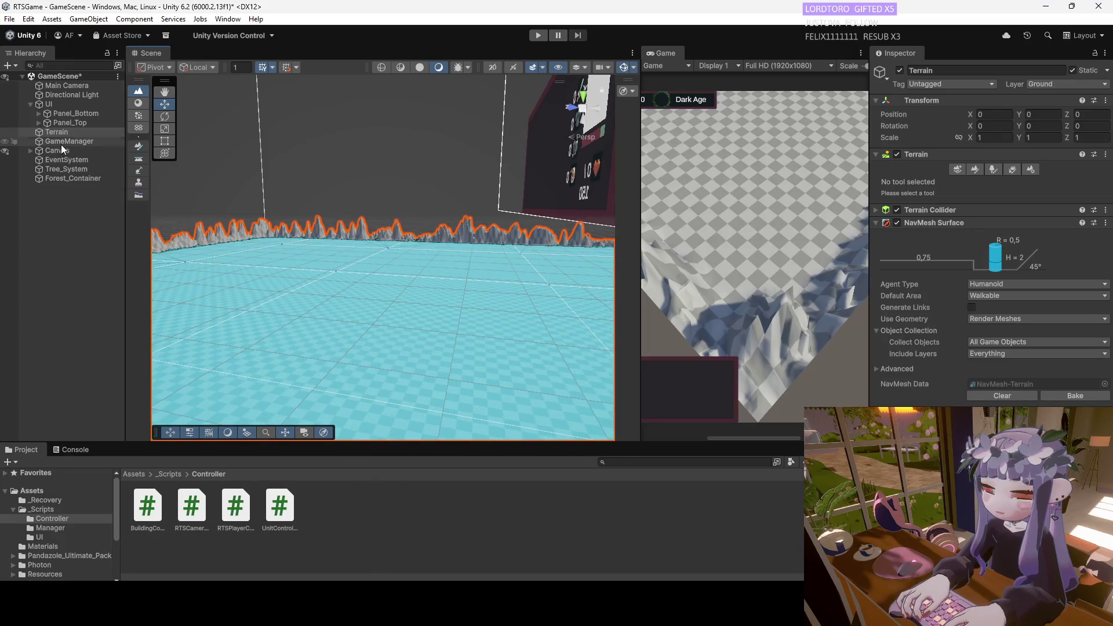
{"action": "double_click", "coordinate": [65, 135]}
{"action": "left_click", "coordinate": [993, 169]}
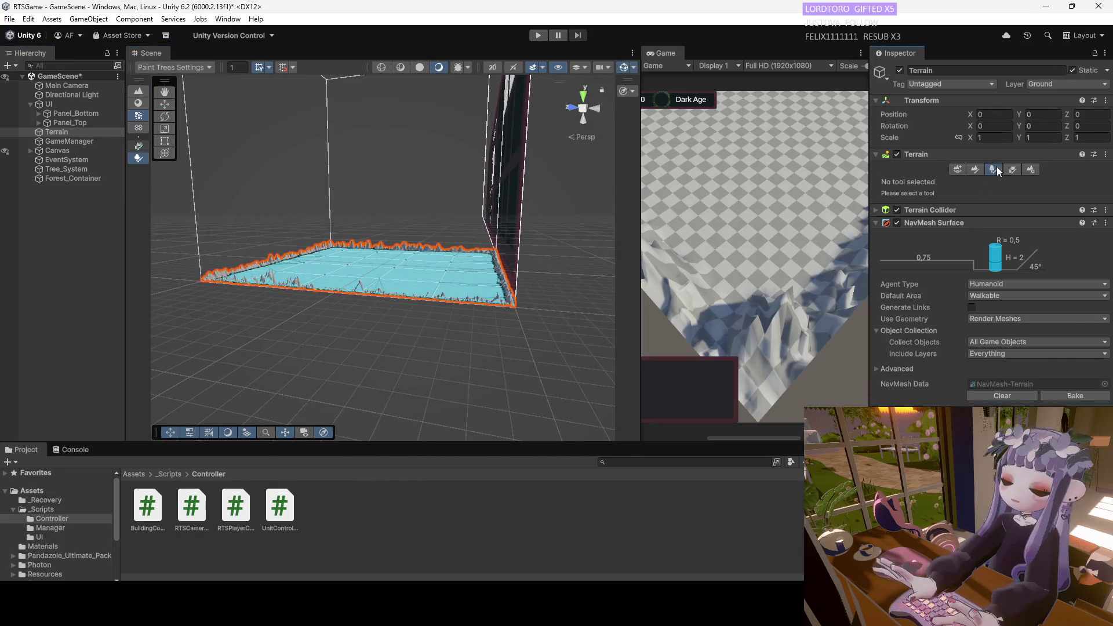
Reselect the Terrain and reduce the tree brush size from 53 to 14.
{"action": "mouse_move", "coordinate": [372, 244]}
{"action": "left_mouse_down"}
{"action": "mouse_move", "coordinate": [372, 183]}
{"action": "mouse_move", "coordinate": [353, 296]}
{"action": "left_mouse_up"}
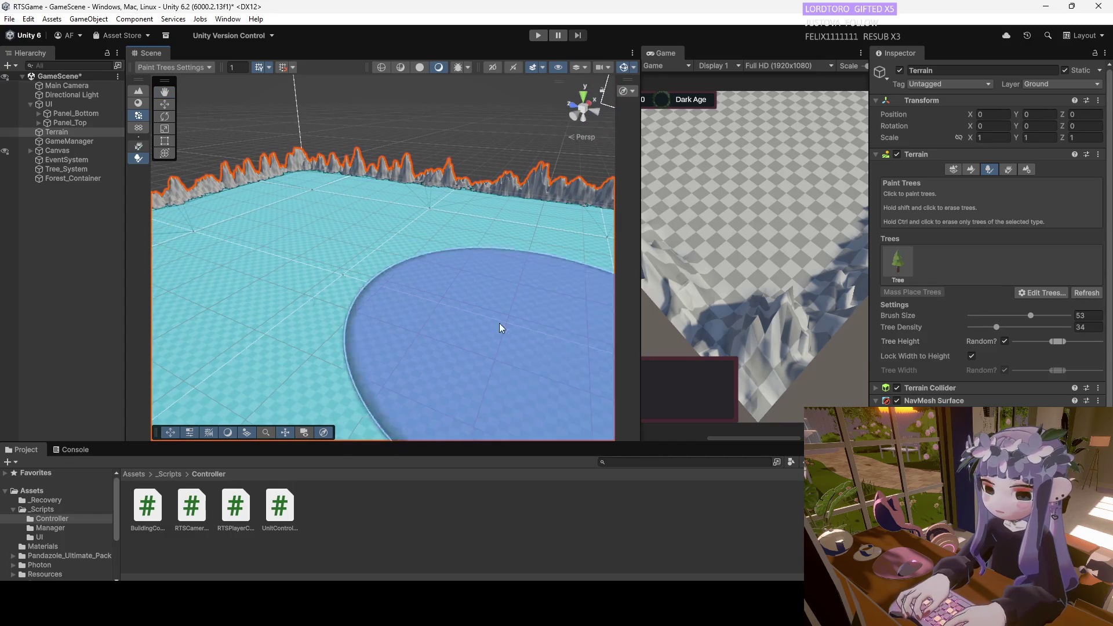
{"action": "key", "text": "shift+d"}
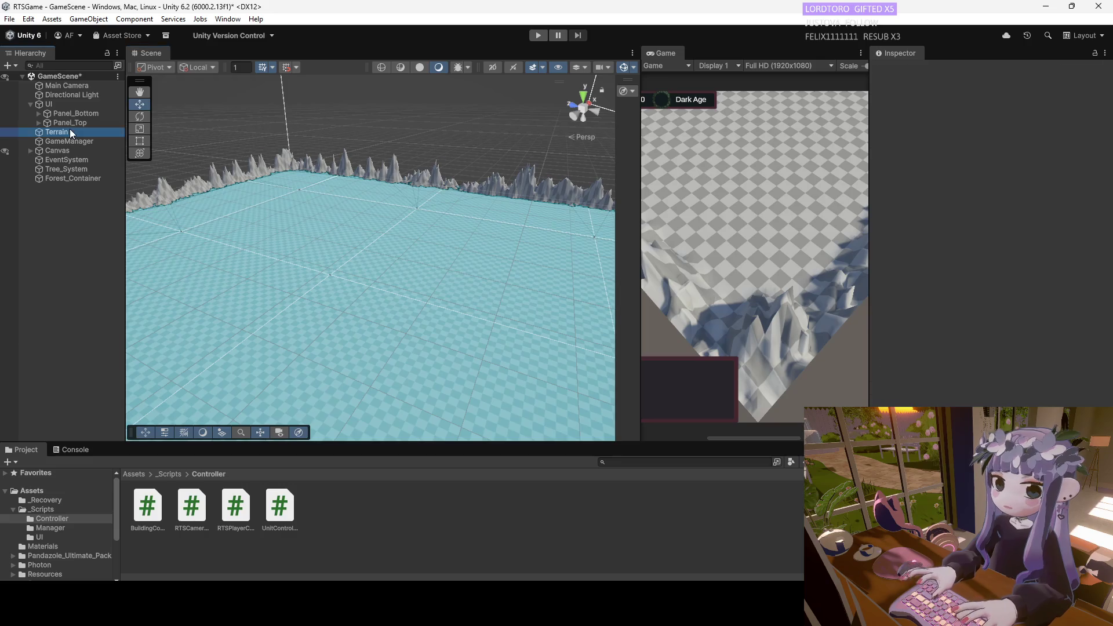
{"action": "left_click", "coordinate": [69, 132]}
{"action": "left_click_drag", "start_coordinate": [1020, 316], "coordinate": [959, 321]}
{"action": "scroll", "coordinate": [422, 326], "scroll_direction": "down", "scroll_amount": 3}
{"action": "scroll", "coordinate": [436, 312], "scroll_direction": "up", "scroll_amount": 2}
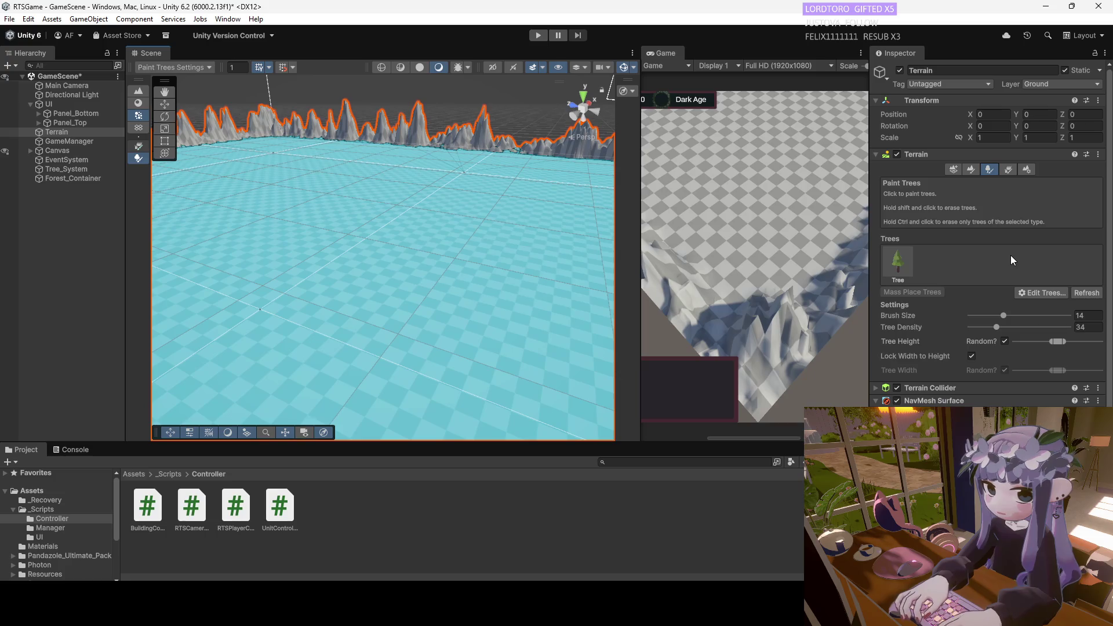
{"action": "left_click_drag", "start_coordinate": [354, 260], "coordinate": [333, 215]}
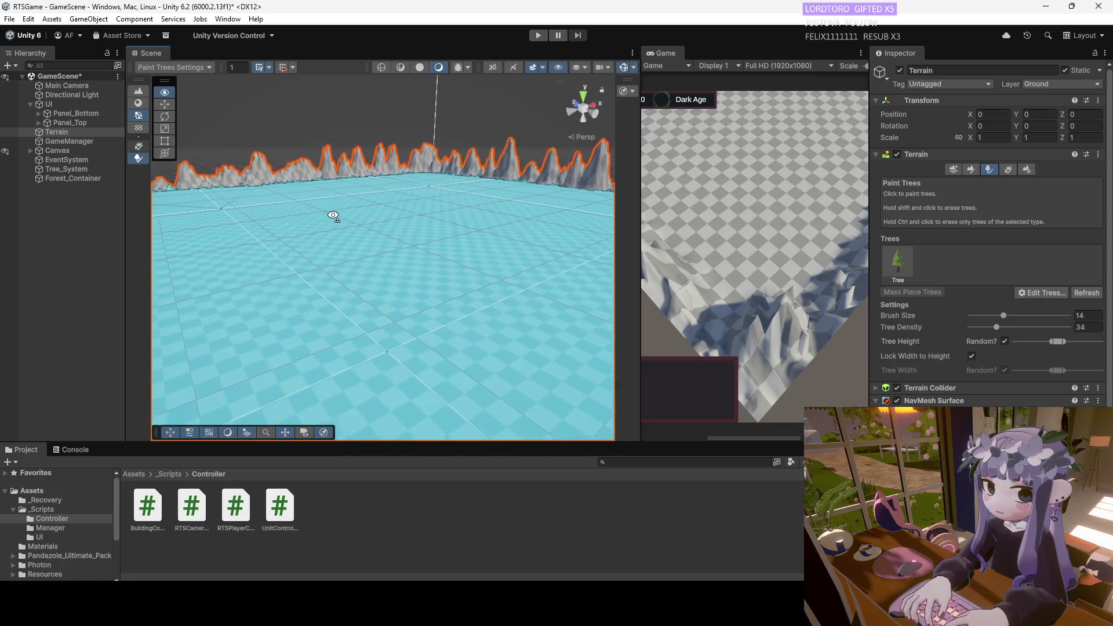
{"action": "mouse_move", "coordinate": [331, 323]}
{"action": "left_mouse_down"}
{"action": "mouse_move", "coordinate": [330, 281]}
{"action": "mouse_move", "coordinate": [317, 297]}
{"action": "left_mouse_up"}
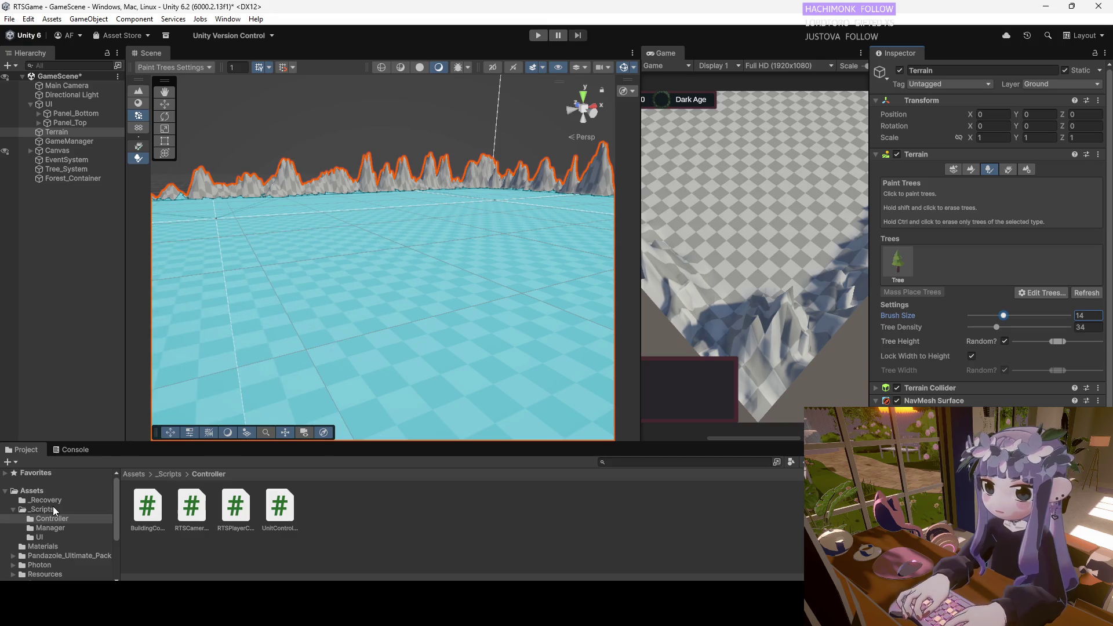
Open the Tree prefab from the Resources folder to inspect it, then close it.
{"action": "left_click", "coordinate": [58, 574]}
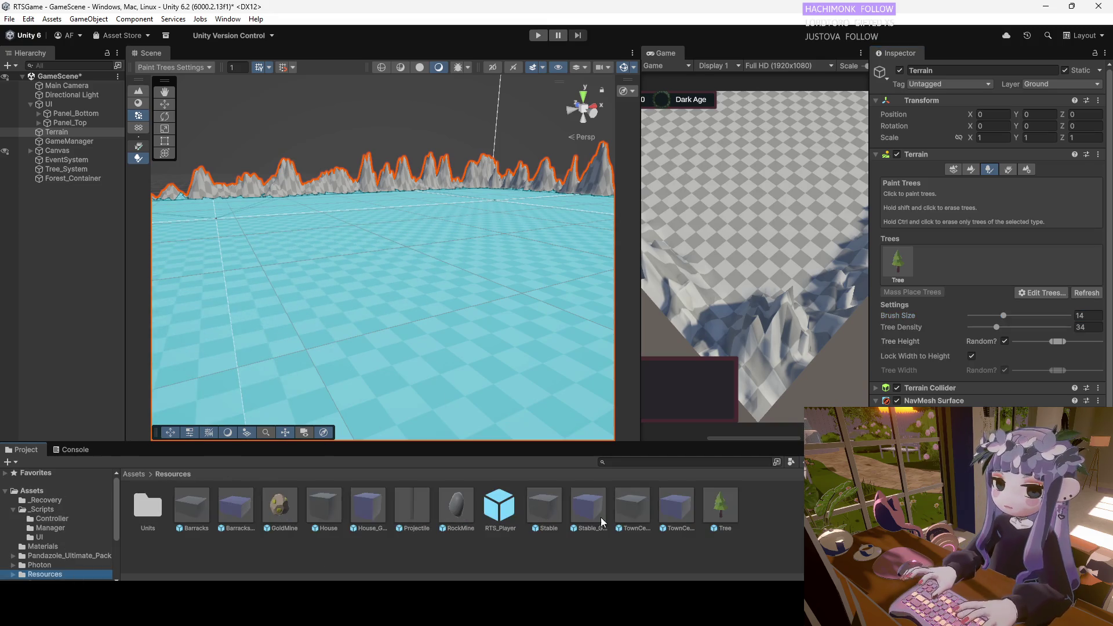
{"action": "left_click", "coordinate": [732, 509]}
{"action": "double_click", "coordinate": [733, 509]}
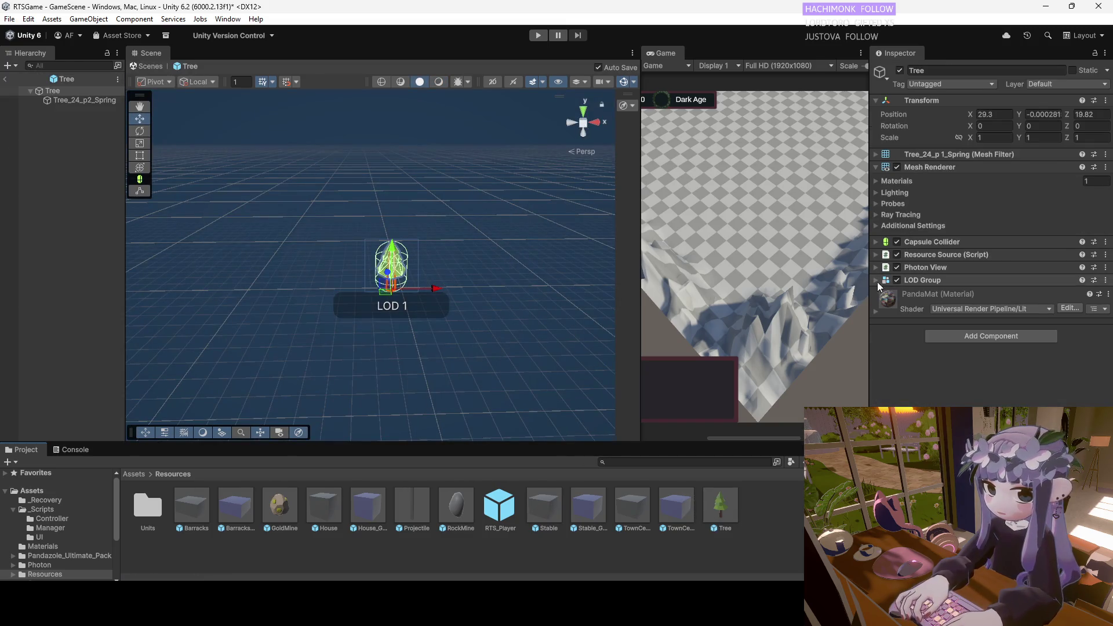
{"action": "left_click", "coordinate": [4, 80]}
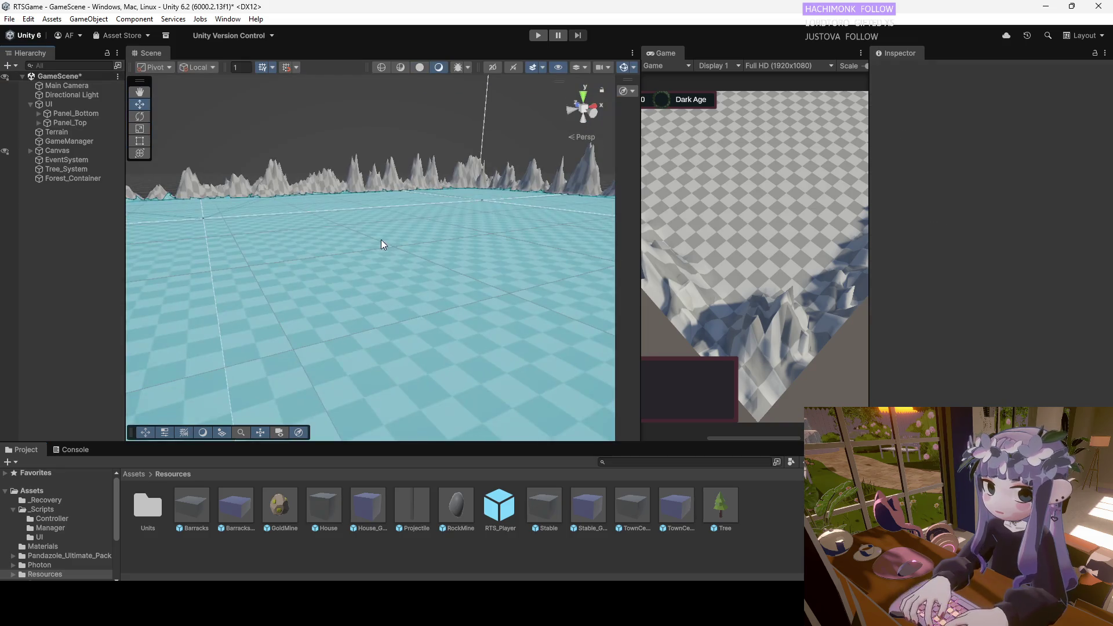
Look at the RTSGameManager script, frame the main camera, and re-tilt the scene view.
{"action": "left_click", "coordinate": [381, 266]}
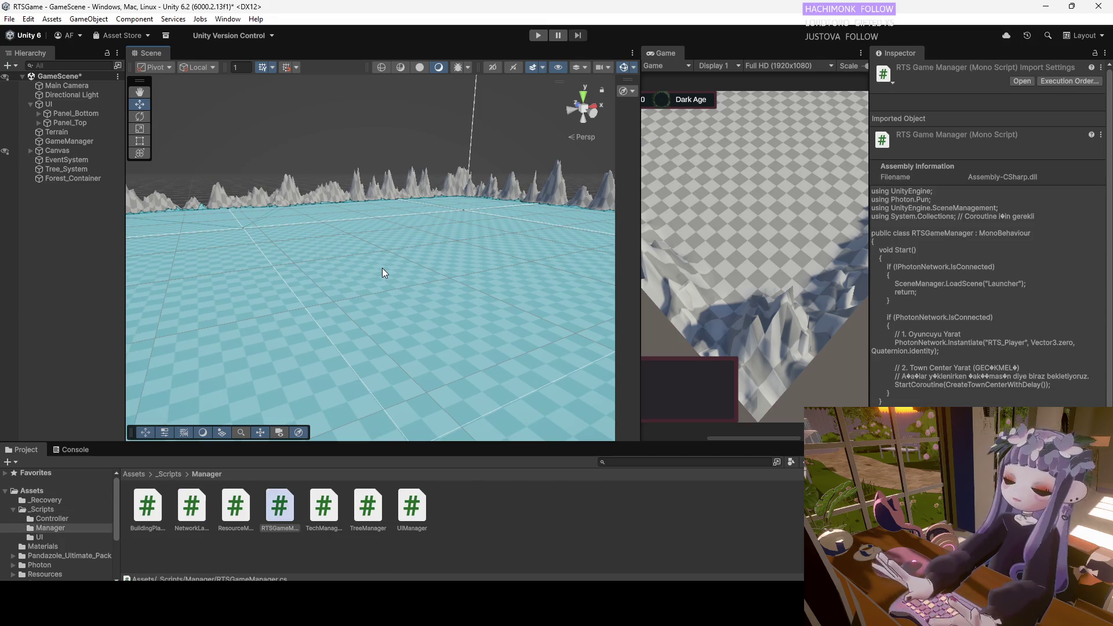
{"action": "key", "text": "f"}
{"action": "mouse_move", "coordinate": [382, 273]}
{"action": "left_mouse_down"}
{"action": "mouse_move", "coordinate": [382, 295]}
{"action": "mouse_move", "coordinate": [377, 288]}
{"action": "mouse_move", "coordinate": [397, 302]}
{"action": "mouse_move", "coordinate": [367, 308]}
{"action": "mouse_move", "coordinate": [382, 313]}
{"action": "mouse_move", "coordinate": [366, 328]}
{"action": "mouse_move", "coordinate": [383, 319]}
{"action": "left_mouse_up"}
{"action": "key", "text": "ctrl+z"}
{"action": "key", "text": "ctrl+z"}
{"action": "key", "text": "ctrl+z"}
{"action": "key", "text": "ctrl+z"}
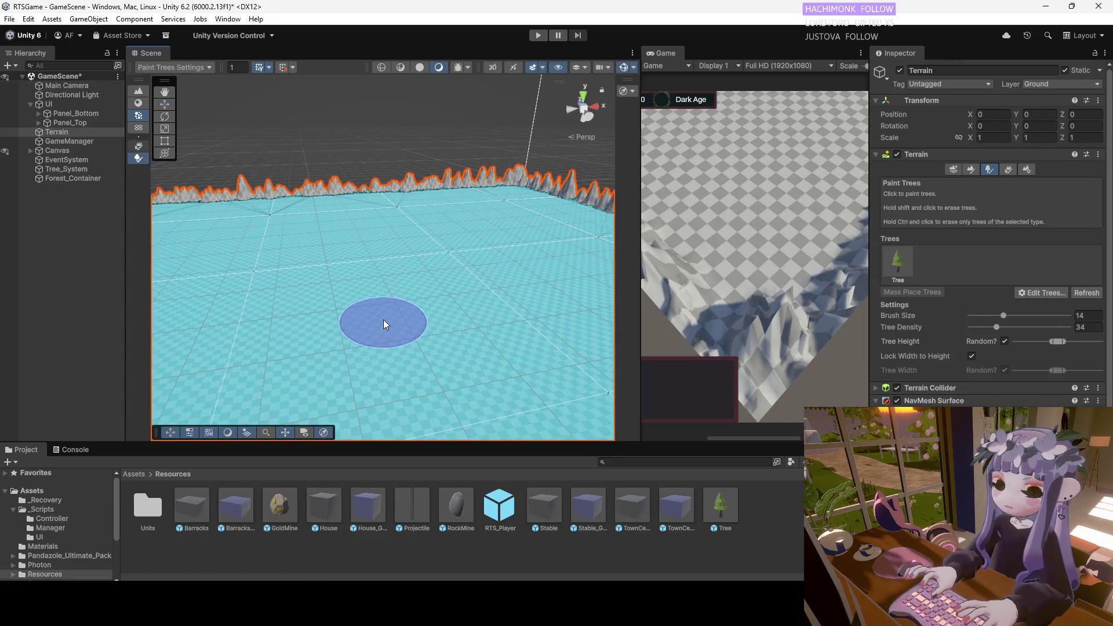
{"action": "scroll", "coordinate": [390, 295], "scroll_direction": "up", "scroll_amount": 5}
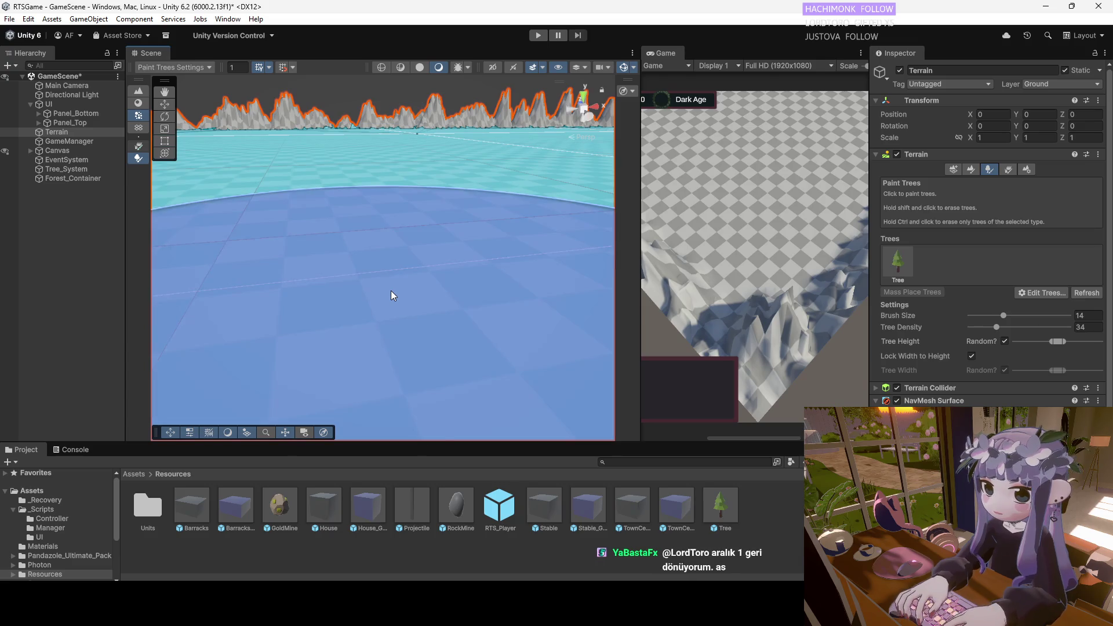
{"action": "scroll", "coordinate": [391, 291], "scroll_direction": "down", "scroll_amount": 3}
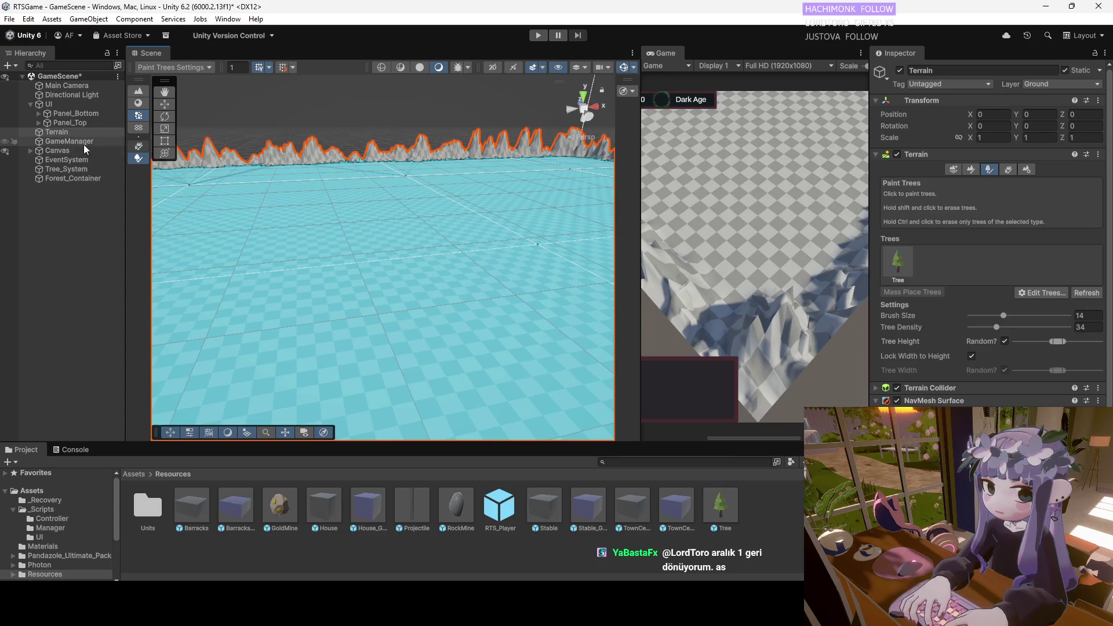
{"action": "mouse_move", "coordinate": [453, 178]}
{"action": "left_mouse_down"}
{"action": "mouse_move", "coordinate": [459, 218]}
{"action": "mouse_move", "coordinate": [413, 252]}
{"action": "mouse_move", "coordinate": [432, 232]}
{"action": "left_mouse_up"}
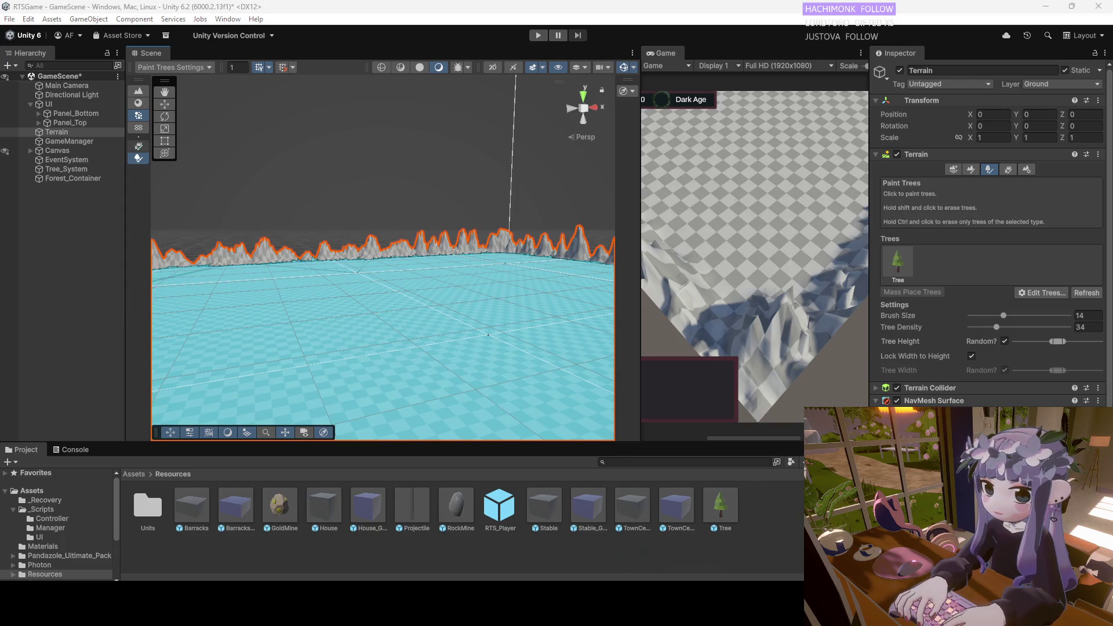
{"action": "left_click", "coordinate": [79, 141]}
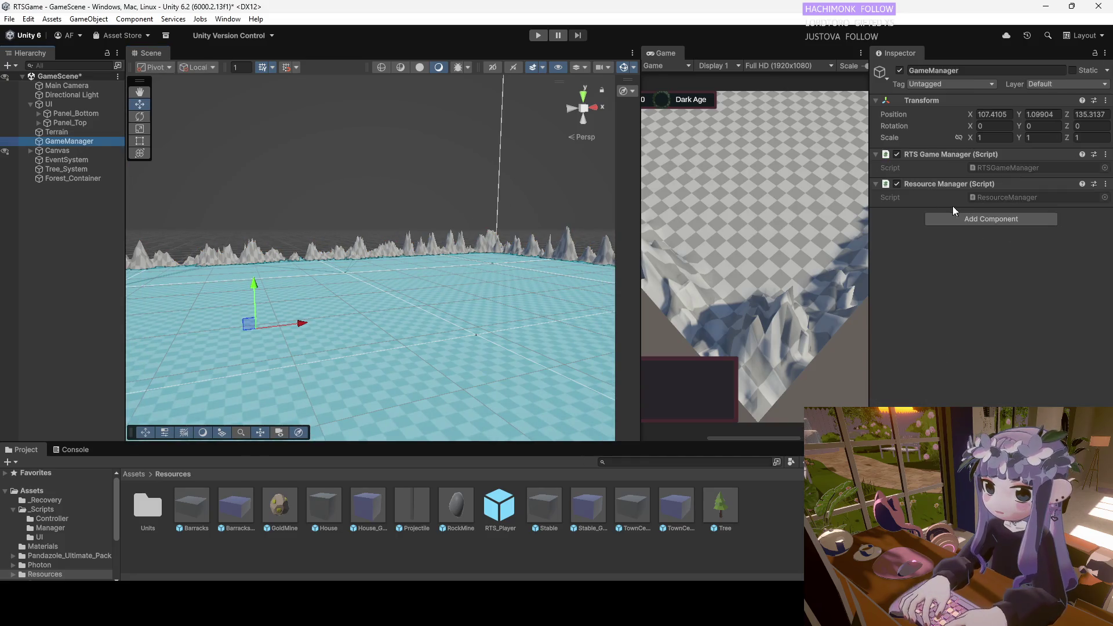
{"action": "left_click", "coordinate": [63, 86]}
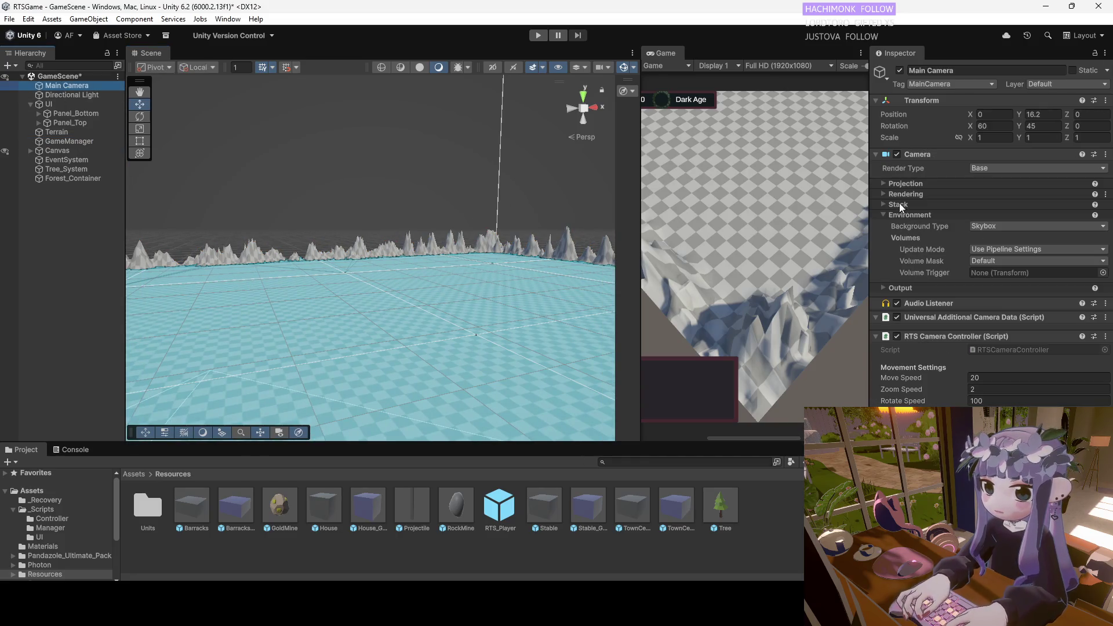
{"action": "left_click", "coordinate": [876, 154]}
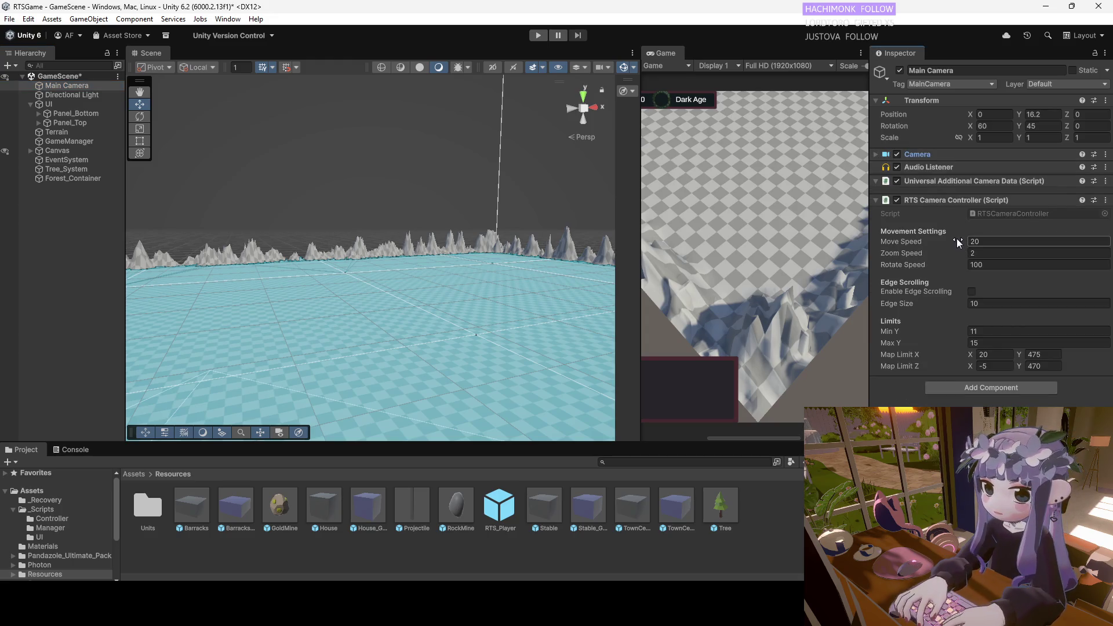
{"action": "left_click", "coordinate": [985, 354]}
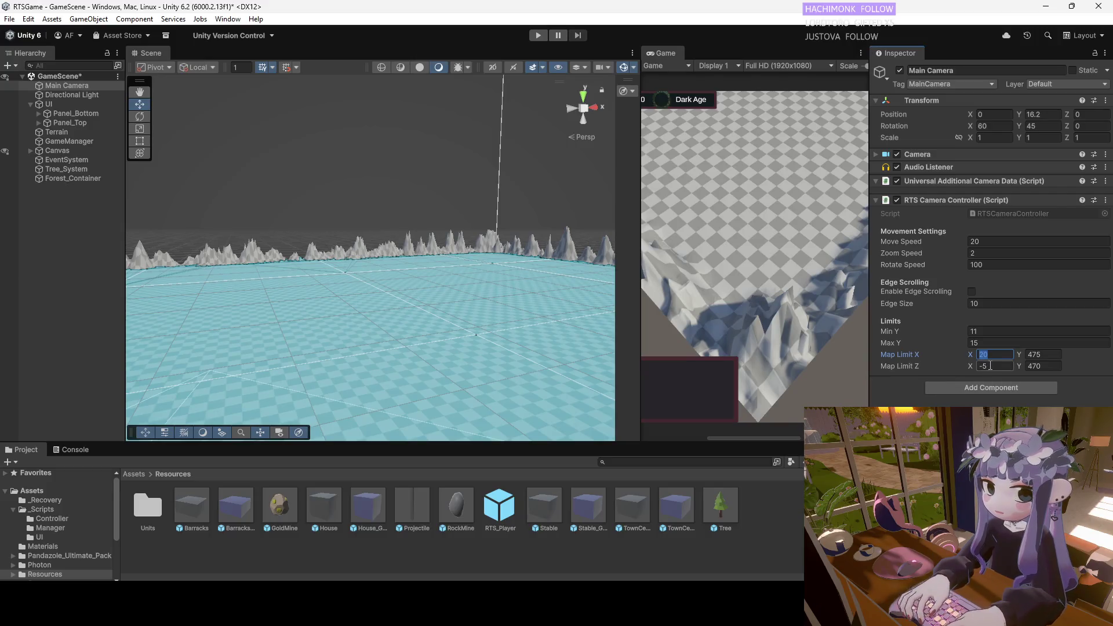
{"action": "type", "text": "520"}
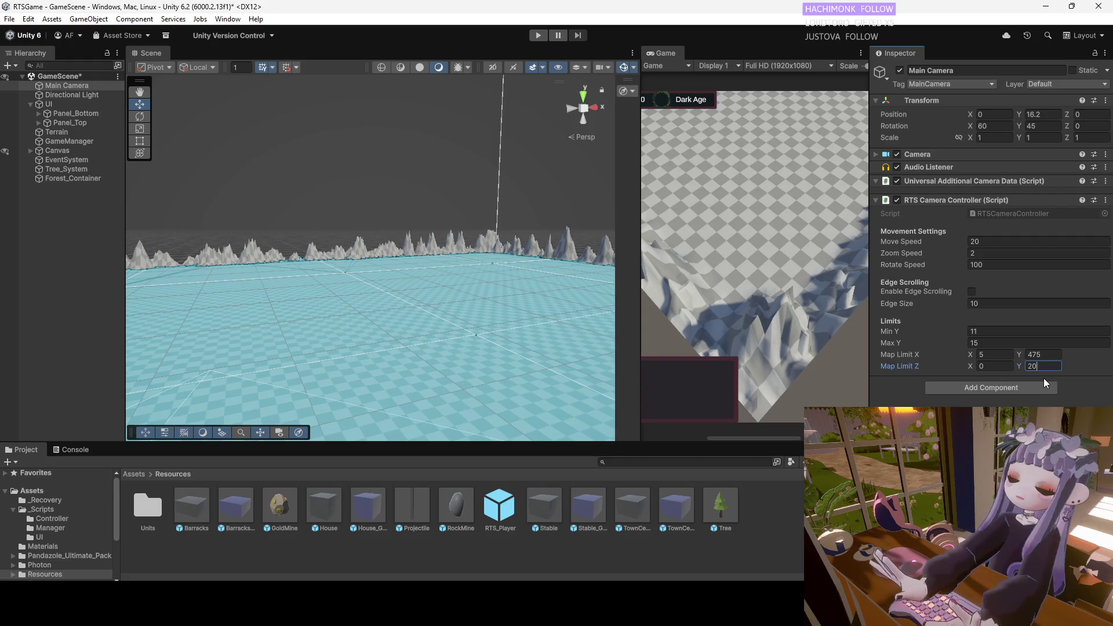
{"action": "type", "text": "0"}
{"action": "left_click", "coordinate": [1037, 355]}
{"action": "type", "text": "20"}
{"action": "type", "text": "180"}
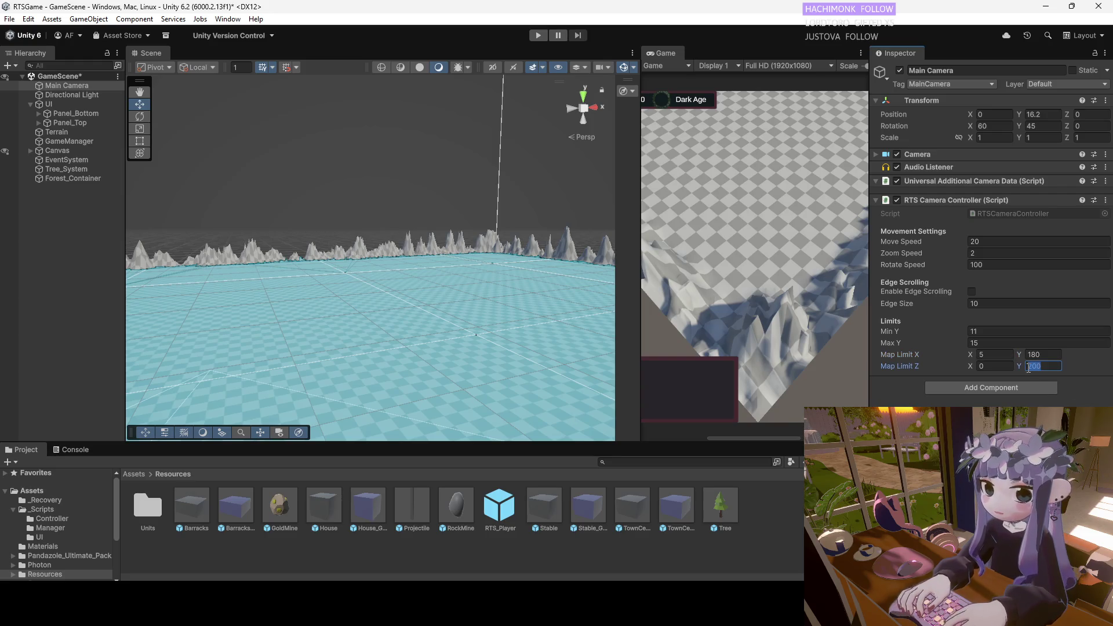
{"action": "key", "text": "Return"}
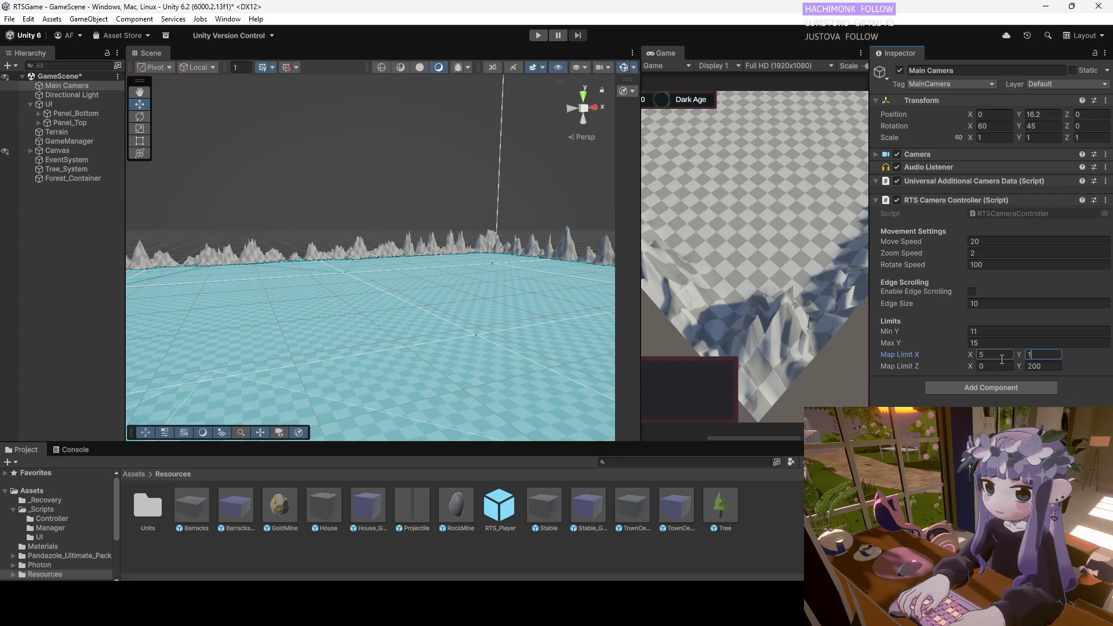
{"action": "type", "text": "90"}
{"action": "key", "text": "BackSpace"}
{"action": "key", "text": "BackSpace"}
{"action": "key", "text": "BackSpace"}
{"action": "type", "text": "190"}
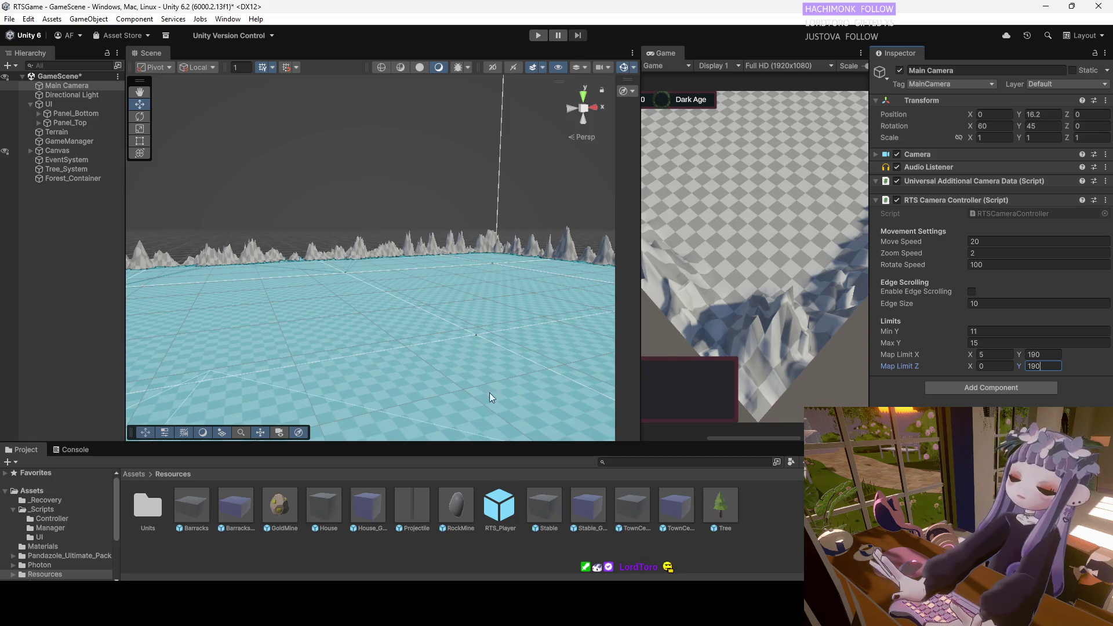
{"action": "left_click", "coordinate": [137, 474]}
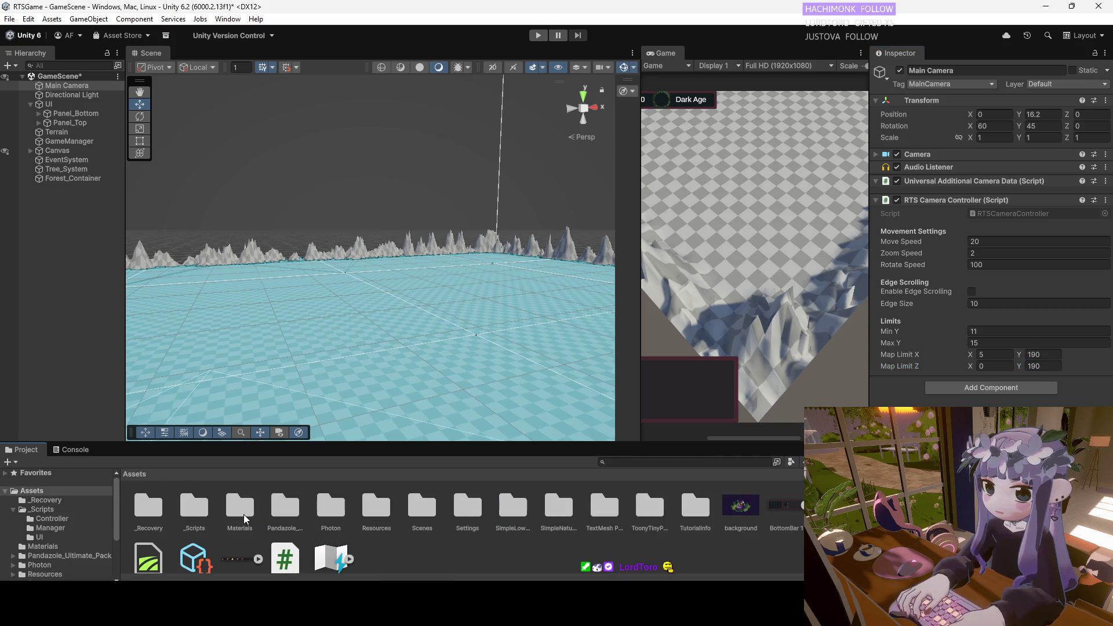
{"action": "left_click", "coordinate": [1040, 354]}
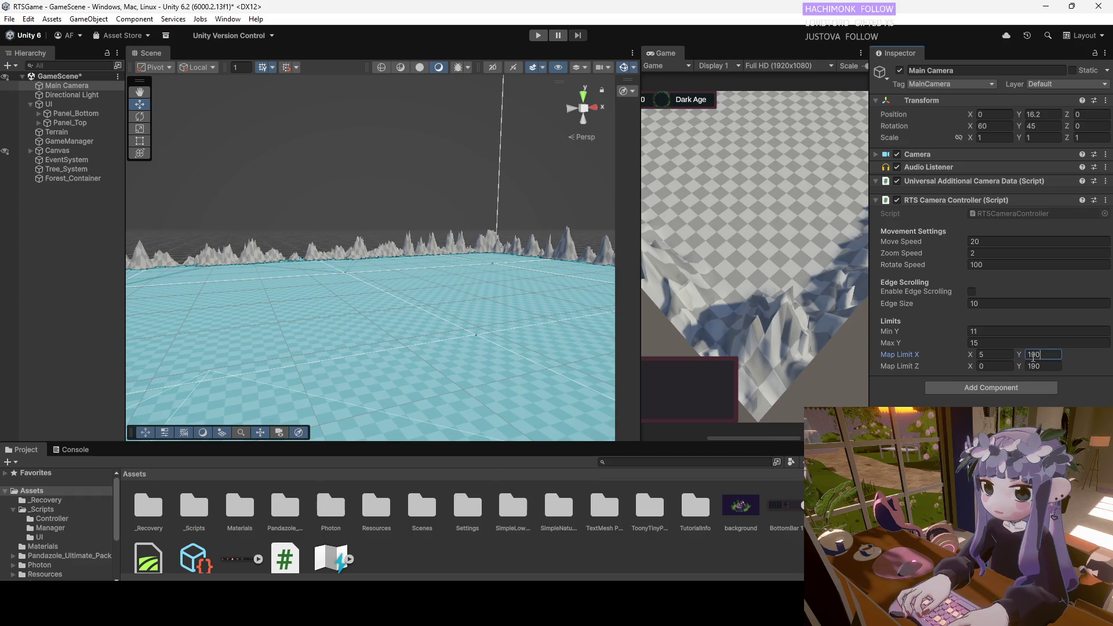
{"action": "type", "text": "200"}
{"action": "left_click", "coordinate": [1040, 366]}
{"action": "type", "text": "200"}
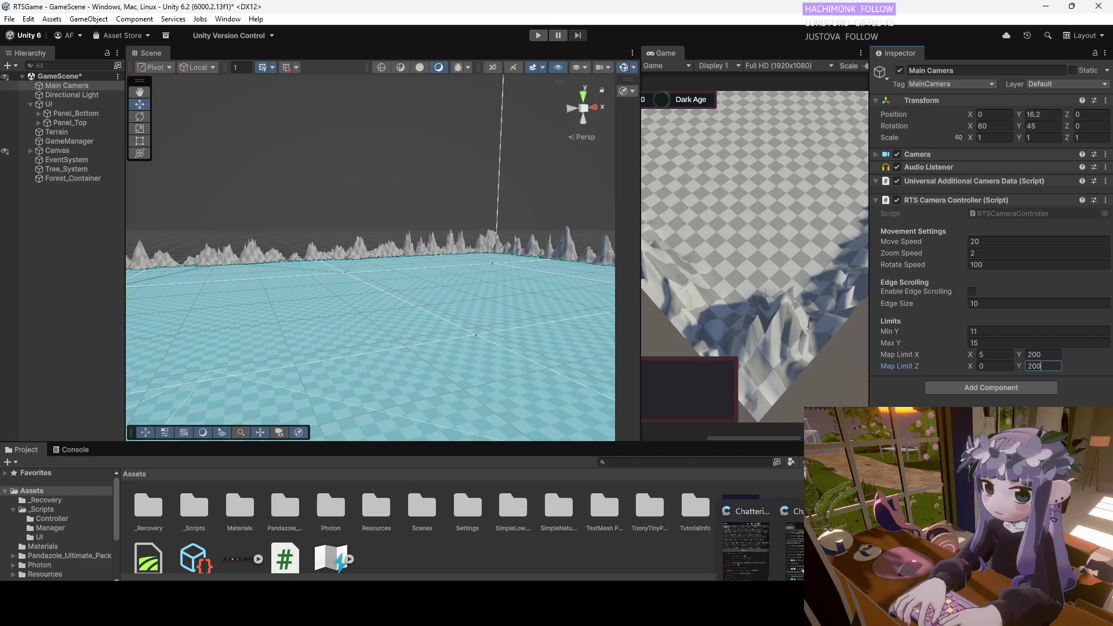
{"action": "mouse_move", "coordinate": [759, 612]}
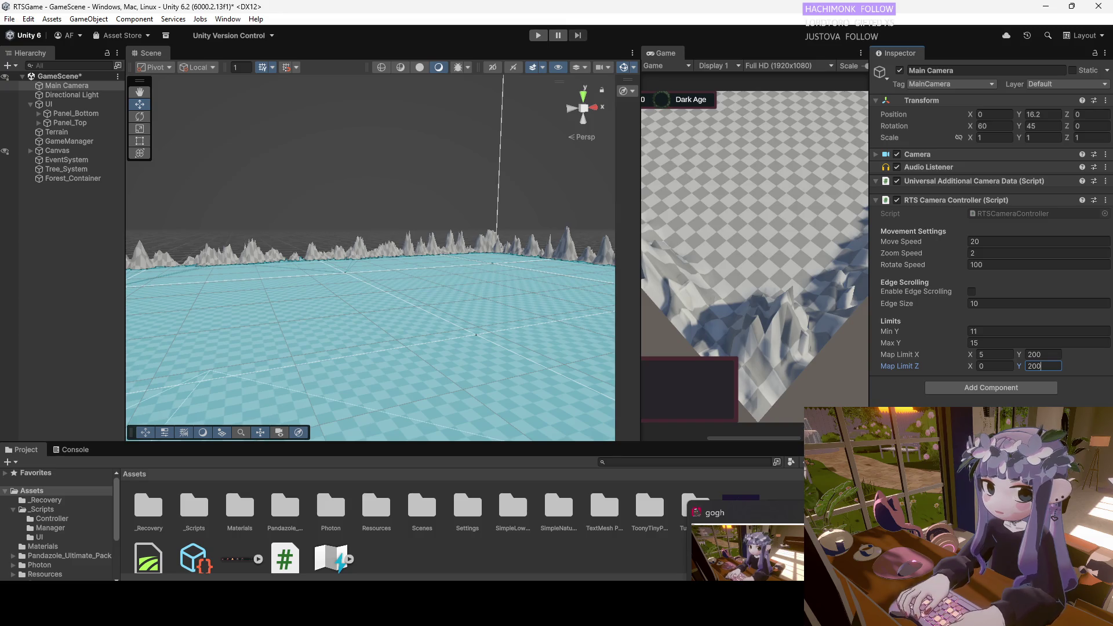
{"action": "mouse_move", "coordinate": [698, 612]}
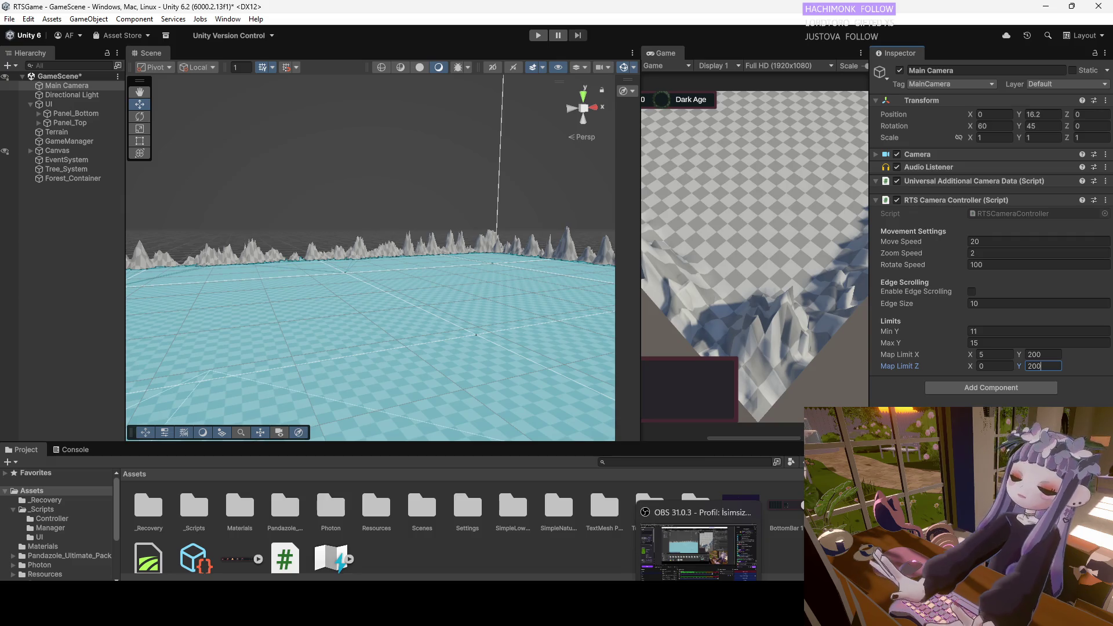
In RTSCameraController.cs, change the mapLimitX and mapLimitZ maximums from 180 to 250, then save.
{"action": "key", "text": "alt+Tab"}
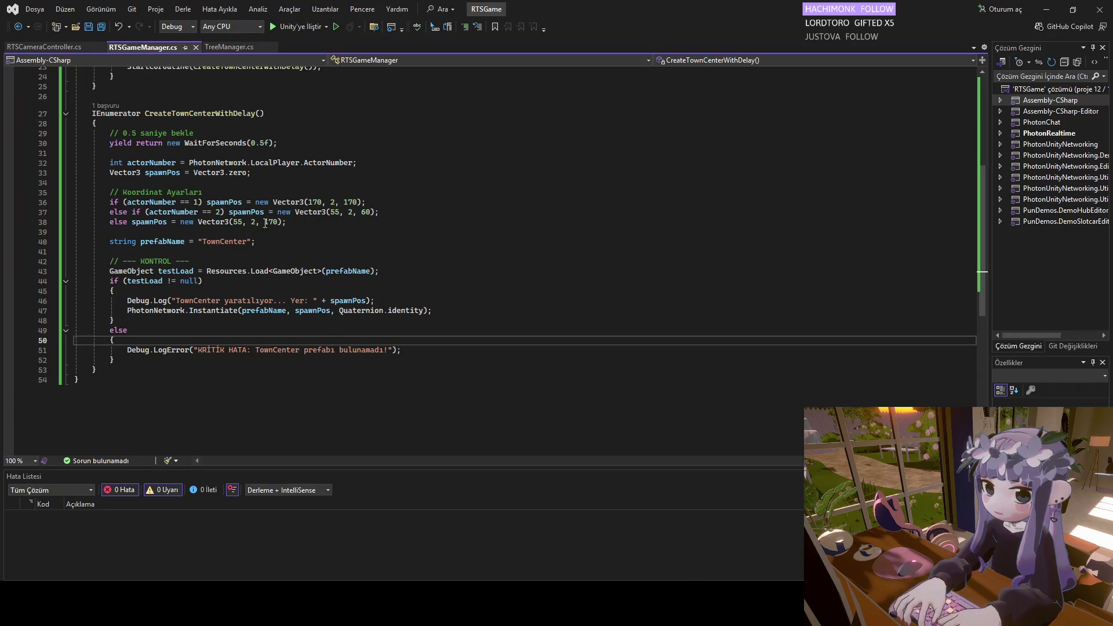
{"action": "left_click", "coordinate": [57, 50]}
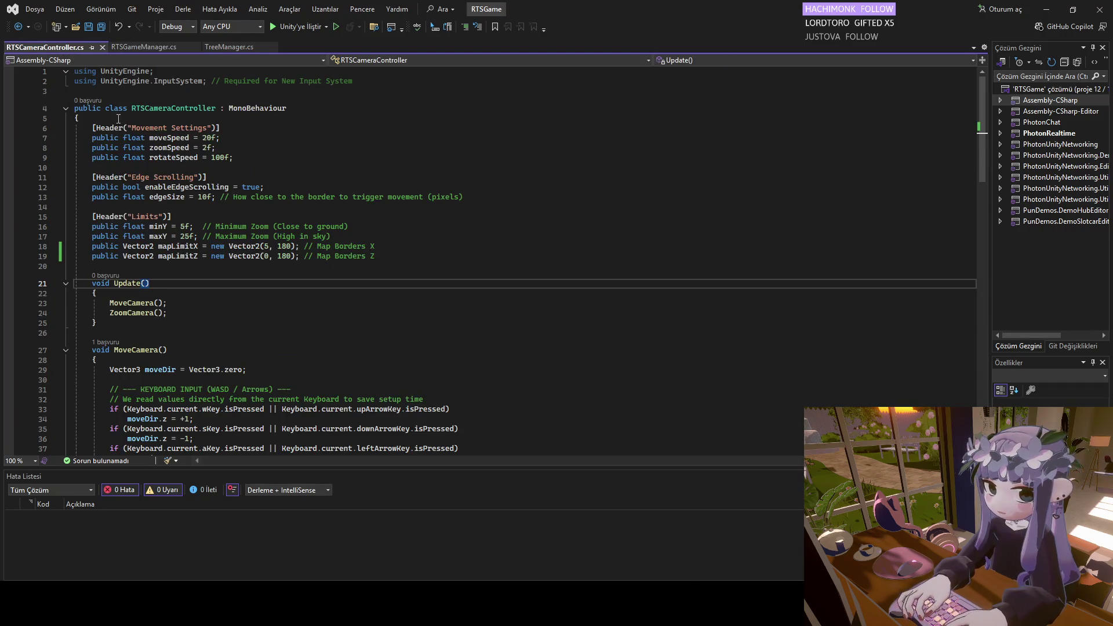
{"action": "double_click", "coordinate": [285, 246]}
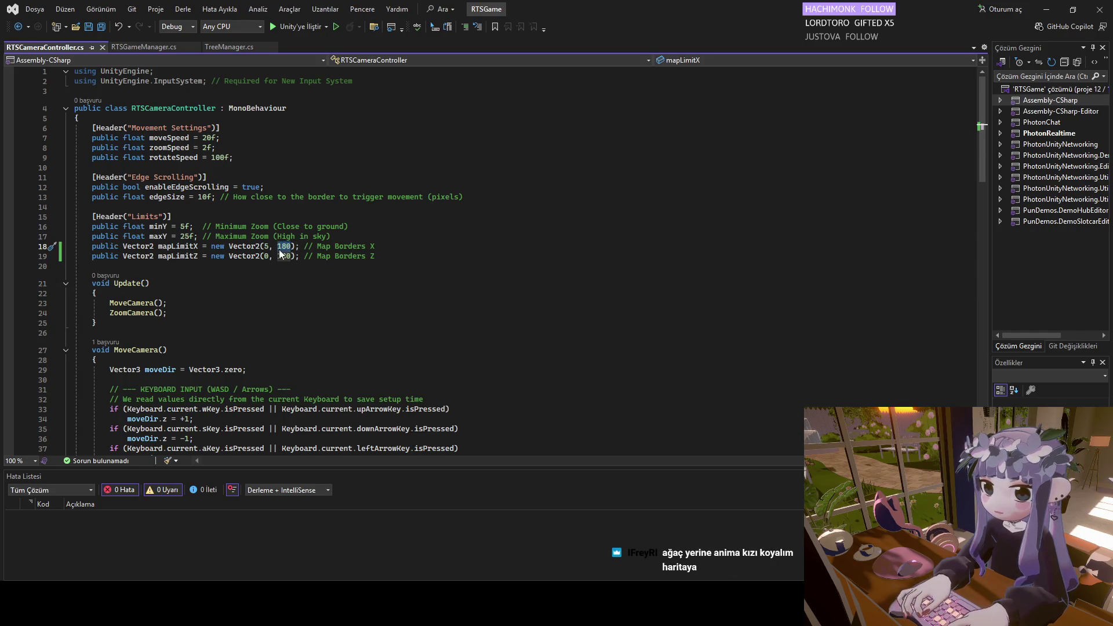
{"action": "type", "text": "250"}
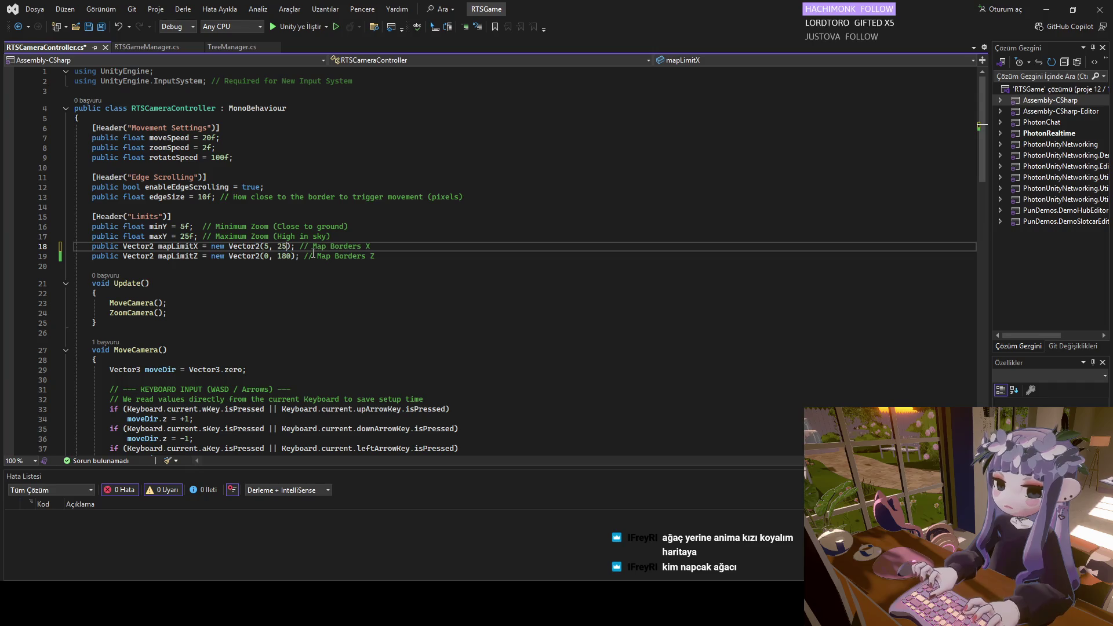
{"action": "double_click", "coordinate": [281, 256]}
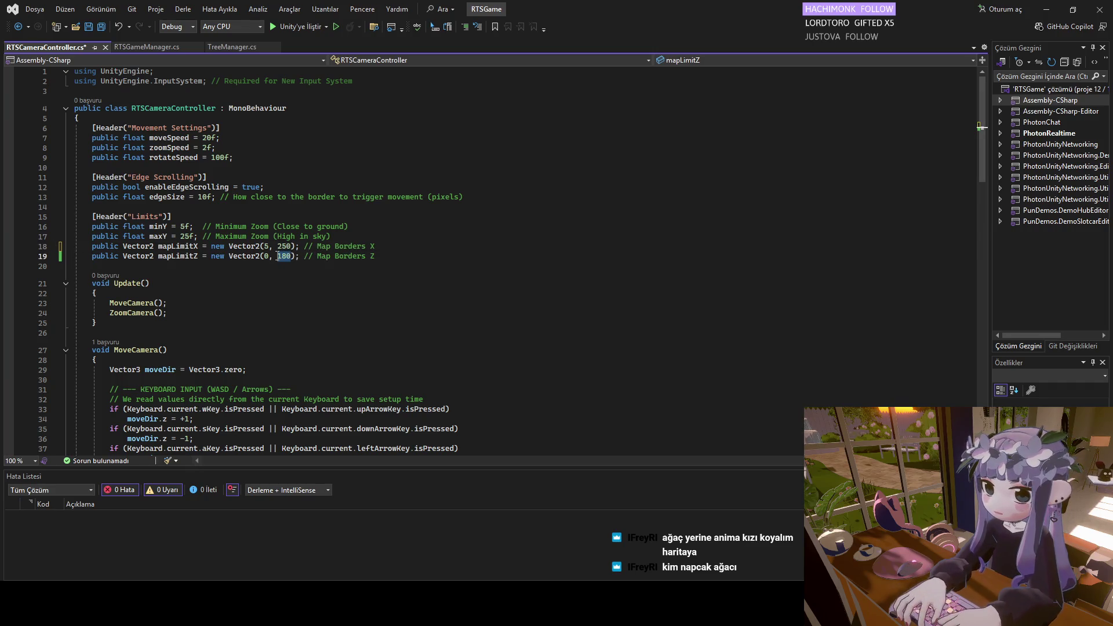
{"action": "type", "text": "250"}
{"action": "left_click", "coordinate": [475, 313]}
{"action": "key", "text": "ctrl+s"}
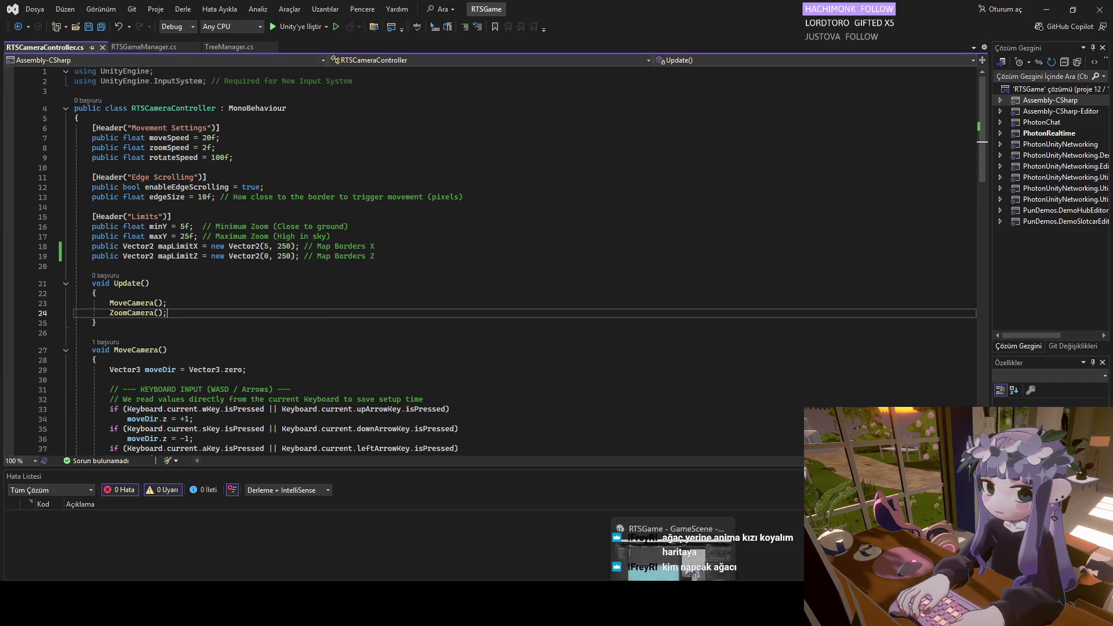
{"action": "left_click", "coordinate": [609, 544]}
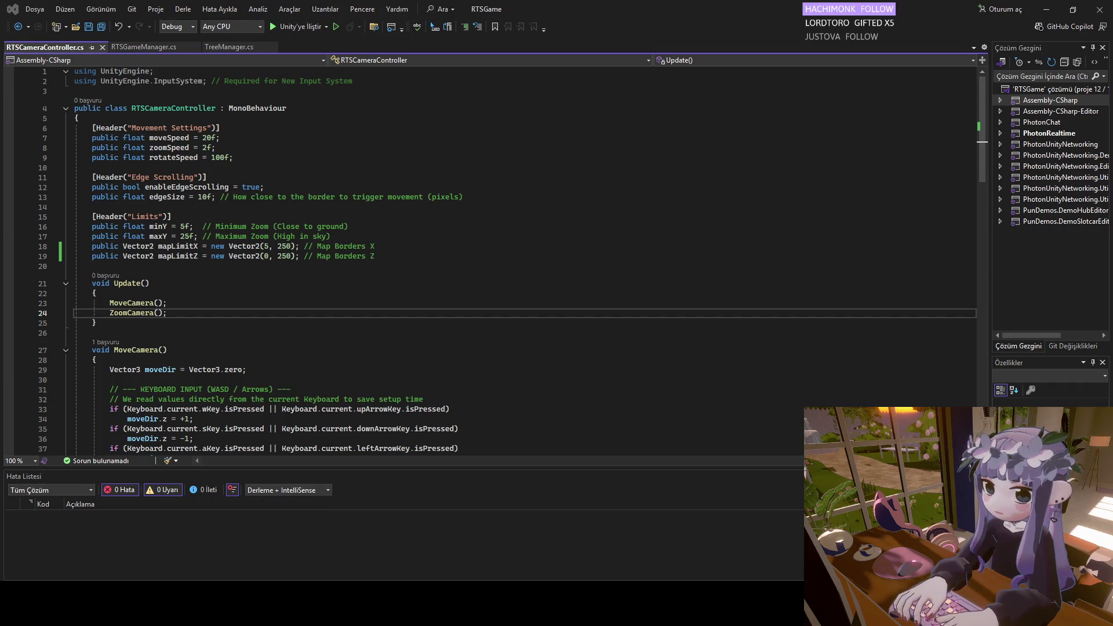
{"action": "left_click", "coordinate": [698, 603]}
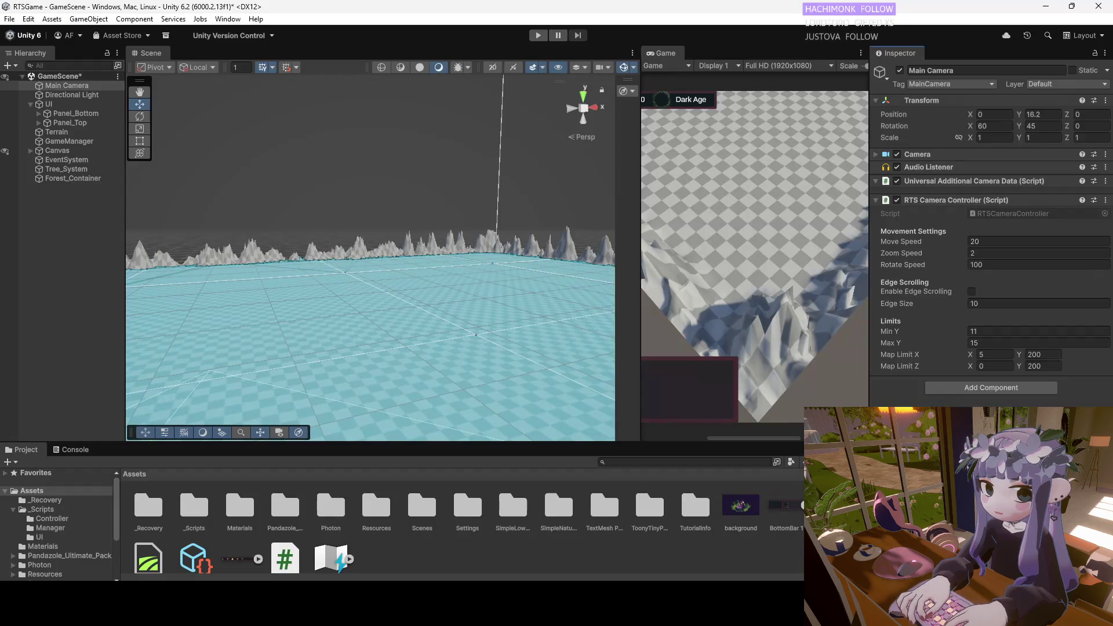
Select the Terrain and switch its paint tool mode to Create Neighbor Terrains.
{"action": "left_click", "coordinate": [58, 131]}
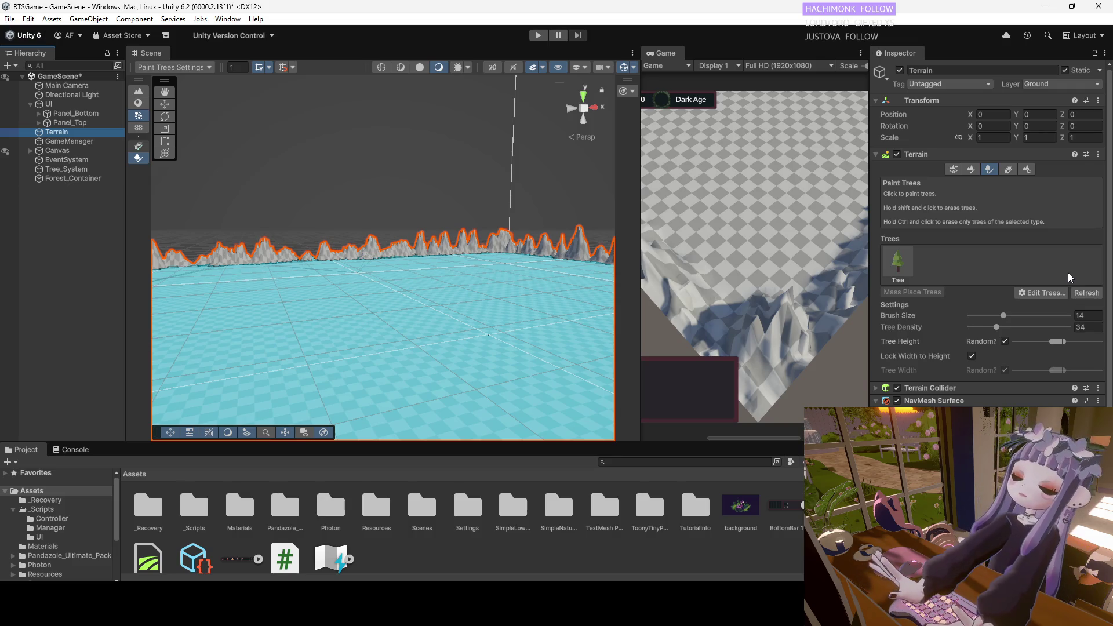
{"action": "scroll", "coordinate": [328, 334], "scroll_direction": "up", "scroll_amount": 3}
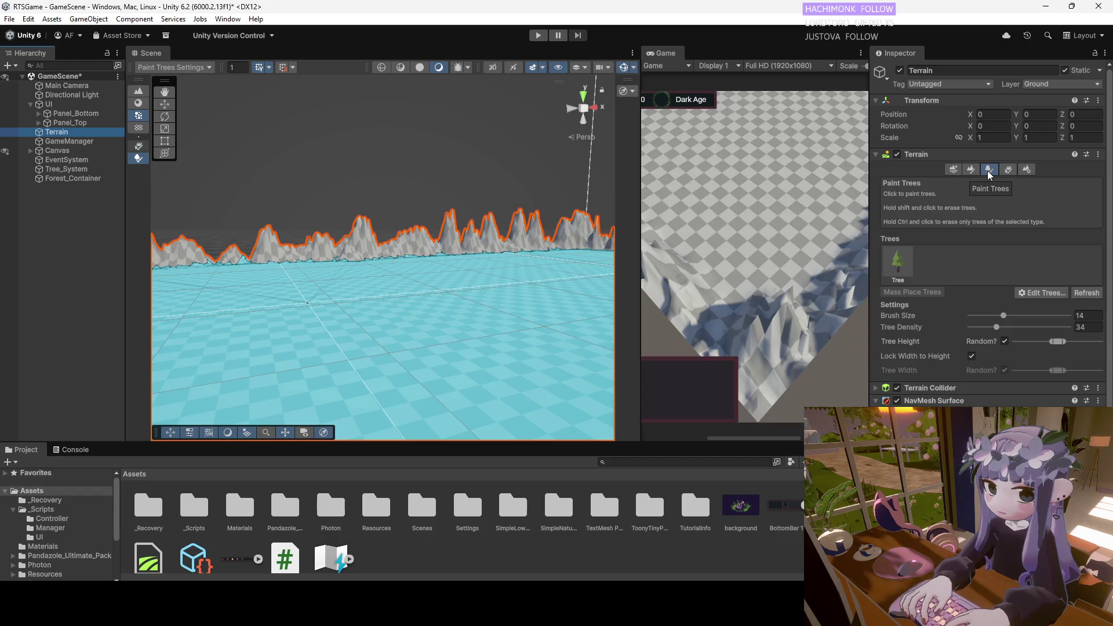
{"action": "left_click", "coordinate": [971, 169]}
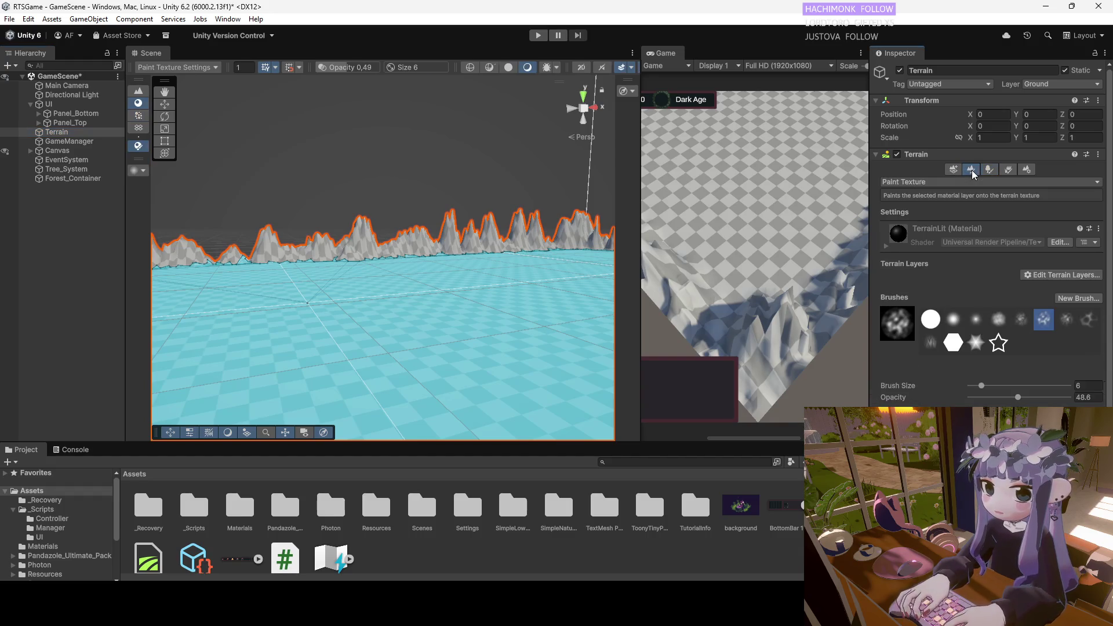
{"action": "left_click", "coordinate": [945, 182]}
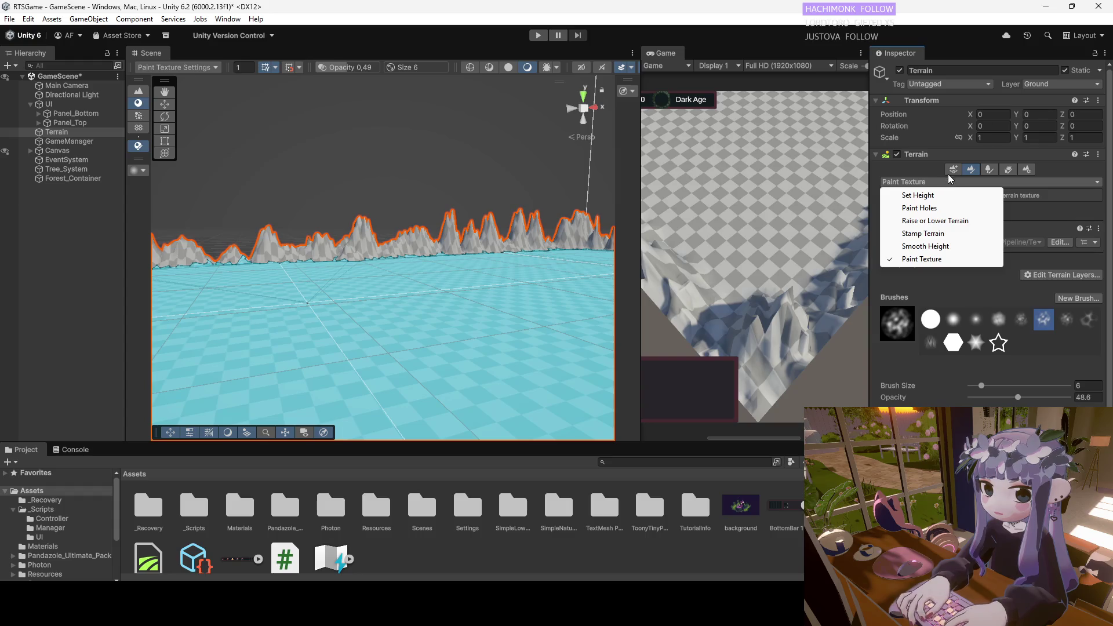
{"action": "left_click", "coordinate": [952, 169]}
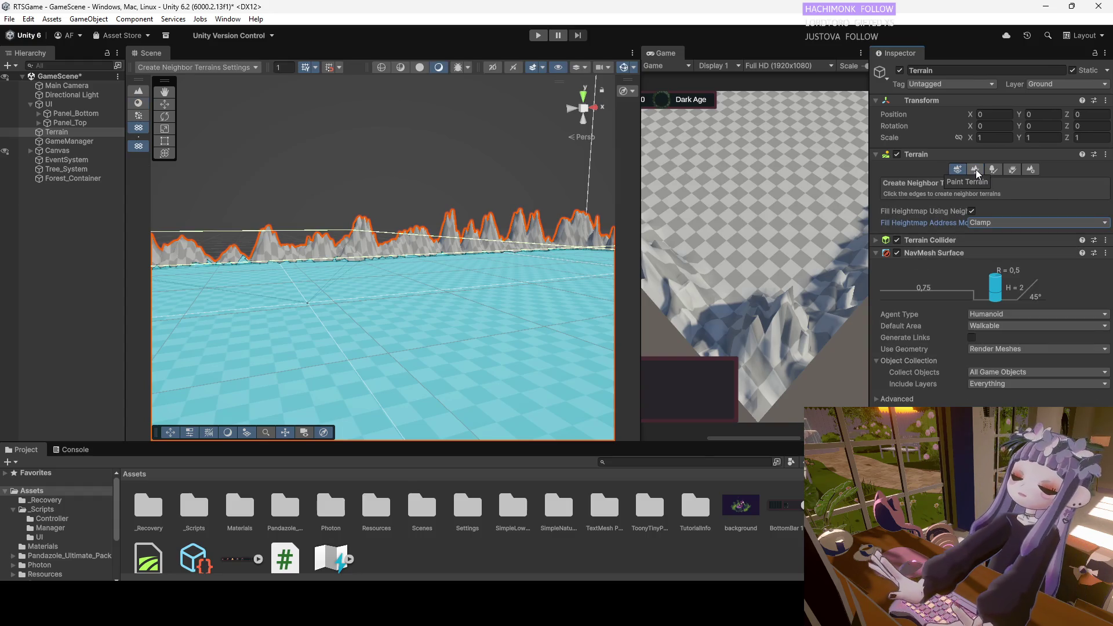
{"action": "left_click", "coordinate": [874, 397]}
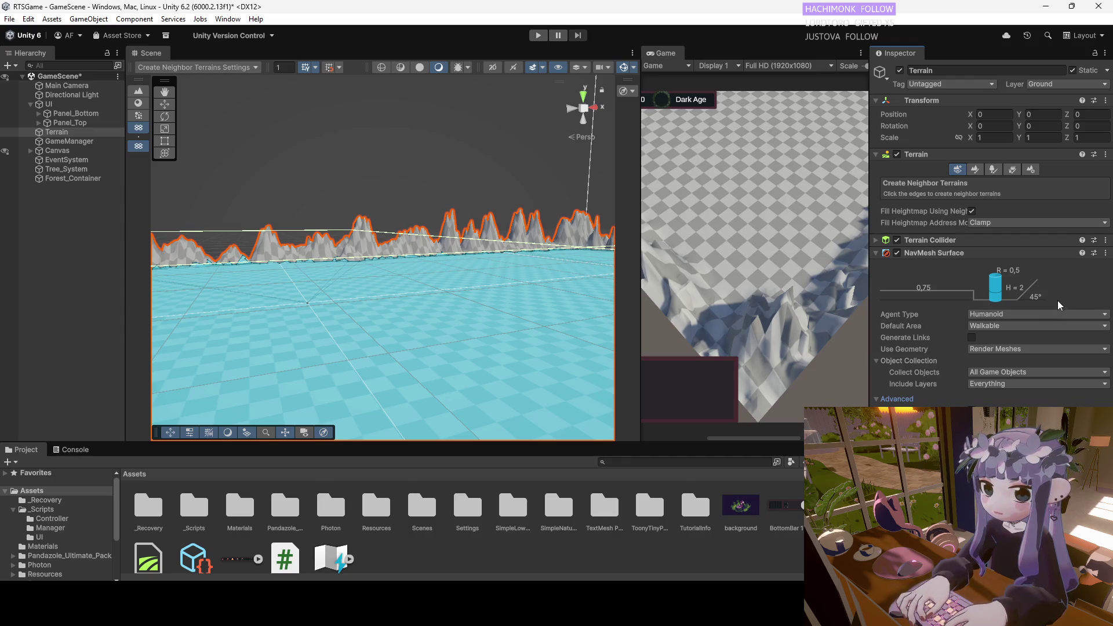
{"action": "left_click", "coordinate": [875, 155]}
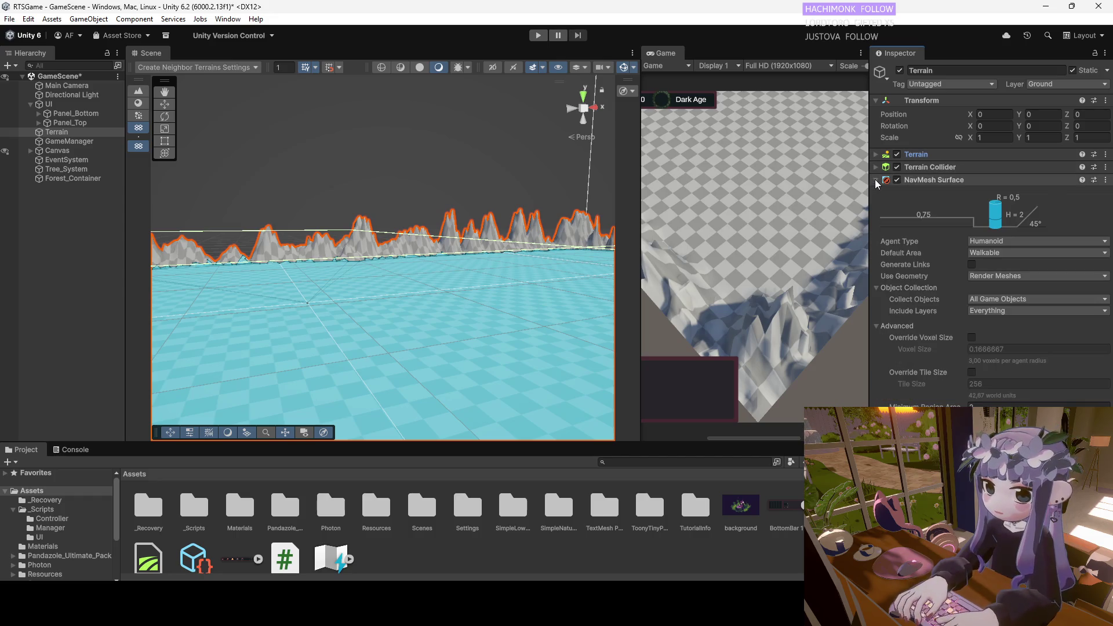
{"action": "left_click", "coordinate": [875, 179]}
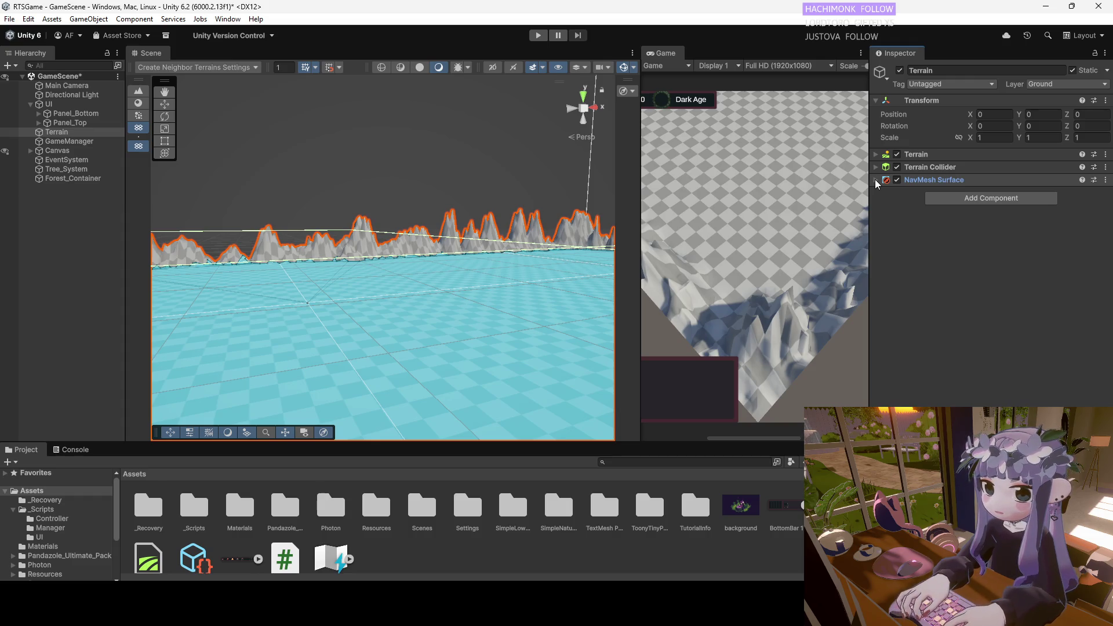
{"action": "right_click", "coordinate": [62, 132]}
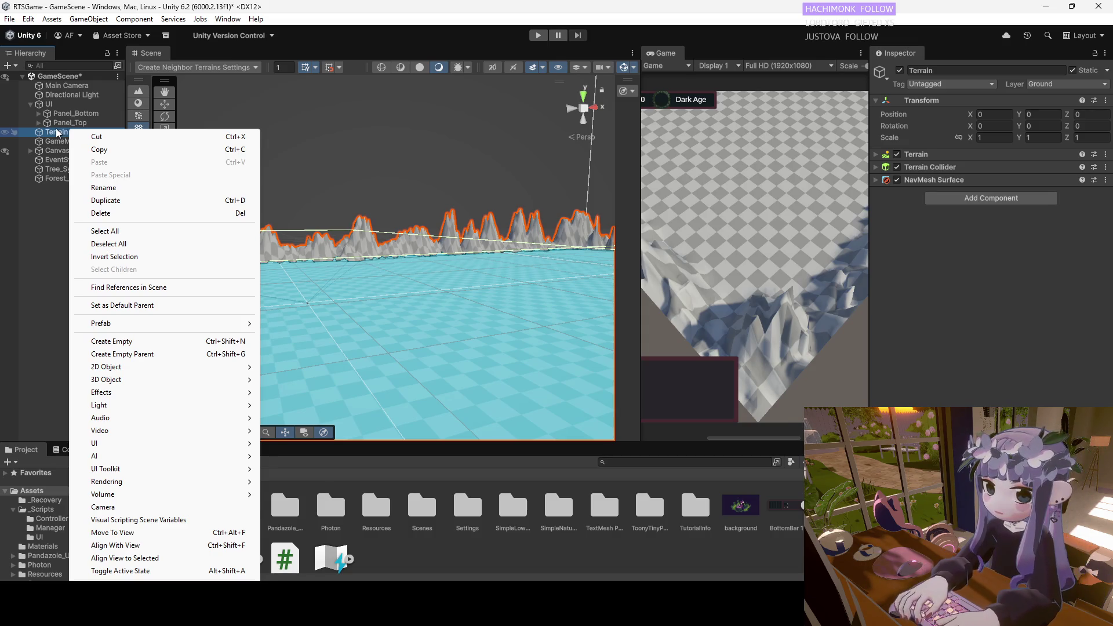
{"action": "left_click", "coordinate": [103, 187]}
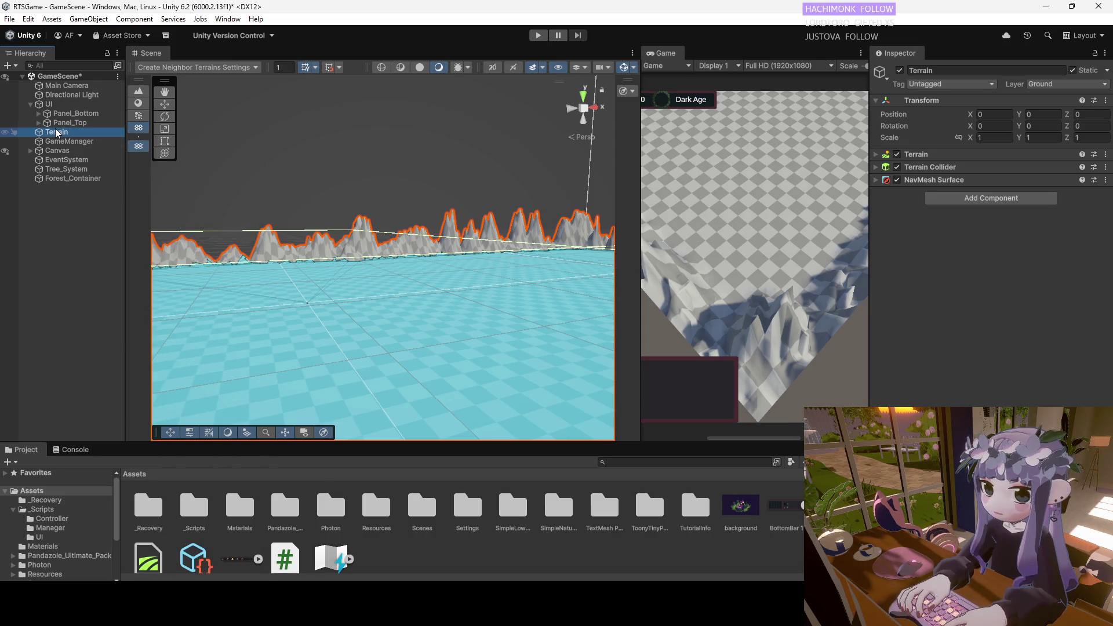
{"action": "left_click", "coordinate": [1097, 190]}
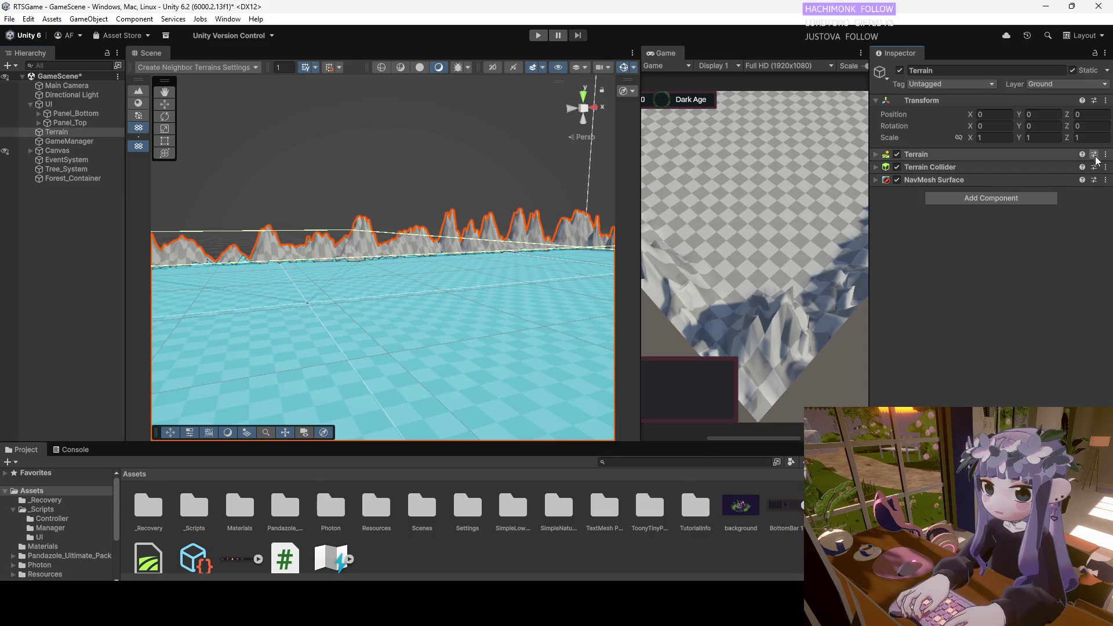
{"action": "left_click", "coordinate": [1105, 154]}
{"action": "left_click", "coordinate": [1094, 154]}
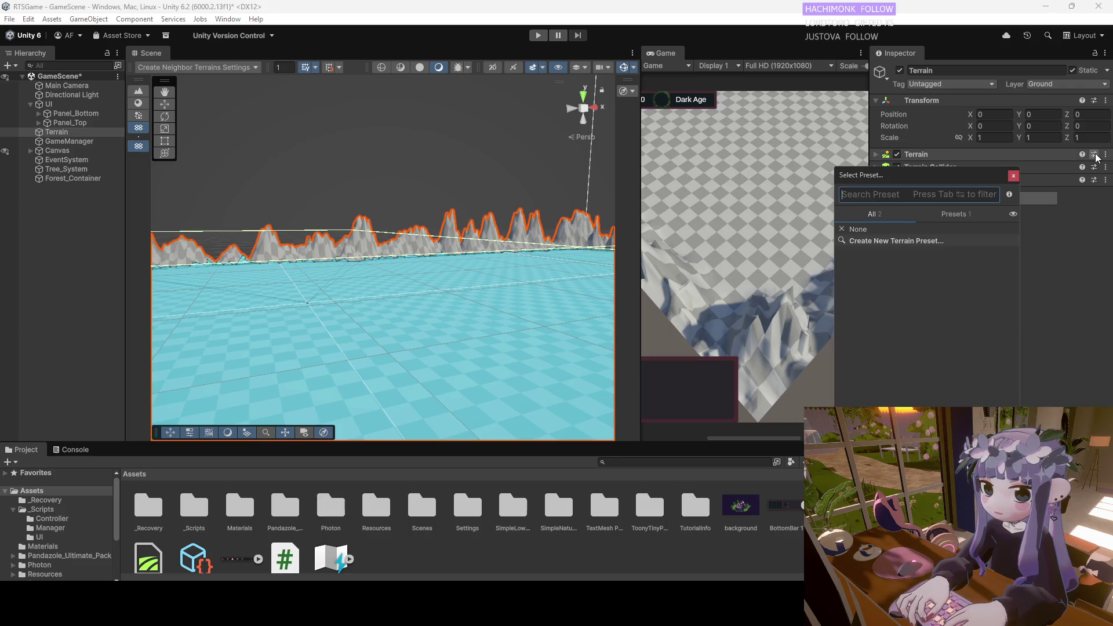
{"action": "left_click", "coordinate": [1013, 175]}
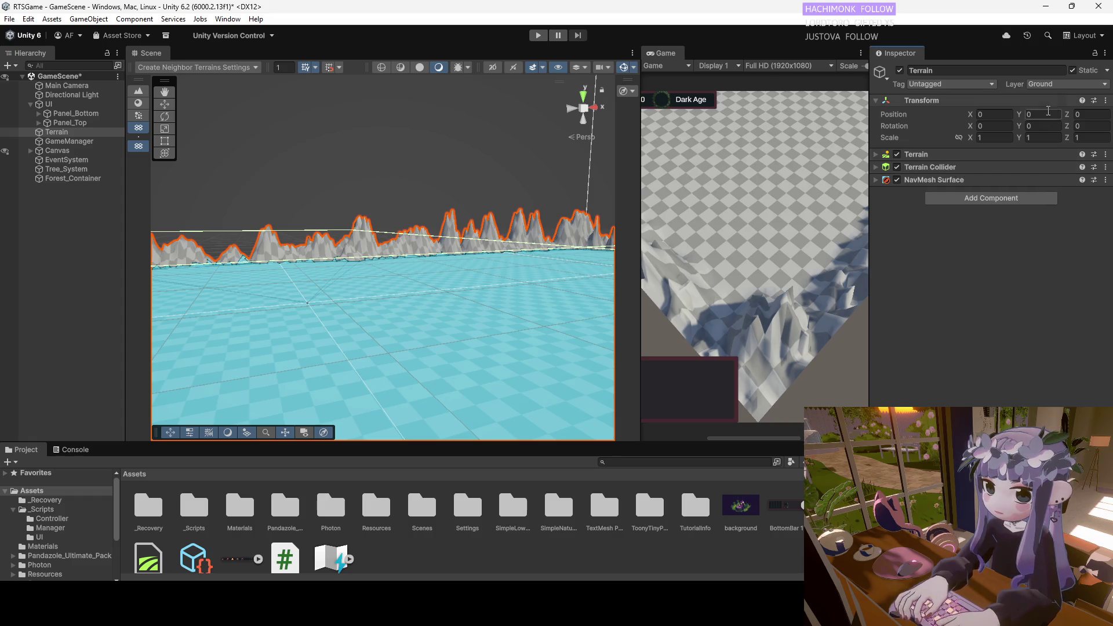
{"action": "left_click", "coordinate": [1105, 52]}
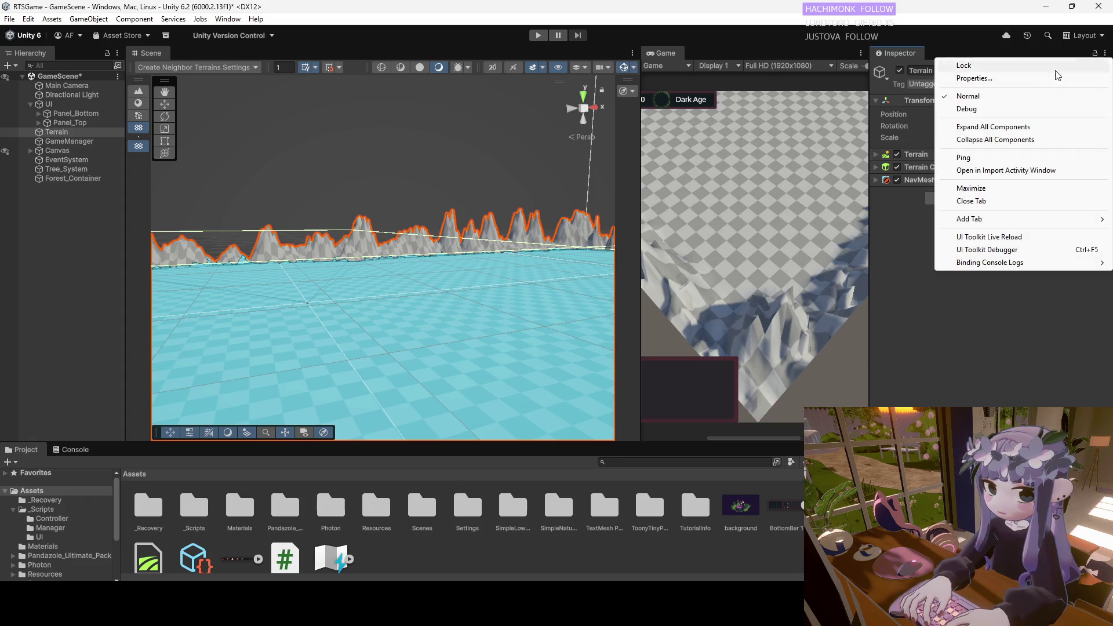
{"action": "left_click", "coordinate": [1037, 77]}
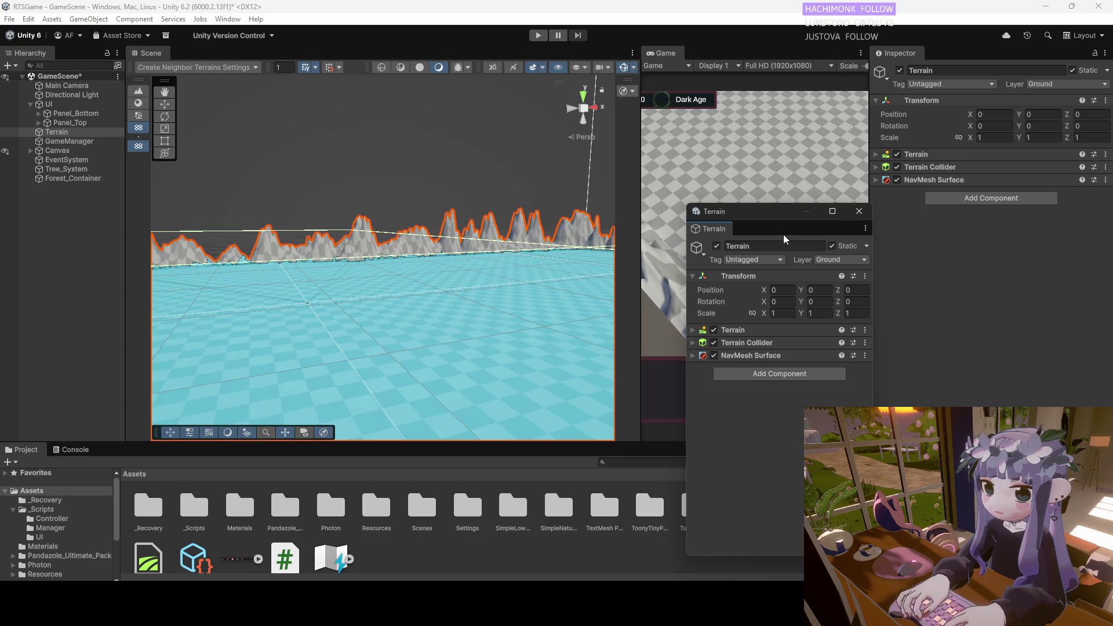
{"action": "left_click", "coordinate": [858, 212]}
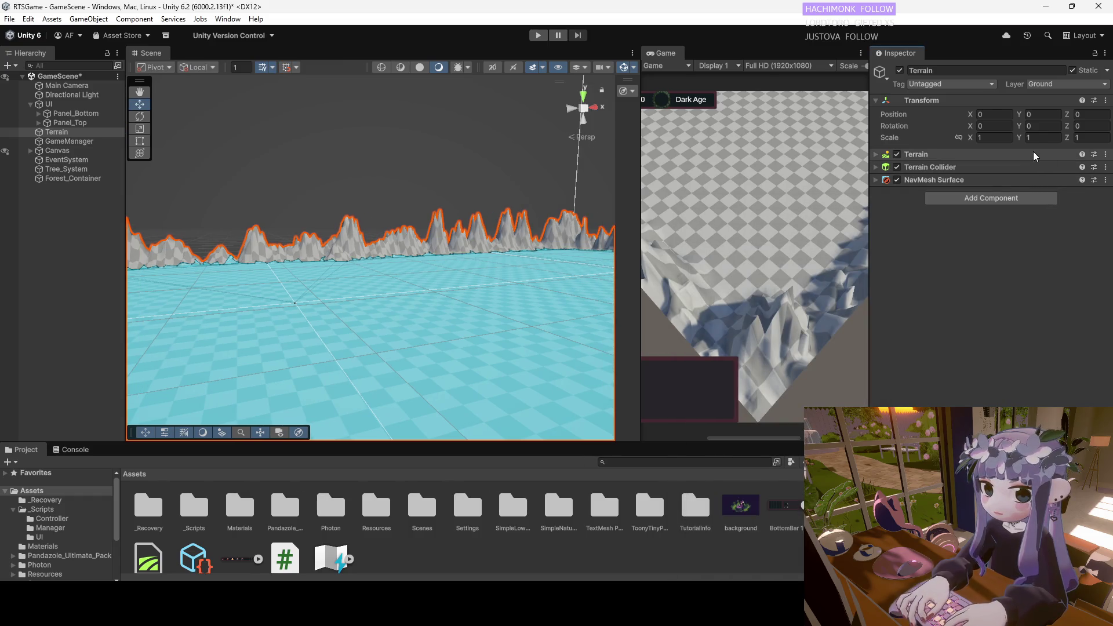
{"action": "left_click", "coordinate": [872, 156]}
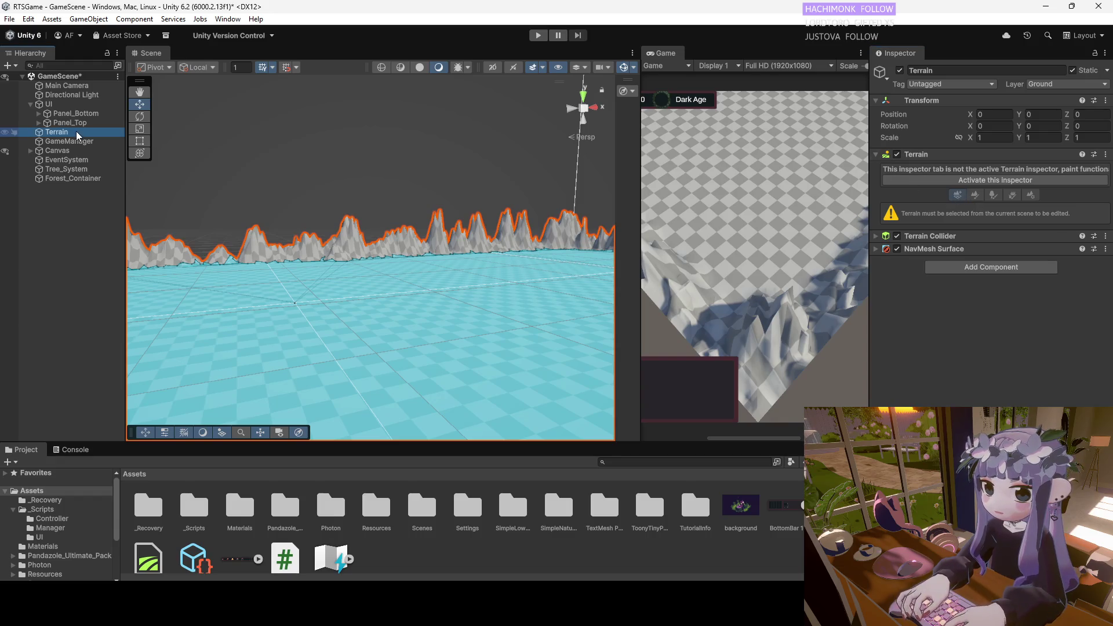
{"action": "left_click", "coordinate": [874, 154]}
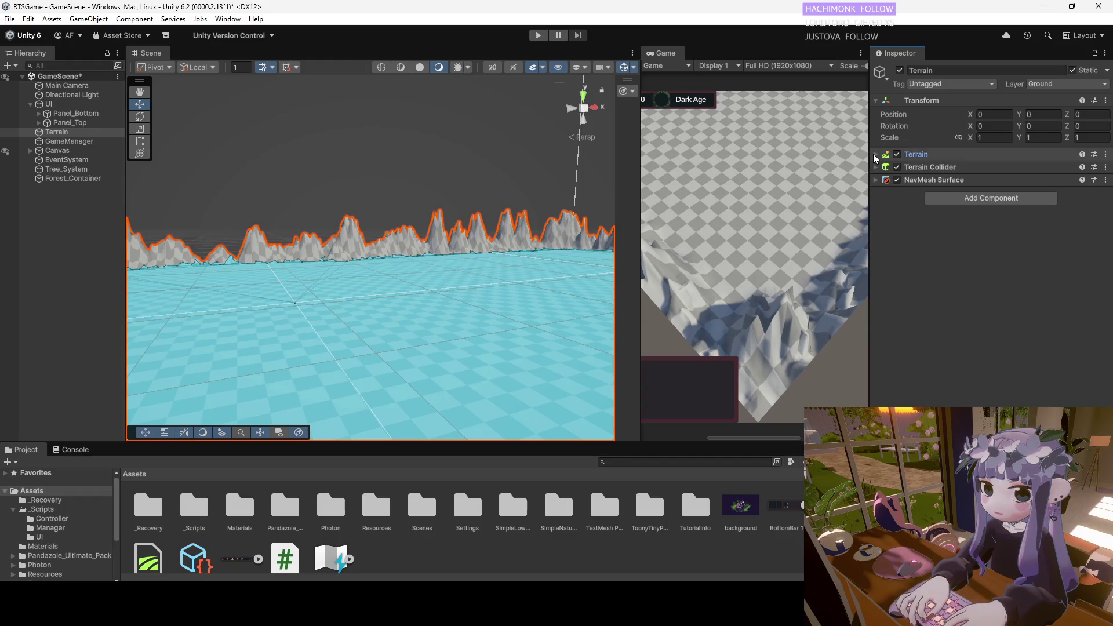
{"action": "left_click", "coordinate": [878, 169]}
{"action": "left_click", "coordinate": [878, 169]}
{"action": "left_click", "coordinate": [875, 153]}
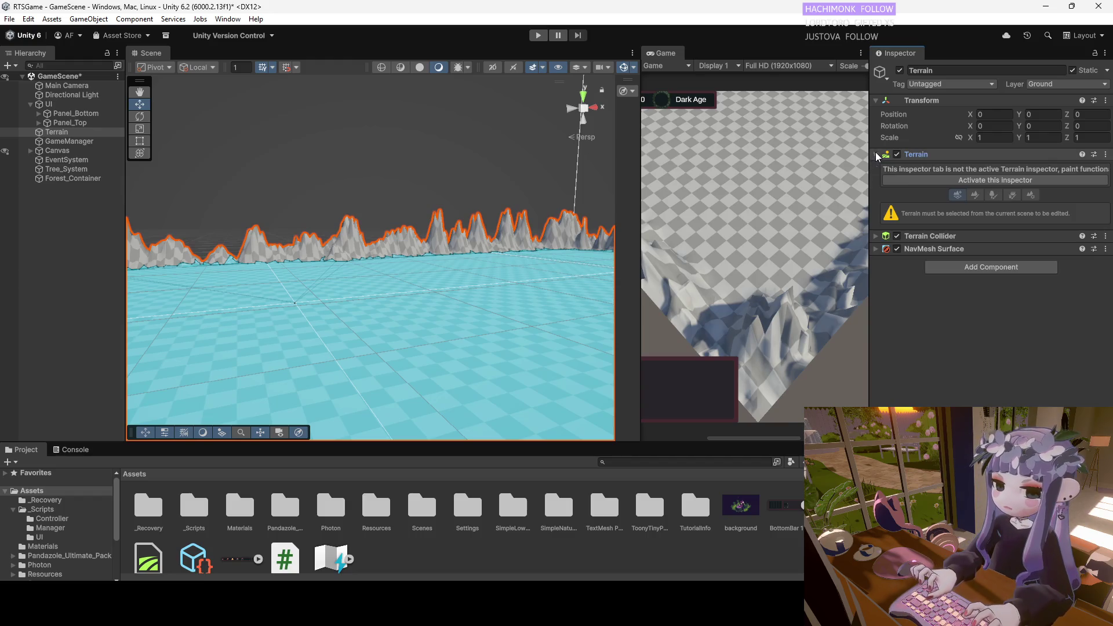
{"action": "left_click", "coordinate": [993, 181]}
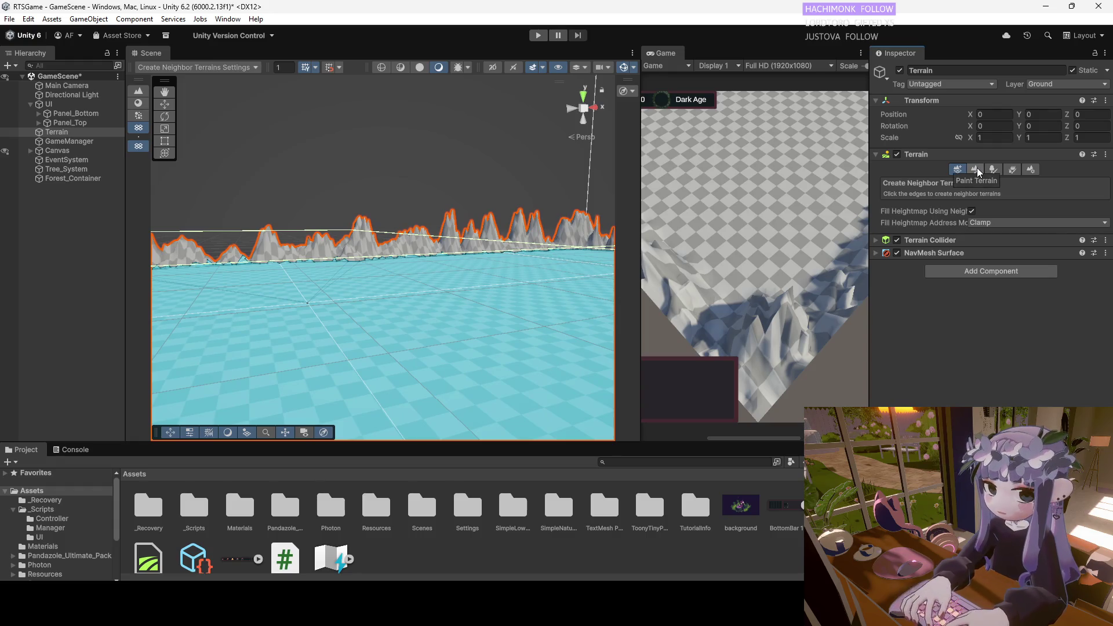
Switch the Terrain to Paint Trees and open, then cancel, the Add Tree dialog.
{"action": "left_click", "coordinate": [976, 169]}
{"action": "left_click", "coordinate": [995, 172]}
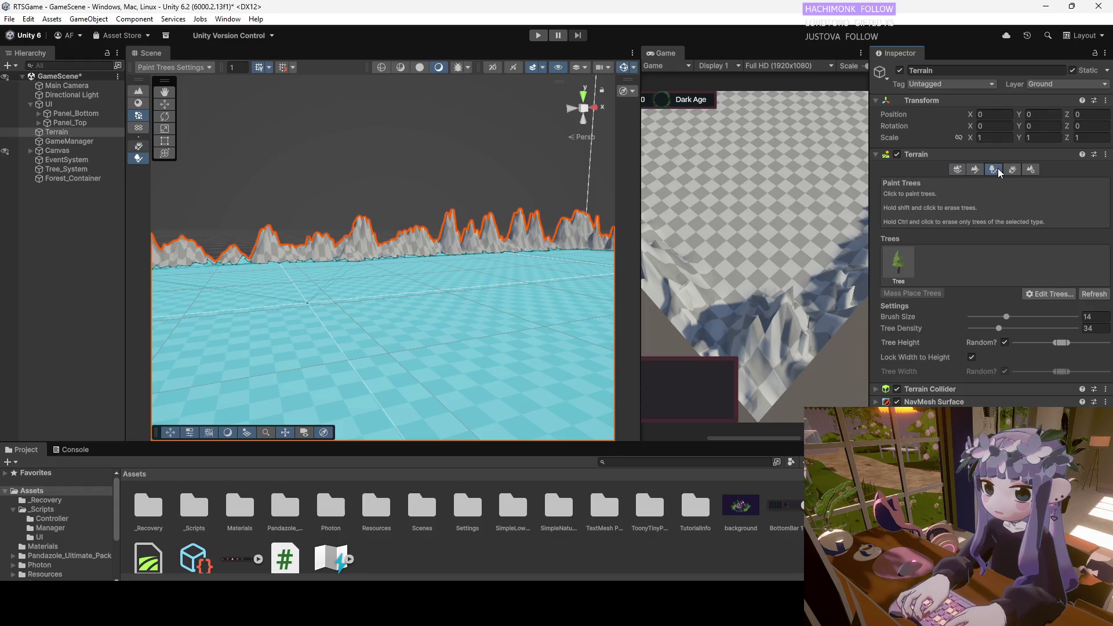
{"action": "left_click", "coordinate": [1064, 295]}
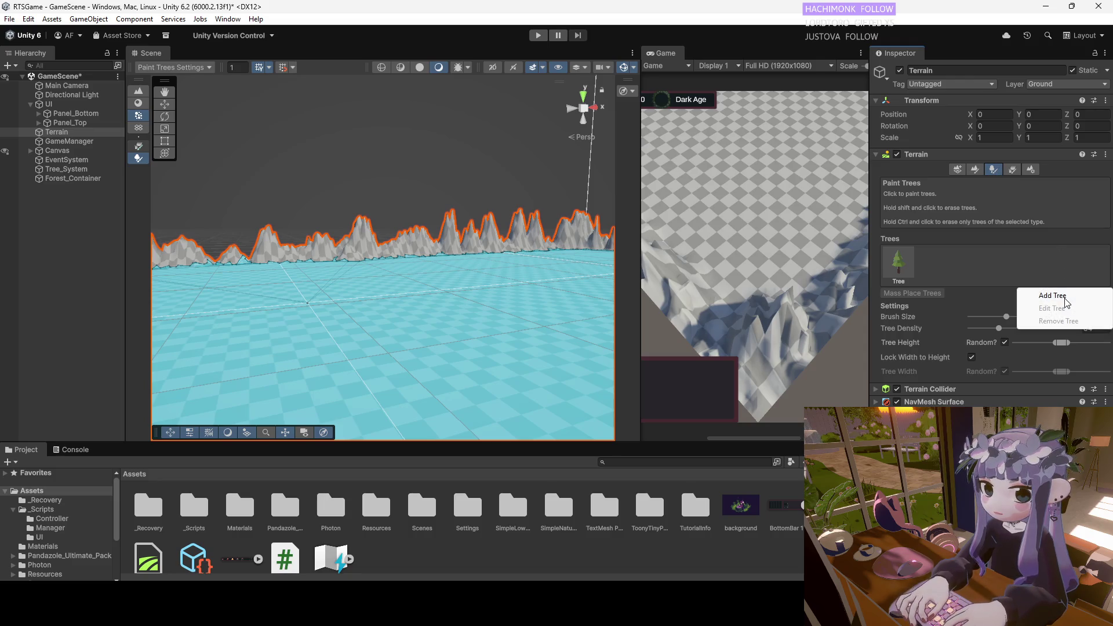
{"action": "left_click", "coordinate": [1052, 296]}
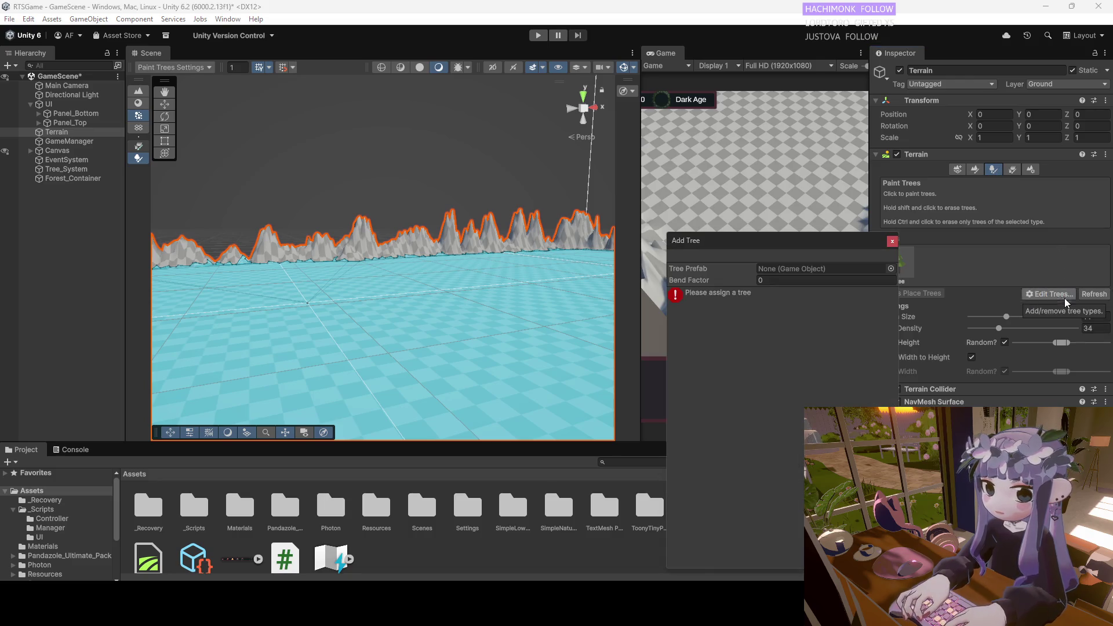
{"action": "left_click", "coordinate": [895, 243]}
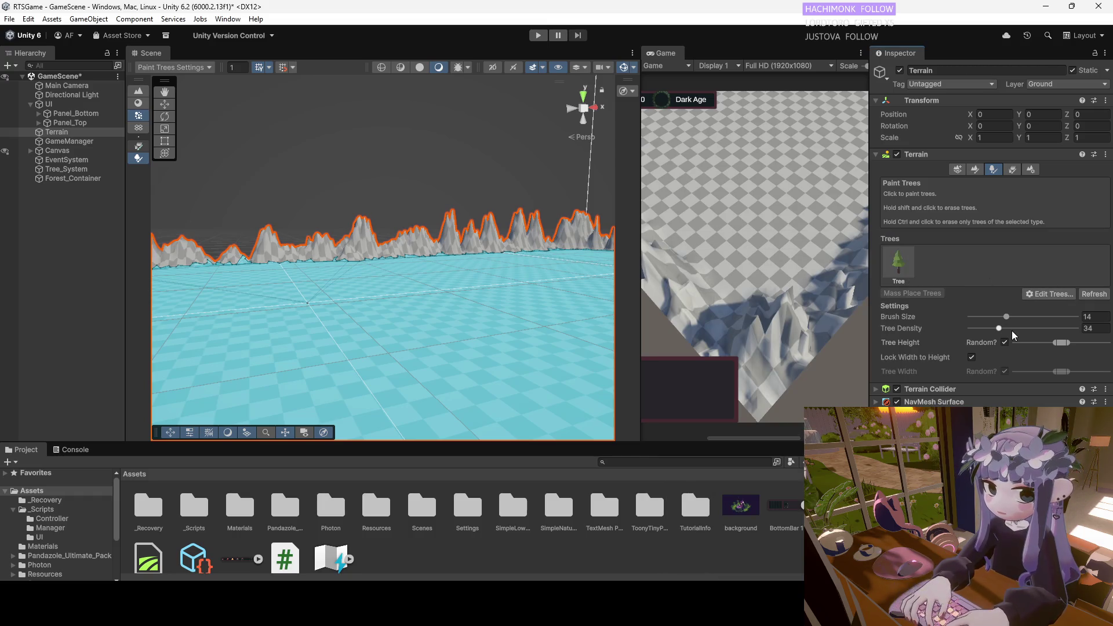
Browse the terrain presets, Terrain, Inspector and Transform option menus without changing anything.
{"action": "left_click", "coordinate": [1094, 154]}
{"action": "left_click", "coordinate": [1011, 177]}
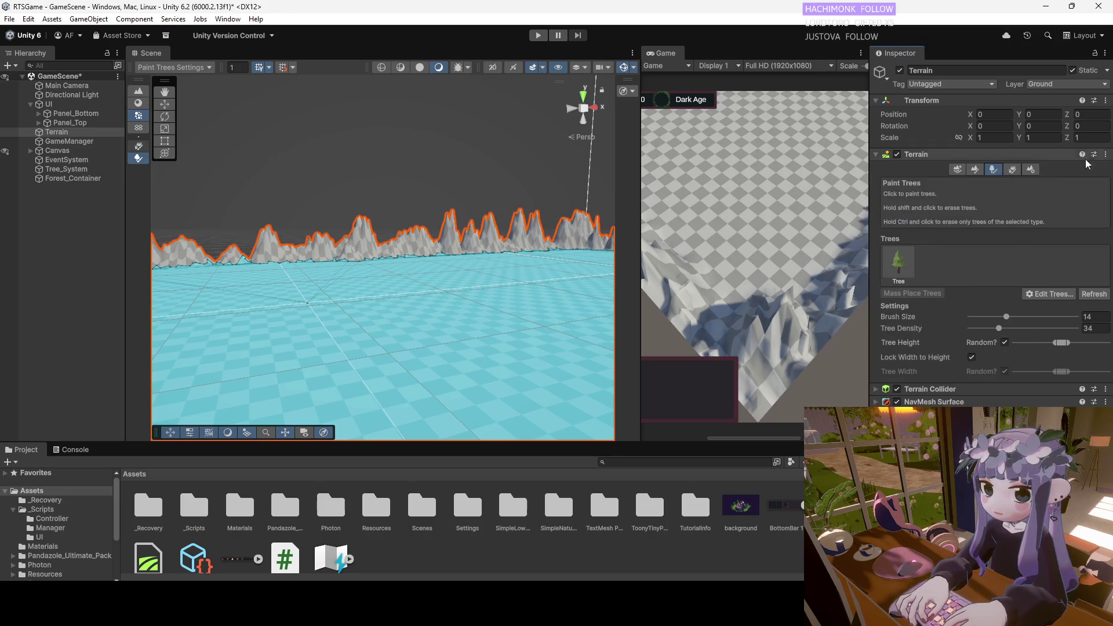
{"action": "left_click", "coordinate": [1106, 155]}
{"action": "key", "text": "Escape"}
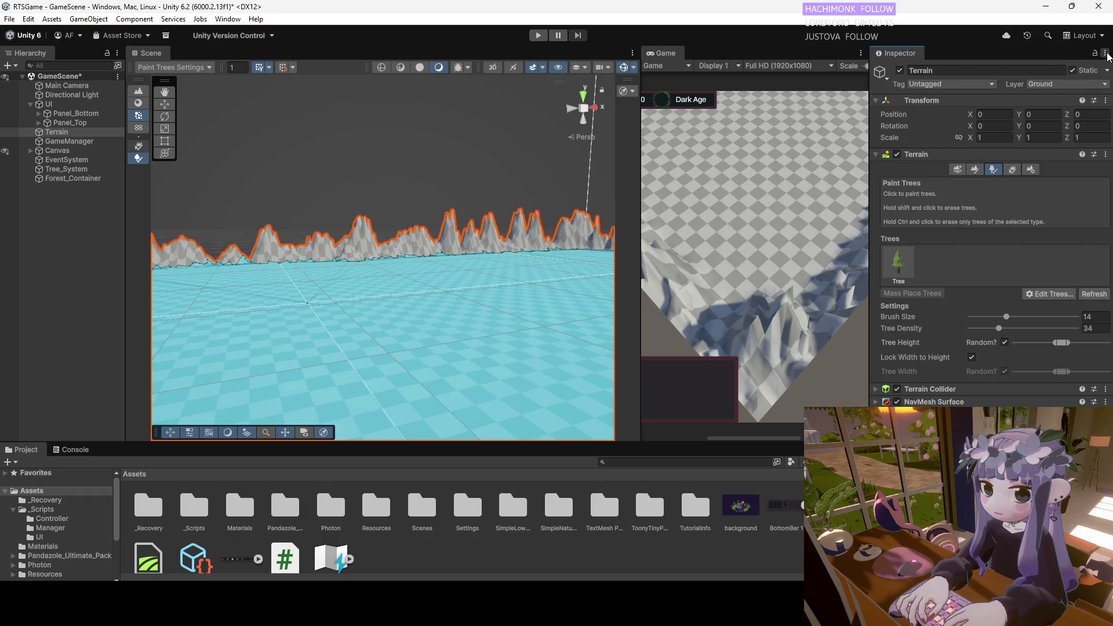
{"action": "left_click", "coordinate": [1105, 53]}
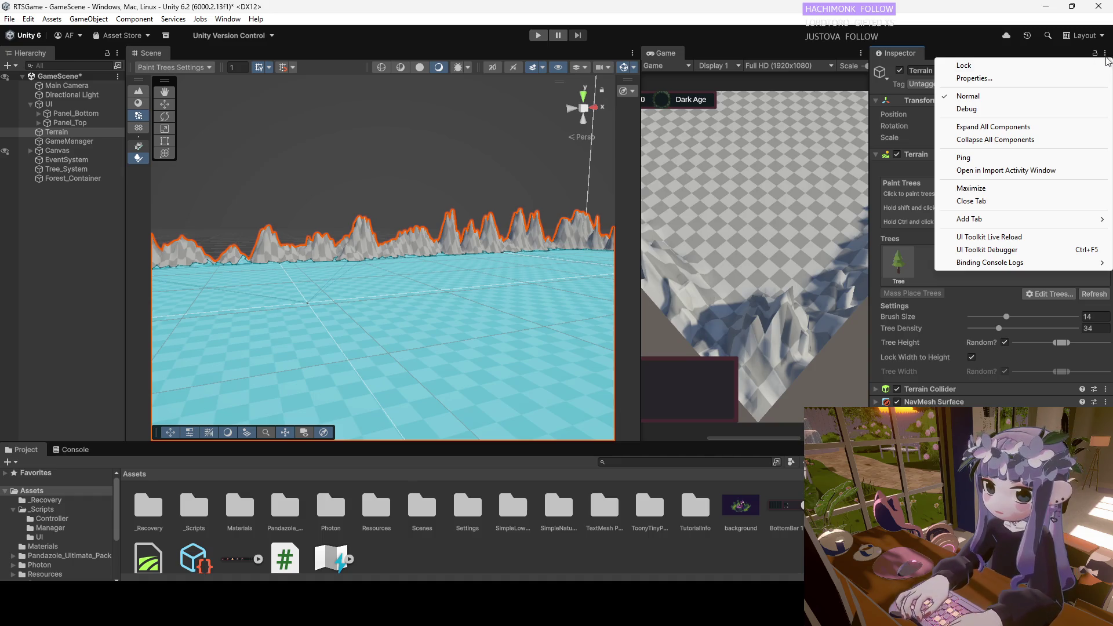
{"action": "key", "text": "Escape"}
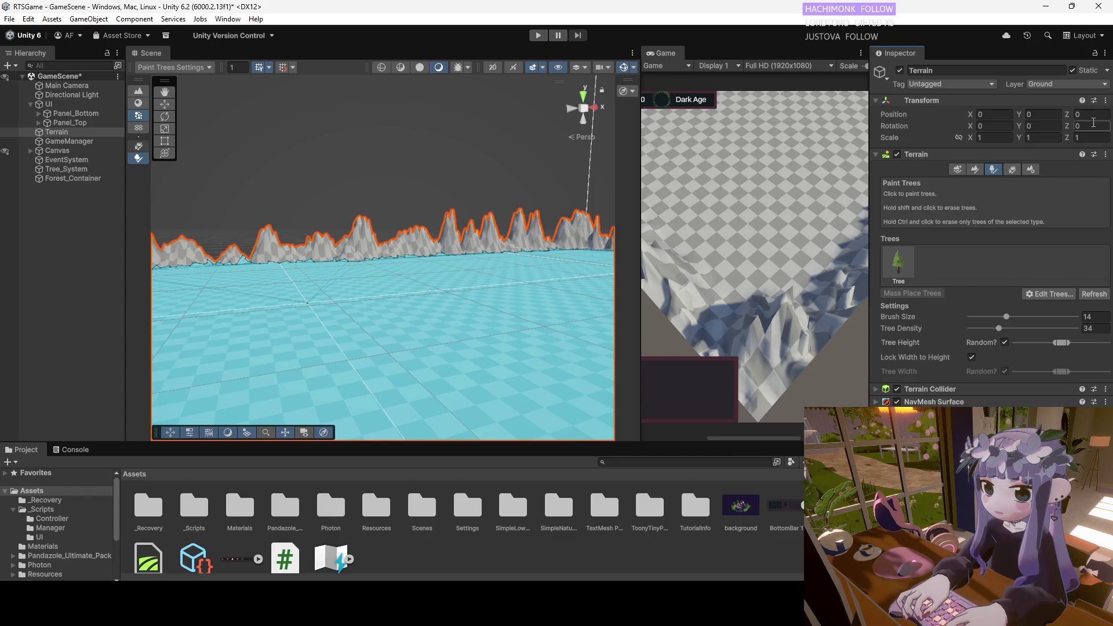
{"action": "left_click", "coordinate": [1106, 101]}
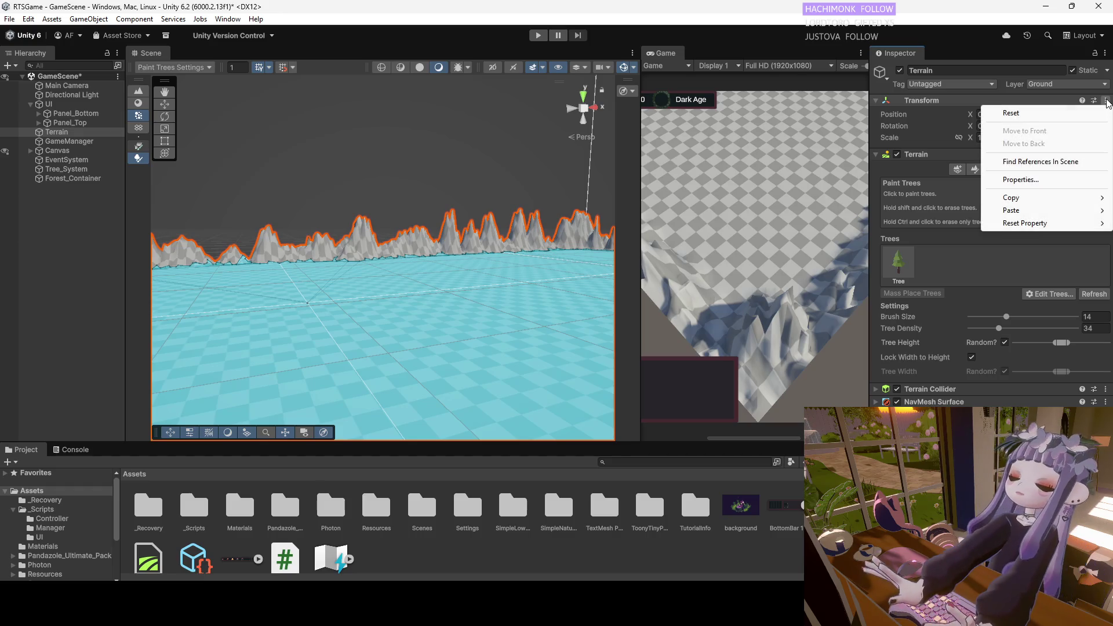
{"action": "left_click", "coordinate": [890, 55]}
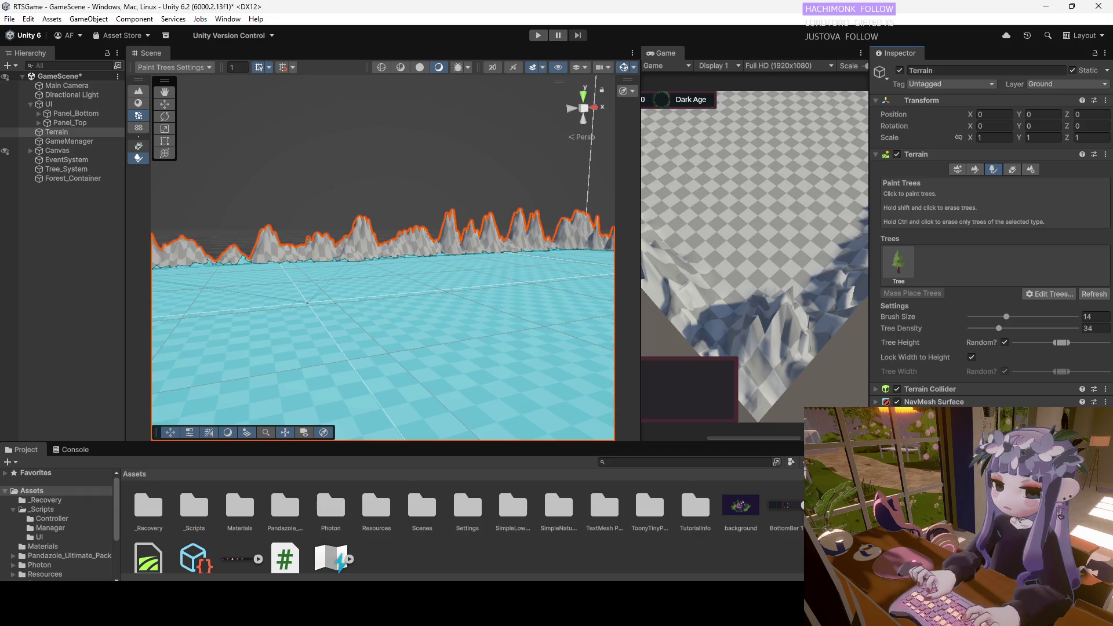
Flip between Paint Details and Paint Trees, then open the Terrain Settings page.
{"action": "left_click", "coordinate": [1013, 170]}
{"action": "left_click", "coordinate": [994, 167]}
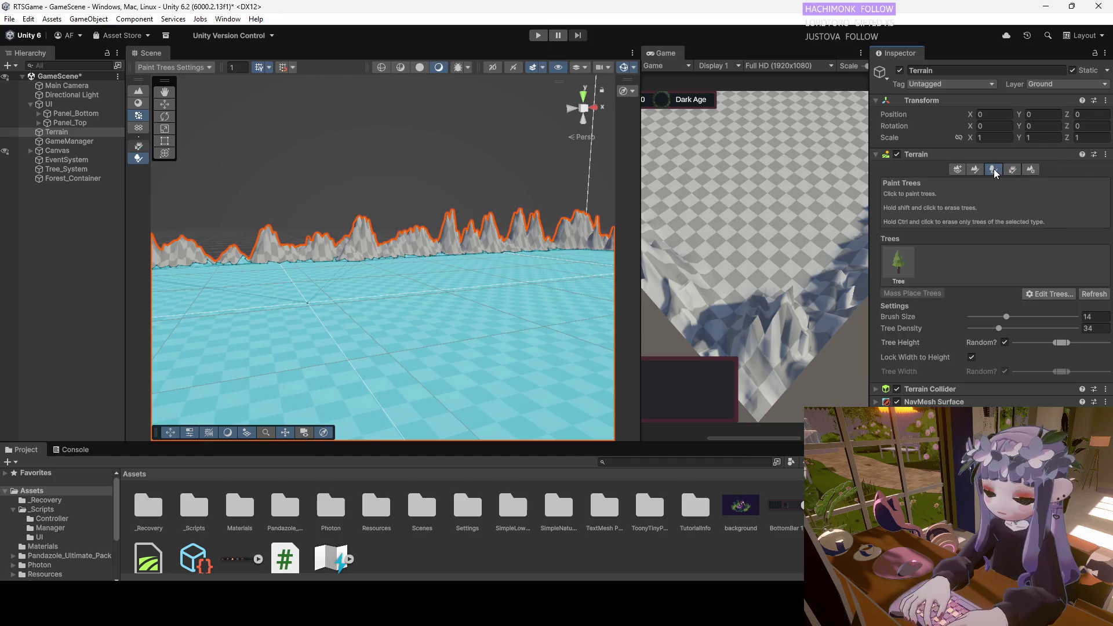
{"action": "left_click", "coordinate": [1035, 168]}
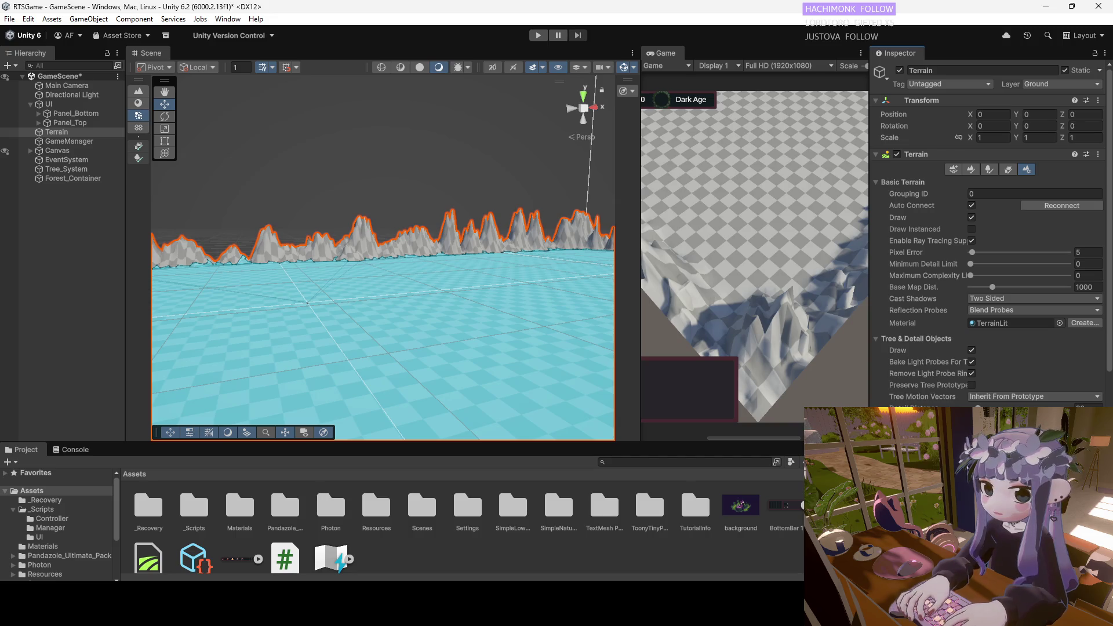
Return to Paint Trees, frame the terrain level above the ground, and open the Tree type's settings.
{"action": "left_click", "coordinate": [991, 168]}
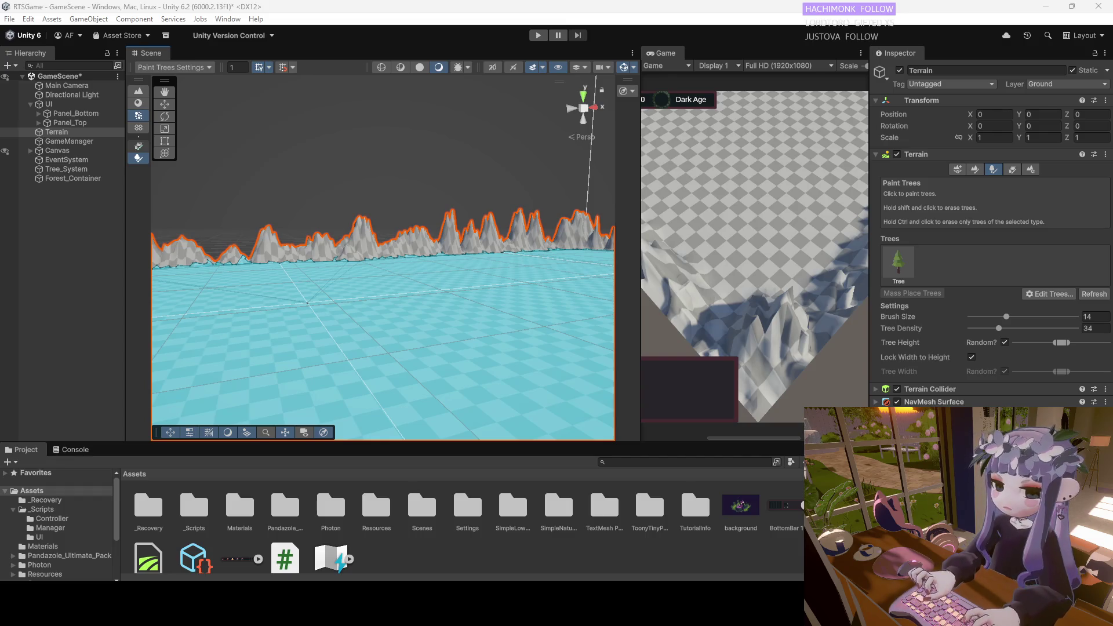
{"action": "mouse_move", "coordinate": [458, 232]}
{"action": "left_mouse_down"}
{"action": "mouse_move", "coordinate": [385, 336]}
{"action": "mouse_move", "coordinate": [384, 309]}
{"action": "left_mouse_up"}
{"action": "key", "text": "f"}
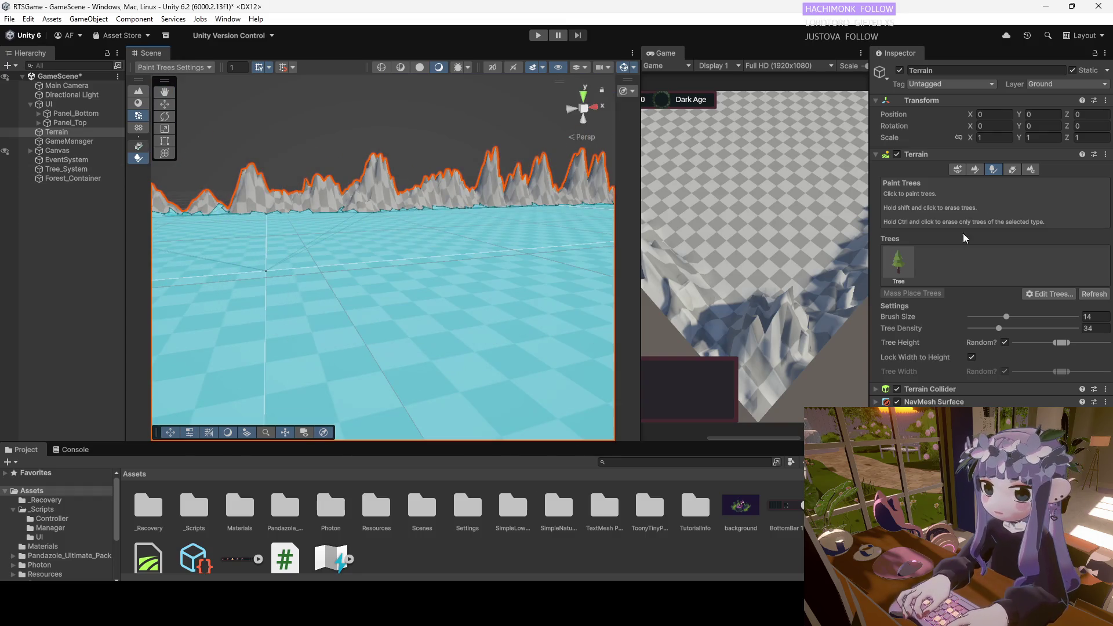
{"action": "double_click", "coordinate": [896, 266]}
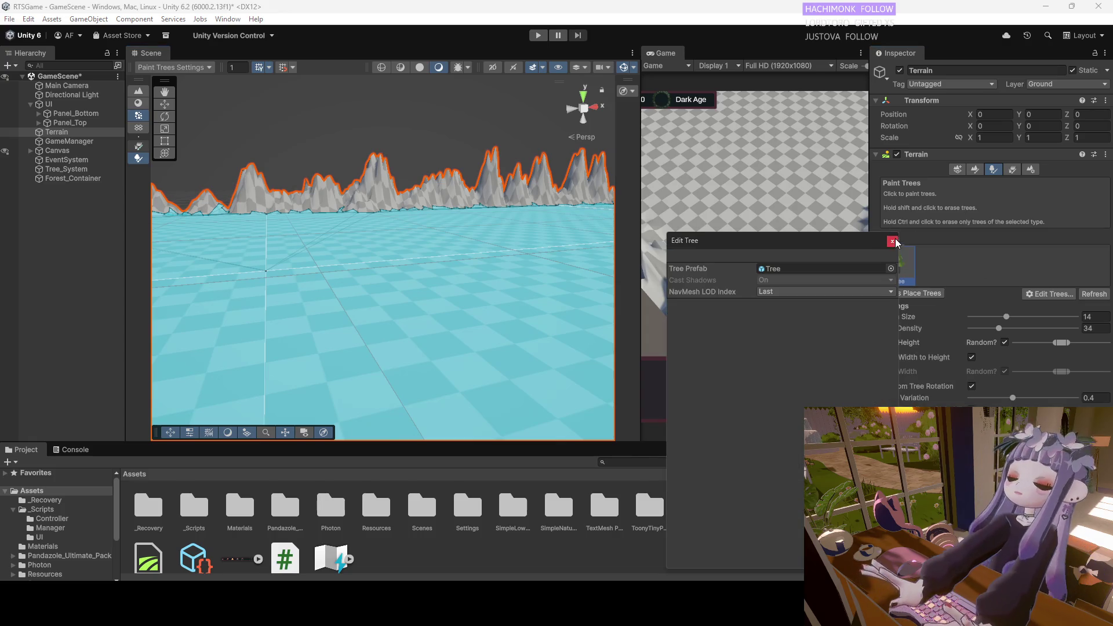
Close Edit Tree, paint and undo a trial patch, set tree density 67 and brush size 1.
{"action": "left_click", "coordinate": [891, 241]}
{"action": "left_click", "coordinate": [395, 270]}
{"action": "scroll", "coordinate": [402, 284], "scroll_direction": "down", "scroll_amount": 10}
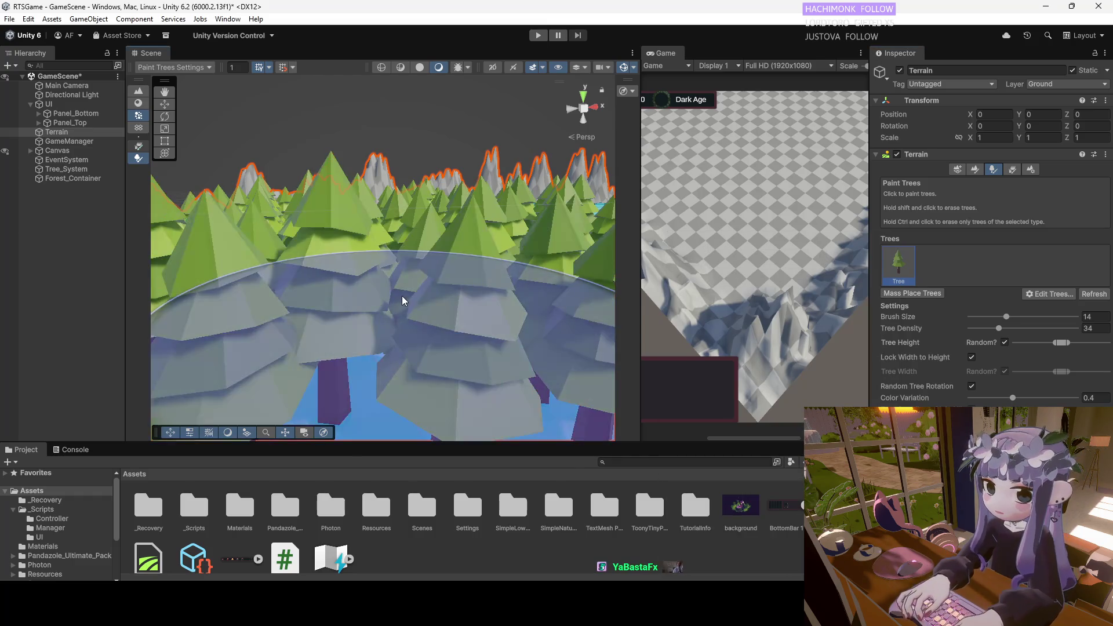
{"action": "scroll", "coordinate": [406, 273], "scroll_direction": "up", "scroll_amount": 5}
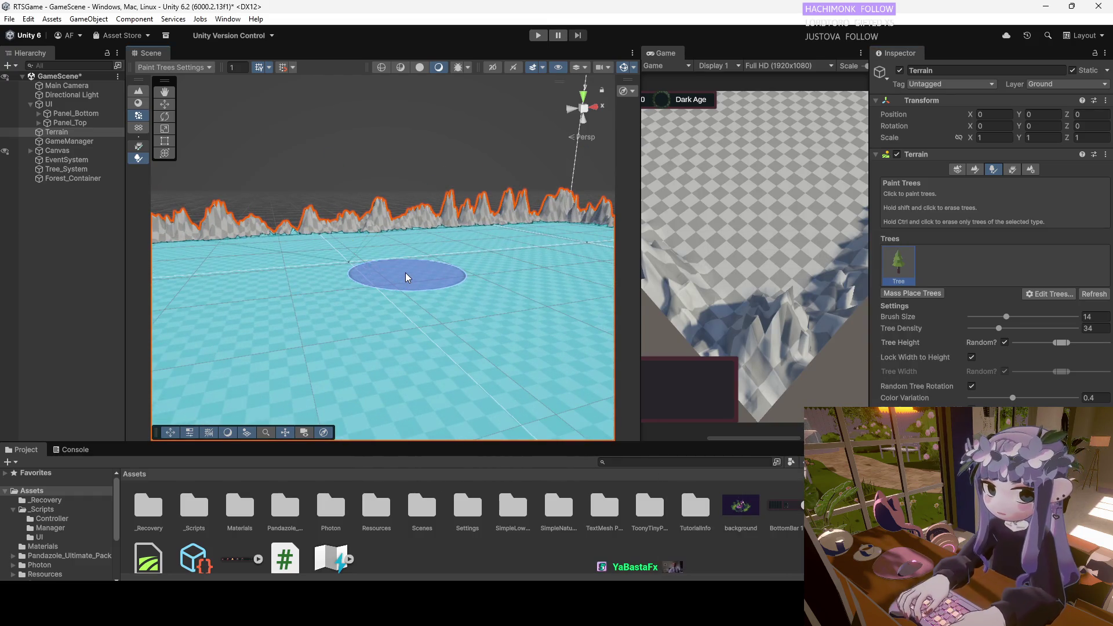
{"action": "key", "text": "ctrl+z"}
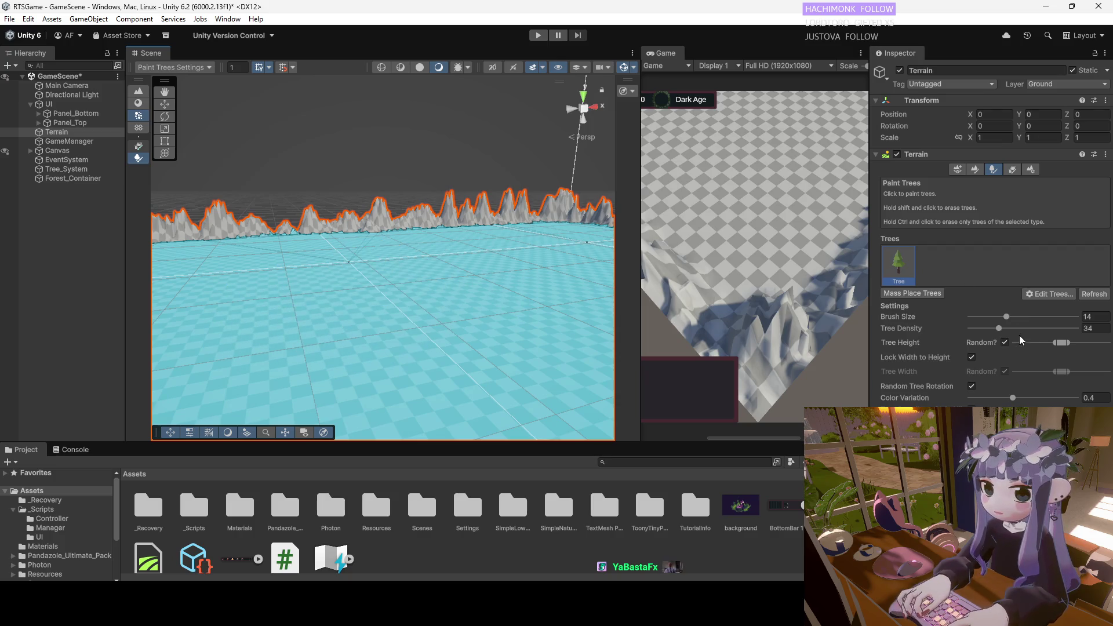
{"action": "left_click_drag", "start_coordinate": [1031, 325], "coordinate": [962, 318]}
{"action": "mouse_move", "coordinate": [405, 278]}
{"action": "left_mouse_down"}
{"action": "mouse_move", "coordinate": [439, 284]}
{"action": "mouse_move", "coordinate": [325, 326]}
{"action": "mouse_move", "coordinate": [412, 224]}
{"action": "left_mouse_up"}
{"action": "left_click_drag", "start_coordinate": [551, 236], "coordinate": [425, 221]}
Reselect the Terrain in Paint Trees, set brush size 9, then paint and undo a tree circle.
{"action": "key", "text": "w"}
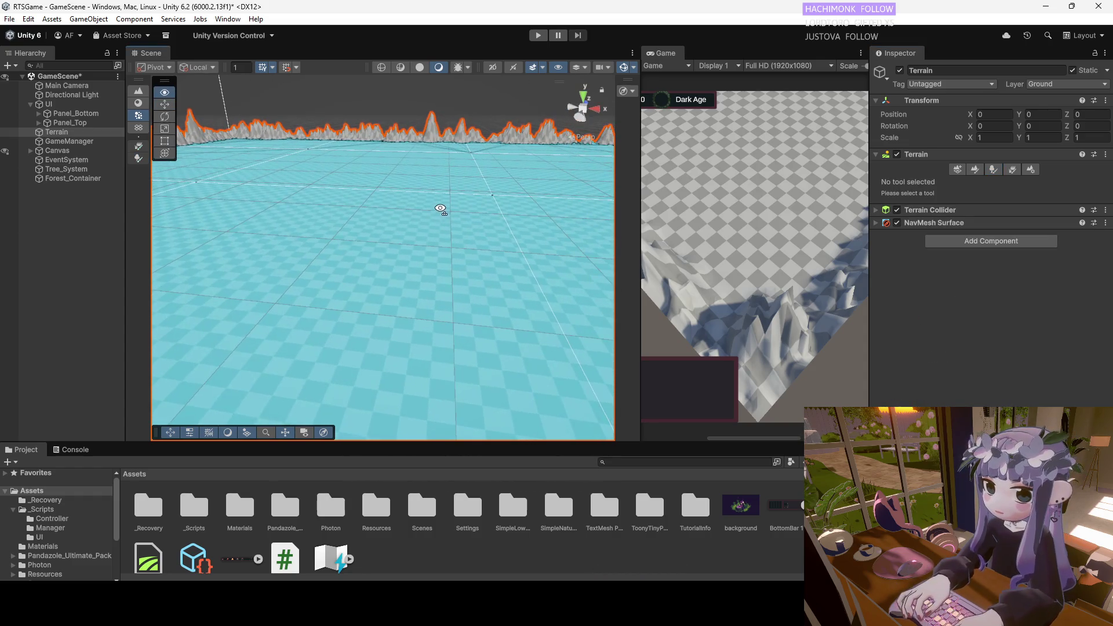
{"action": "left_click", "coordinate": [58, 132]}
{"action": "left_click", "coordinate": [993, 170]}
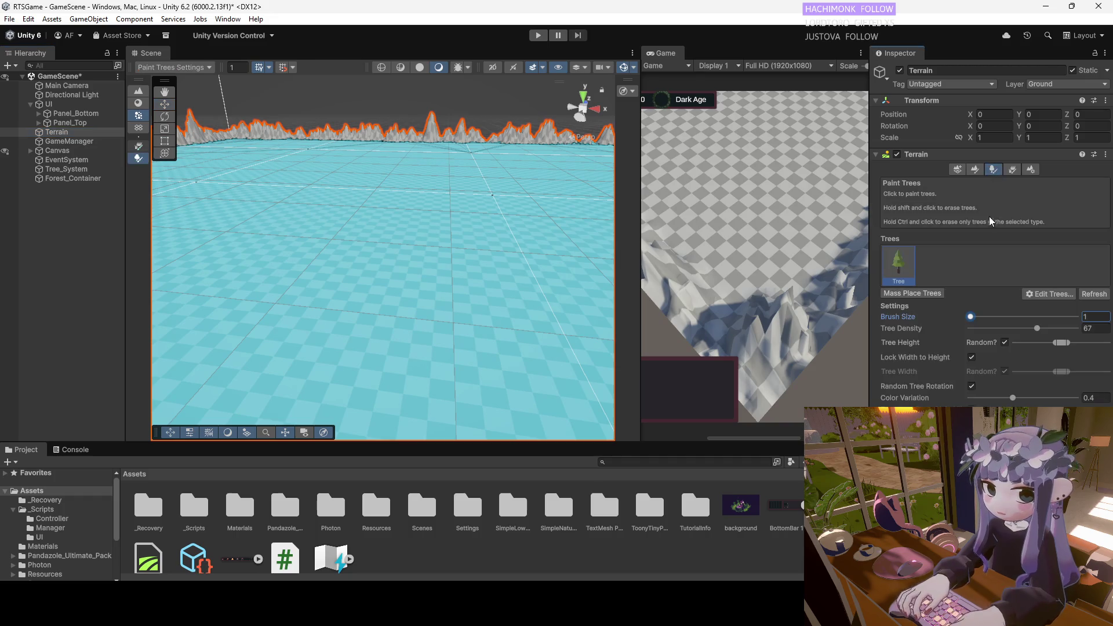
{"action": "mouse_move", "coordinate": [971, 317]}
{"action": "left_mouse_down"}
{"action": "mouse_move", "coordinate": [998, 316]}
{"action": "mouse_move", "coordinate": [983, 328]}
{"action": "left_mouse_up"}
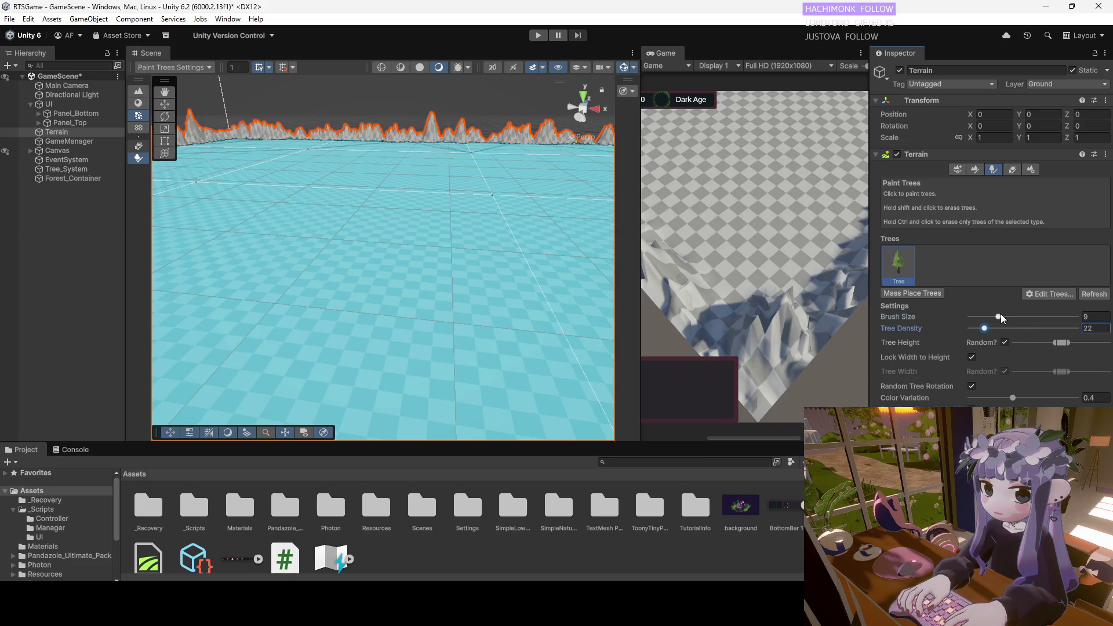
{"action": "left_click_drag", "start_coordinate": [458, 235], "coordinate": [408, 224]}
{"action": "key", "text": "ctrl+z"}
Enlarge the tree brush size to 37.
{"action": "left_click_drag", "start_coordinate": [1013, 317], "coordinate": [1028, 322]}
{"action": "scroll", "coordinate": [333, 239], "scroll_direction": "down", "scroll_amount": 3}
{"action": "scroll", "coordinate": [402, 223], "scroll_direction": "down", "scroll_amount": 2}
{"action": "scroll", "coordinate": [401, 242], "scroll_direction": "down", "scroll_amount": 2}
{"action": "scroll", "coordinate": [402, 242], "scroll_direction": "down", "scroll_amount": 2}
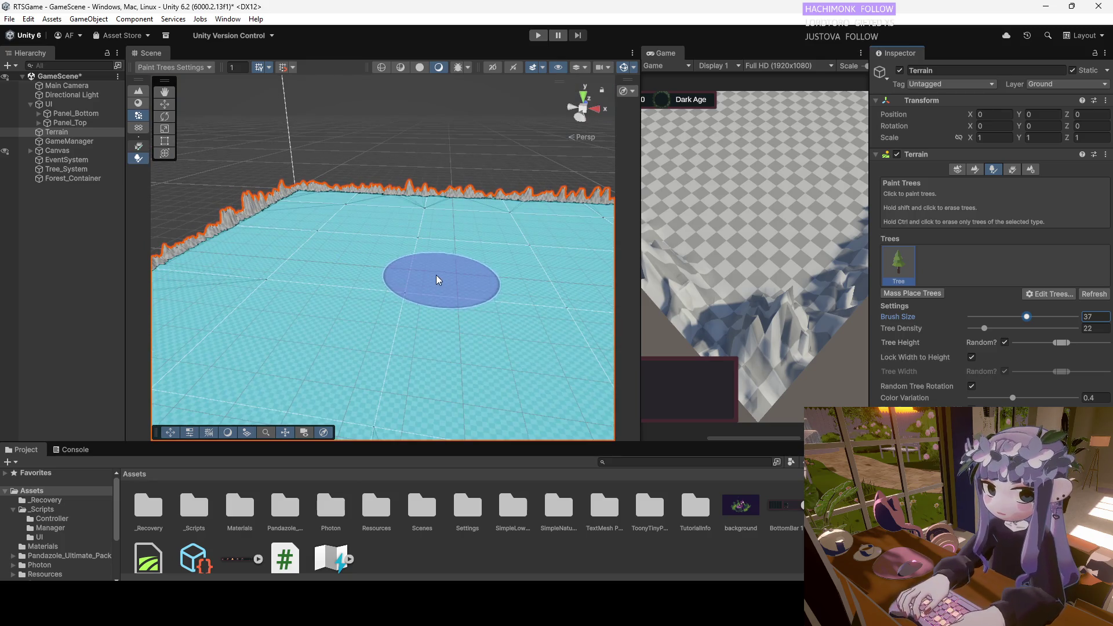
{"action": "scroll", "coordinate": [409, 250], "scroll_direction": "down", "scroll_amount": 2}
{"action": "scroll", "coordinate": [426, 267], "scroll_direction": "up", "scroll_amount": 2}
{"action": "scroll", "coordinate": [436, 256], "scroll_direction": "down", "scroll_amount": 1}
{"action": "scroll", "coordinate": [453, 266], "scroll_direction": "up", "scroll_amount": 1}
{"action": "scroll", "coordinate": [417, 250], "scroll_direction": "down", "scroll_amount": 2}
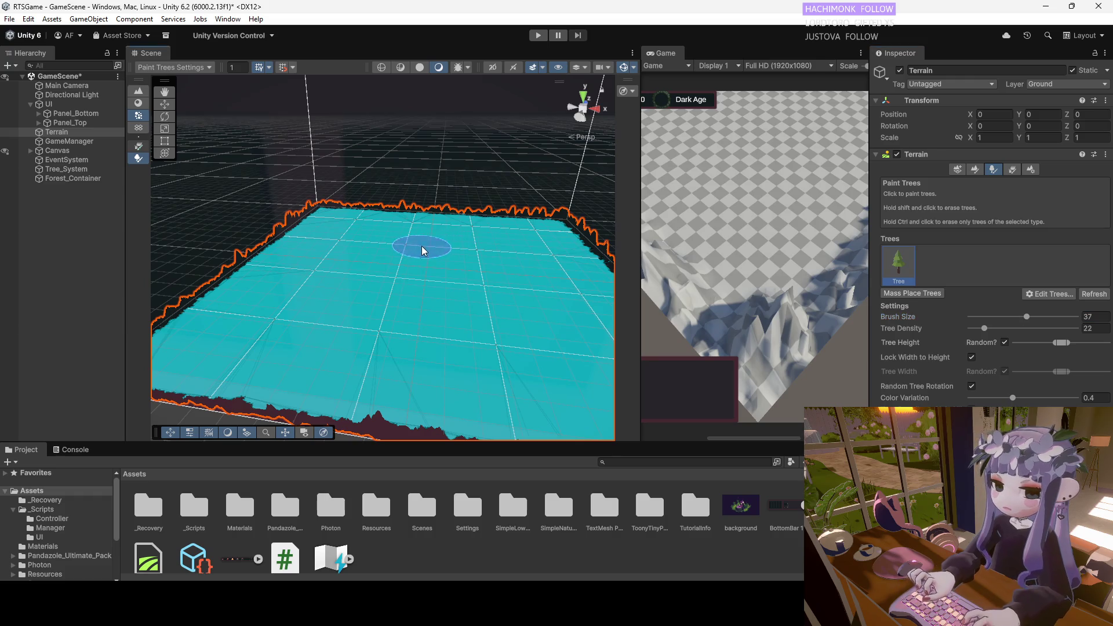
{"action": "scroll", "coordinate": [444, 223], "scroll_direction": "up", "scroll_amount": 3}
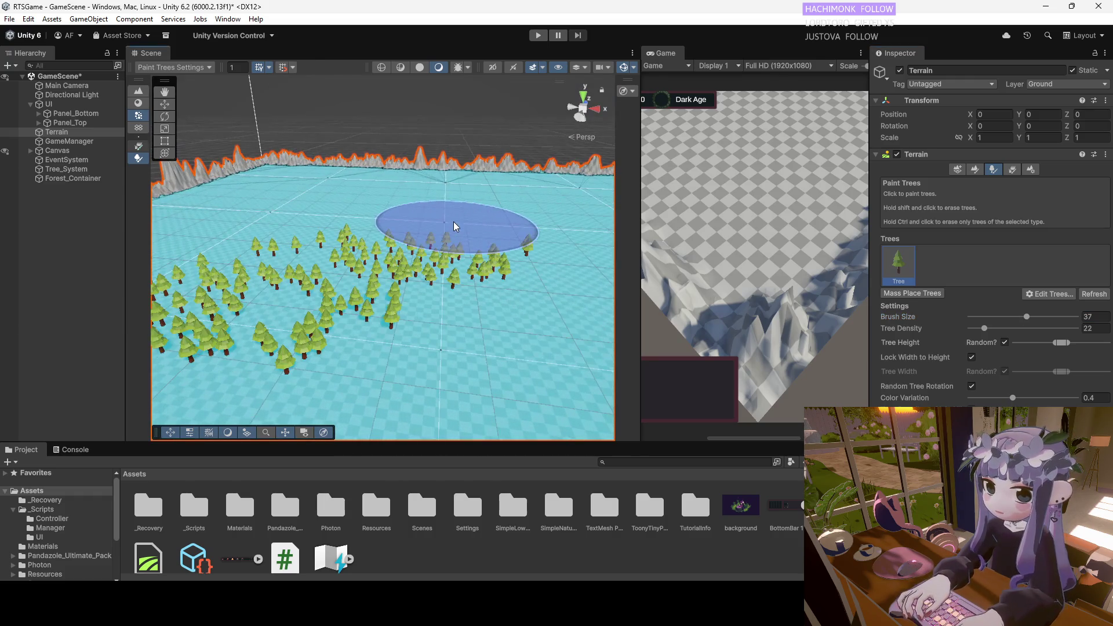
{"action": "scroll", "coordinate": [453, 223], "scroll_direction": "down", "scroll_amount": 4}
{"action": "scroll", "coordinate": [466, 280], "scroll_direction": "up", "scroll_amount": 2}
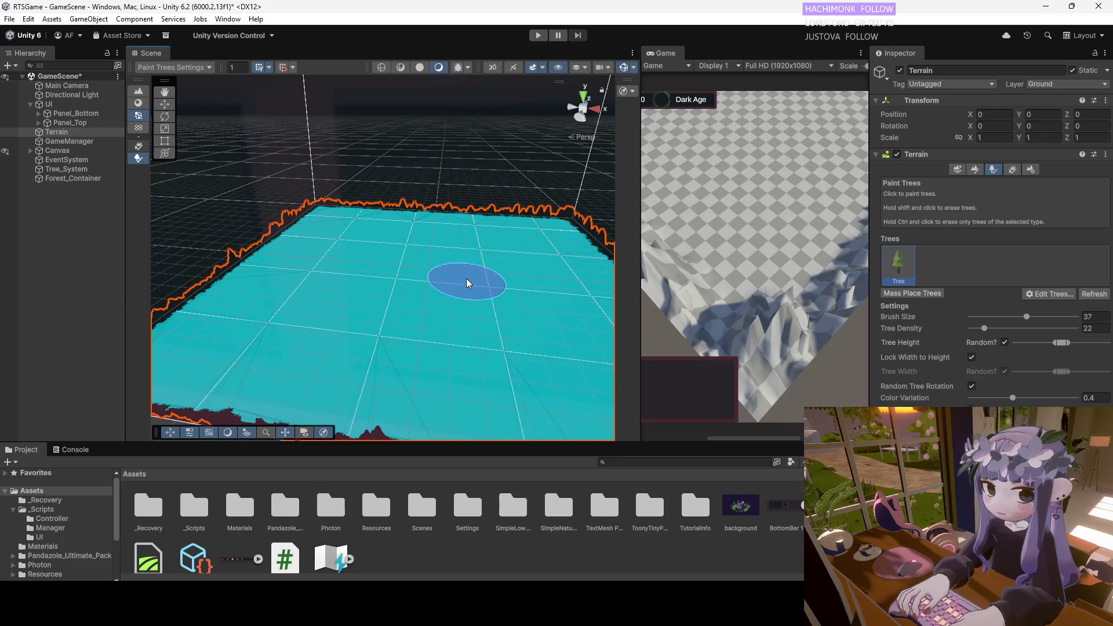
Orbit, pan and frame the Scene view around the whole terrain.
{"action": "mouse_move", "coordinate": [499, 294]}
{"action": "left_mouse_down"}
{"action": "mouse_move", "coordinate": [418, 280]}
{"action": "mouse_move", "coordinate": [359, 242]}
{"action": "mouse_move", "coordinate": [364, 258]}
{"action": "left_mouse_up"}
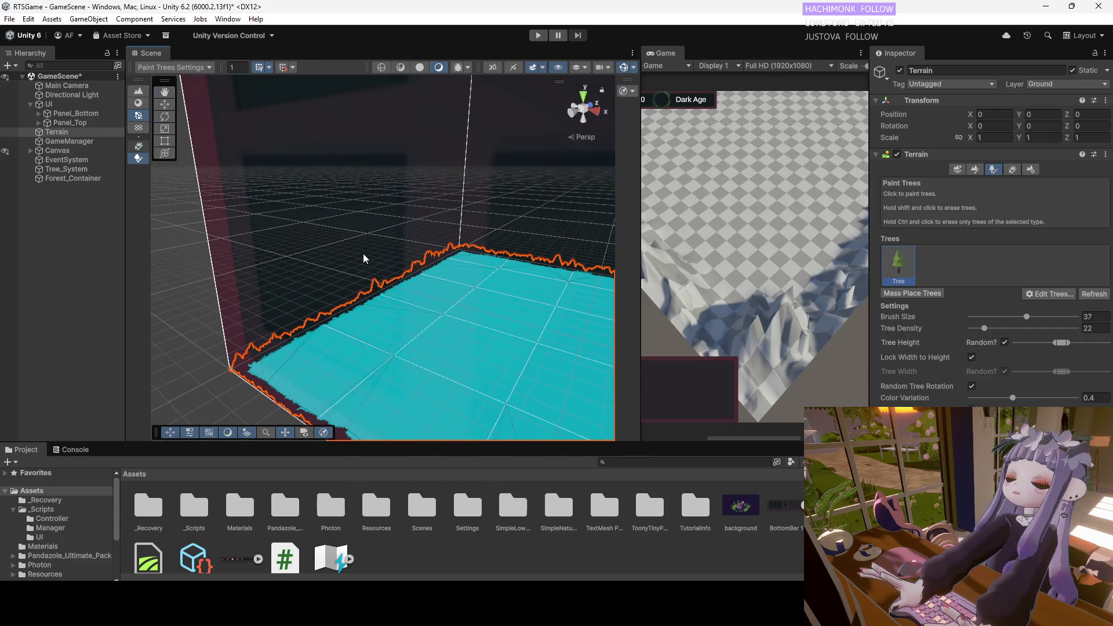
{"action": "scroll", "coordinate": [360, 255], "scroll_direction": "up", "scroll_amount": 8}
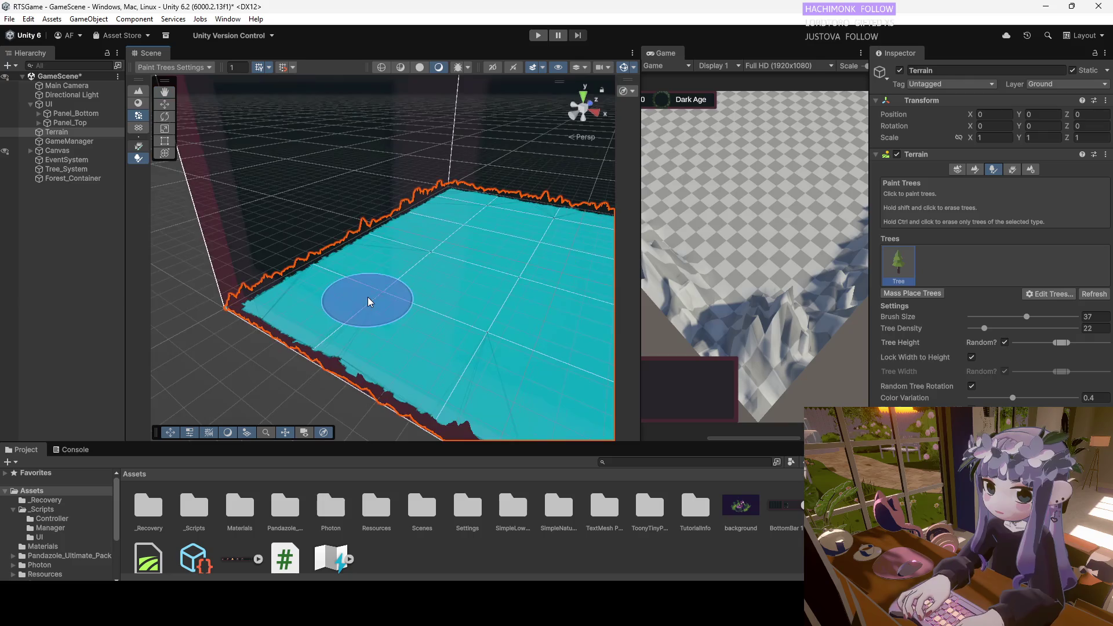
{"action": "mouse_move", "coordinate": [366, 266]}
{"action": "left_mouse_down"}
{"action": "mouse_move", "coordinate": [455, 229]}
{"action": "mouse_move", "coordinate": [384, 233]}
{"action": "mouse_move", "coordinate": [470, 238]}
{"action": "mouse_move", "coordinate": [436, 228]}
{"action": "mouse_move", "coordinate": [290, 248]}
{"action": "mouse_move", "coordinate": [268, 190]}
{"action": "mouse_move", "coordinate": [236, 179]}
{"action": "mouse_move", "coordinate": [244, 196]}
{"action": "left_mouse_up"}
{"action": "scroll", "coordinate": [384, 233], "scroll_direction": "down", "scroll_amount": 5}
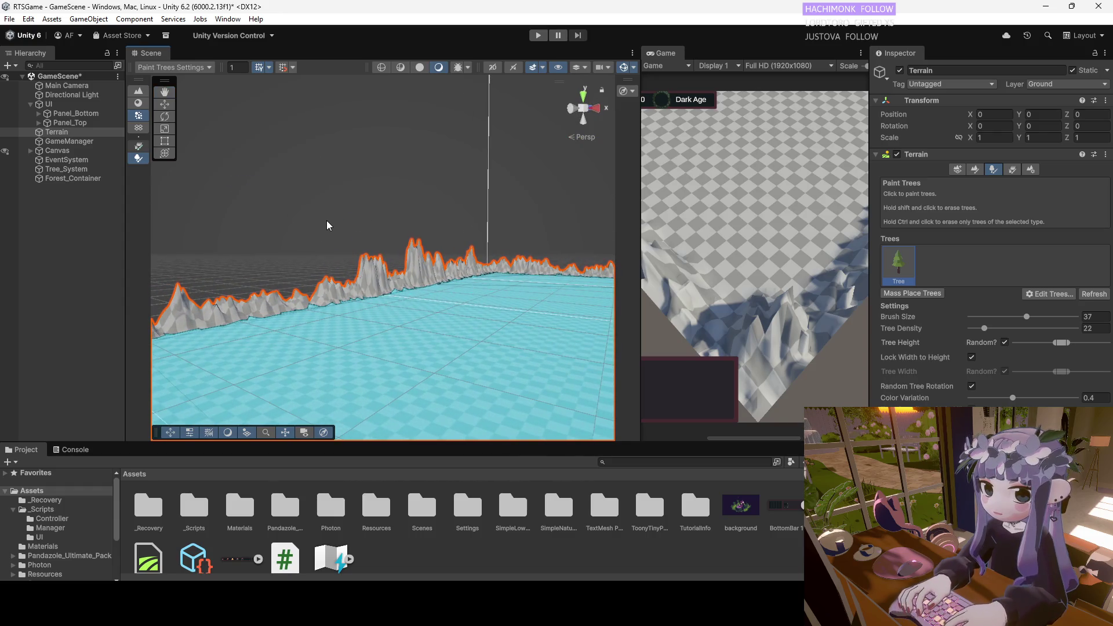
{"action": "mouse_move", "coordinate": [332, 224]}
{"action": "left_mouse_down"}
{"action": "mouse_move", "coordinate": [405, 271]}
{"action": "mouse_move", "coordinate": [367, 253]}
{"action": "left_mouse_up"}
{"action": "key", "text": "f"}
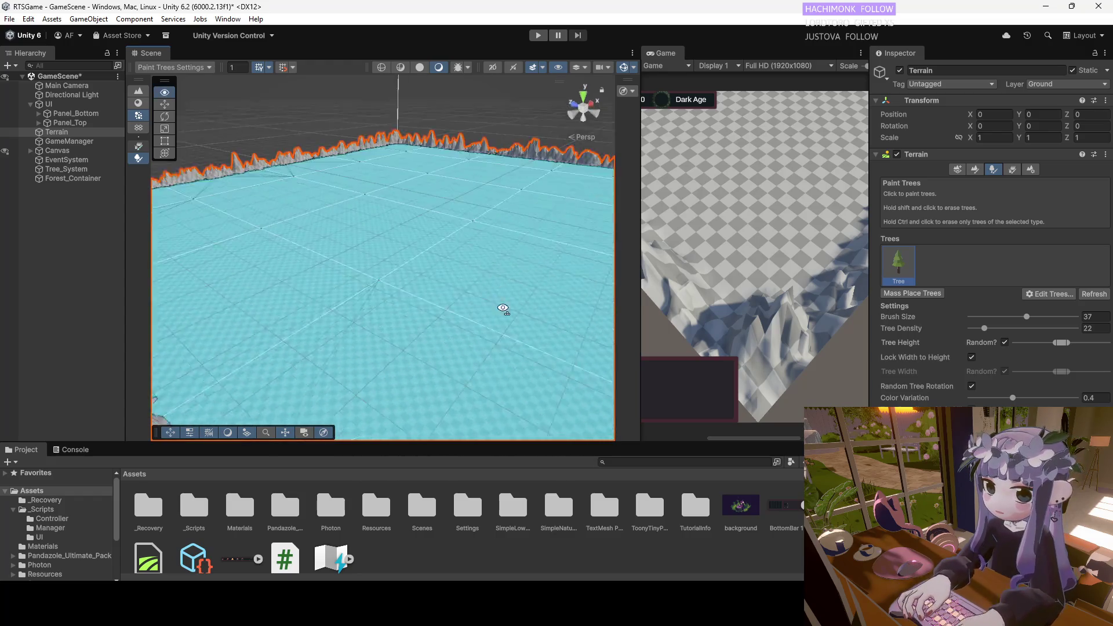
{"action": "scroll", "coordinate": [468, 289], "scroll_direction": "down", "scroll_amount": 5}
{"action": "mouse_move", "coordinate": [444, 271]}
{"action": "left_mouse_down"}
{"action": "mouse_move", "coordinate": [504, 266]}
{"action": "mouse_move", "coordinate": [548, 243]}
{"action": "left_mouse_up"}
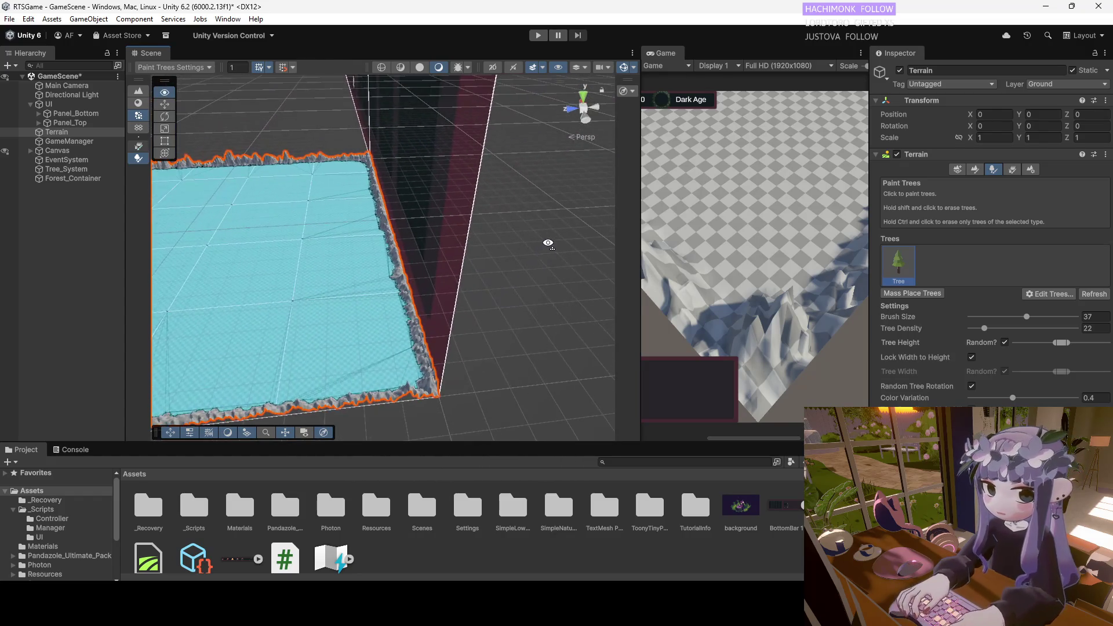
Reselect the Terrain and re-angle the view closer over it.
{"action": "key", "text": "w"}
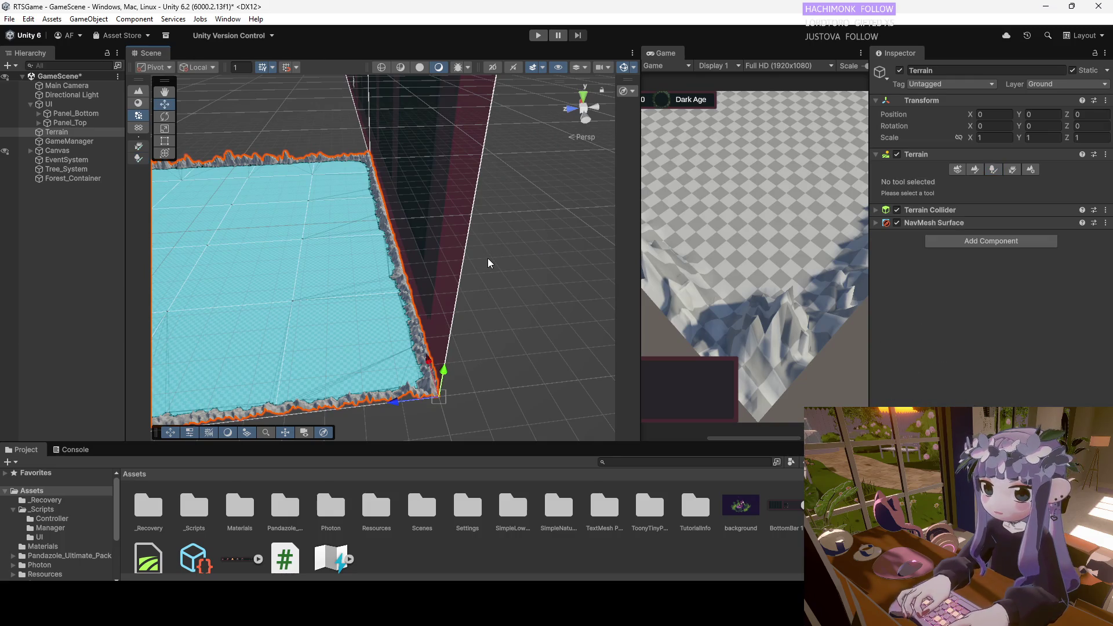
{"action": "left_click", "coordinate": [63, 134]}
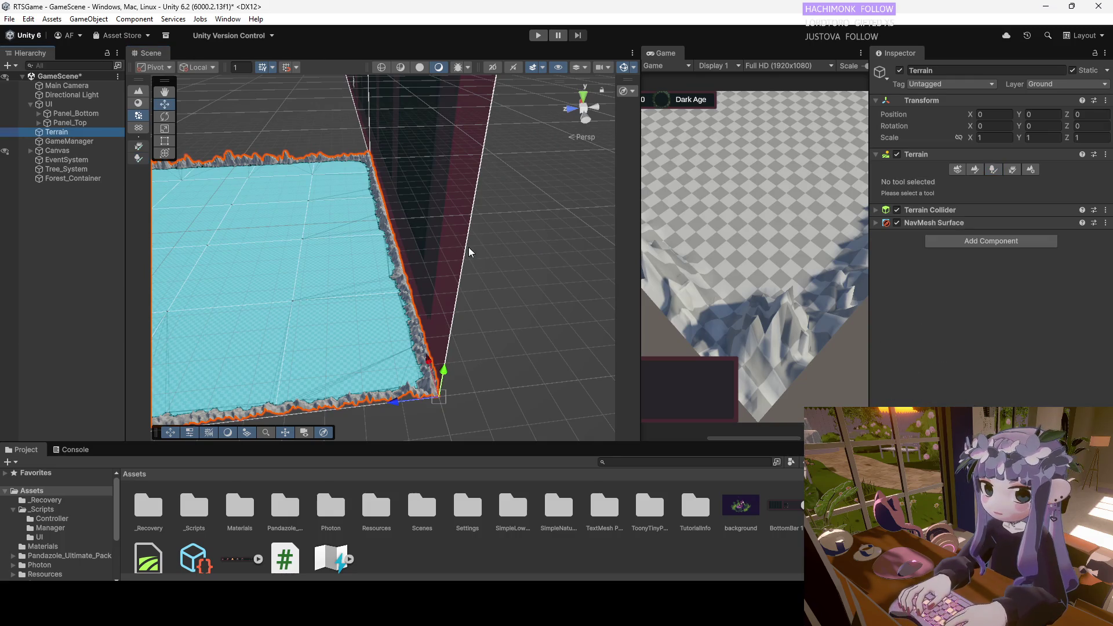
{"action": "left_click", "coordinate": [519, 264]}
{"action": "mouse_move", "coordinate": [516, 261]}
{"action": "left_mouse_down"}
{"action": "mouse_move", "coordinate": [396, 239]}
{"action": "mouse_move", "coordinate": [348, 214]}
{"action": "left_mouse_up"}
{"action": "left_click", "coordinate": [58, 132]}
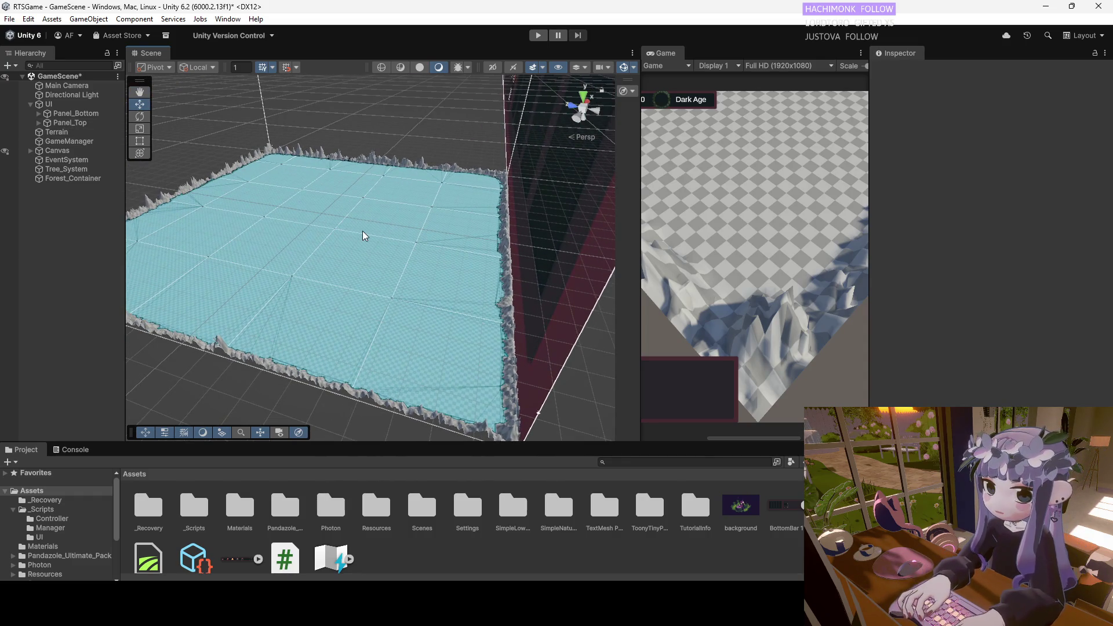
{"action": "left_click", "coordinate": [61, 131]}
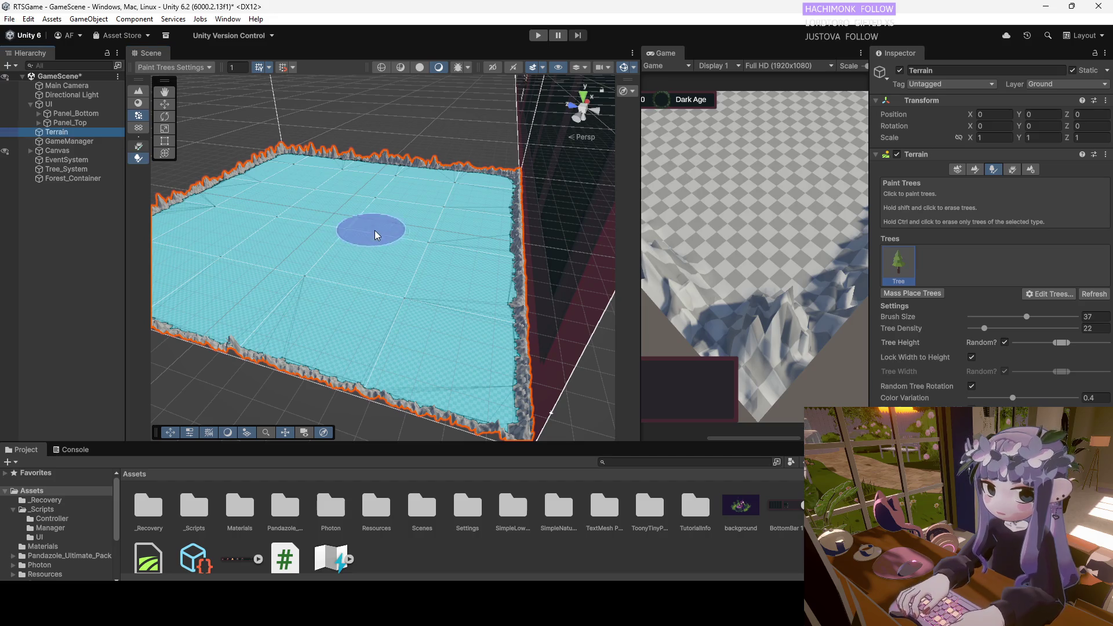
{"action": "left_click_drag", "start_coordinate": [369, 231], "coordinate": [284, 220]}
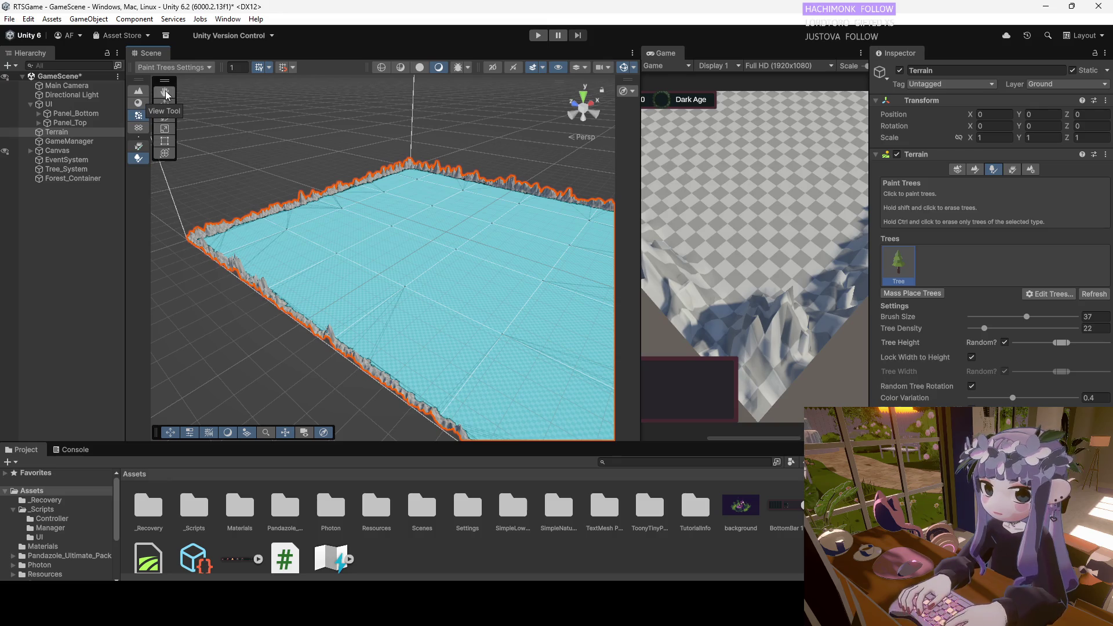
{"action": "left_click", "coordinate": [75, 135]}
{"action": "scroll", "coordinate": [377, 219], "scroll_direction": "down", "scroll_amount": 3}
{"action": "right_click", "coordinate": [376, 220]}
{"action": "key", "text": "Escape"}
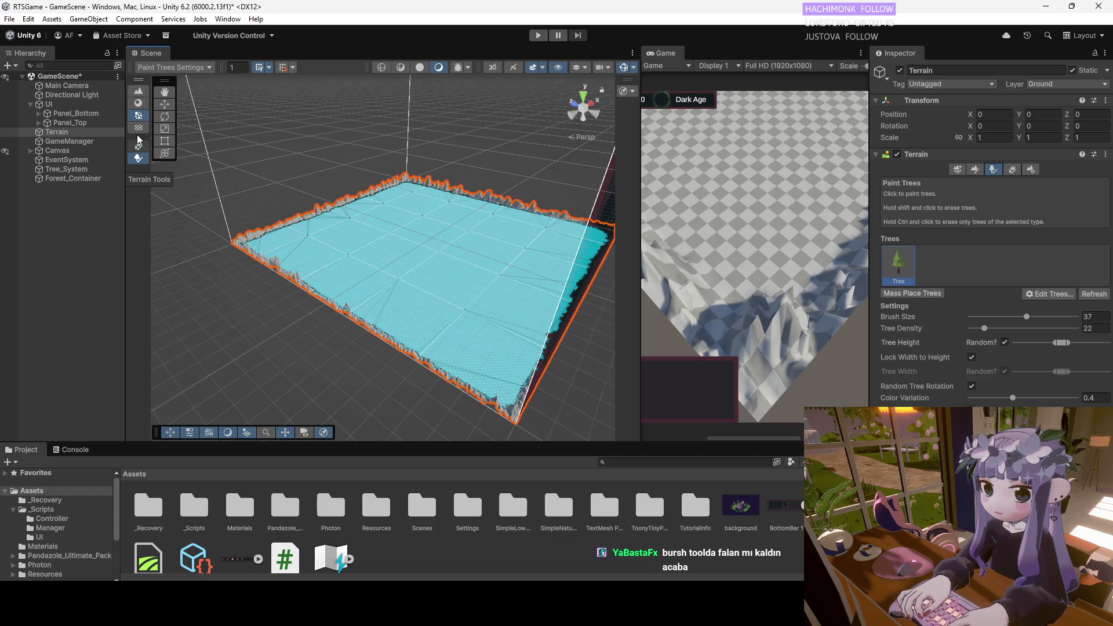
Toggle Raise or Lower Terrain back to Paint Trees and show the brush settings overlay (size 37, density 22).
{"action": "left_click", "coordinate": [136, 90]}
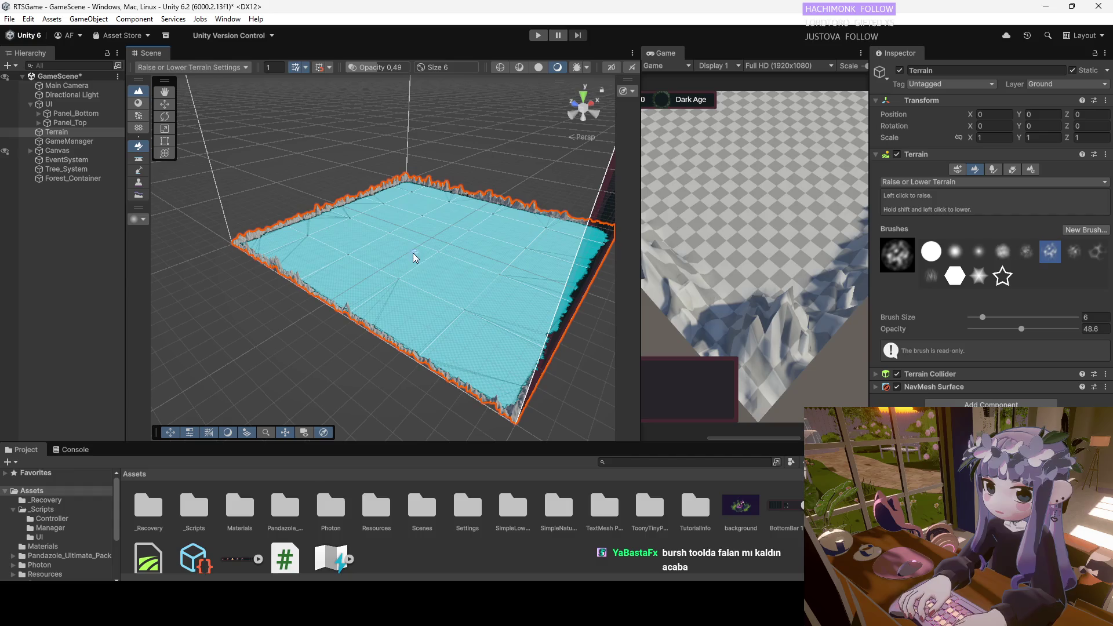
{"action": "left_click", "coordinate": [138, 119]}
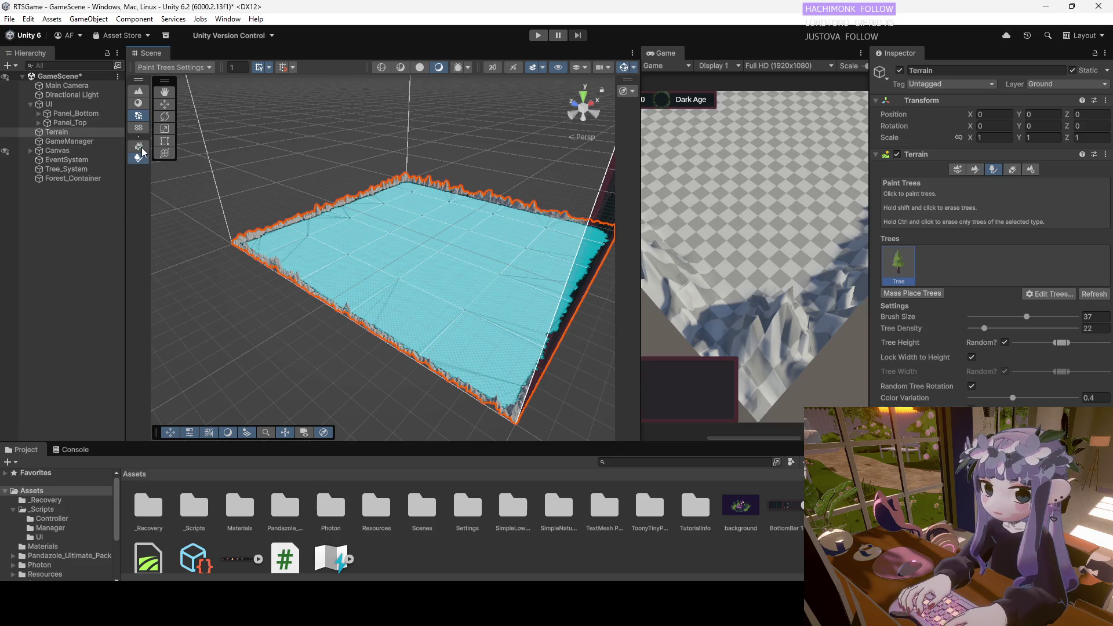
{"action": "scroll", "coordinate": [272, 239], "scroll_direction": "up", "scroll_amount": 5}
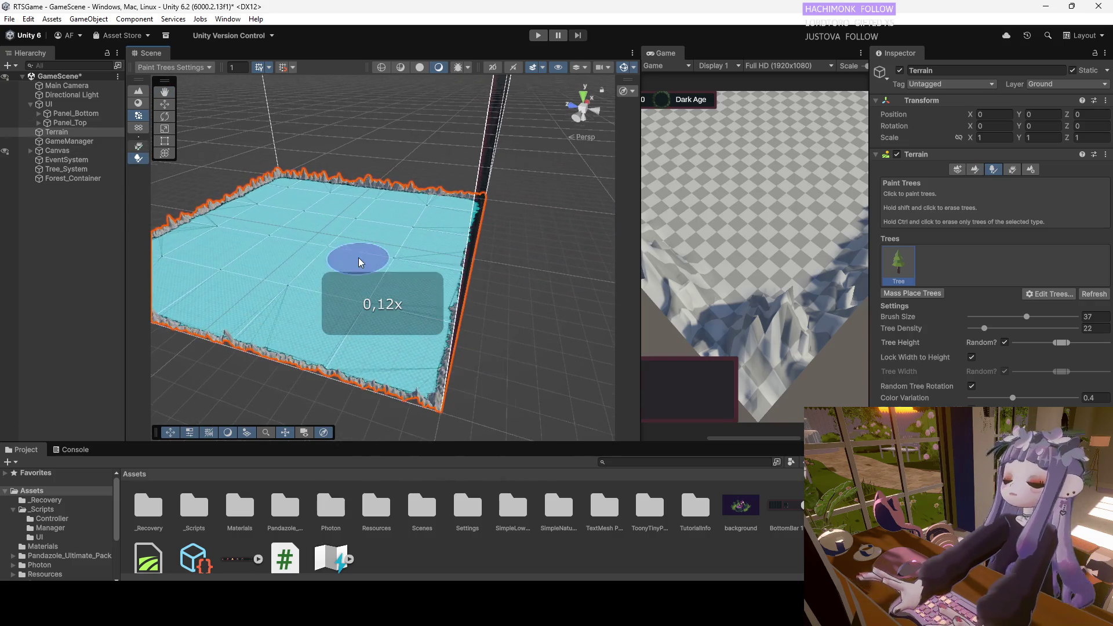
{"action": "scroll", "coordinate": [365, 248], "scroll_direction": "down", "scroll_amount": 5}
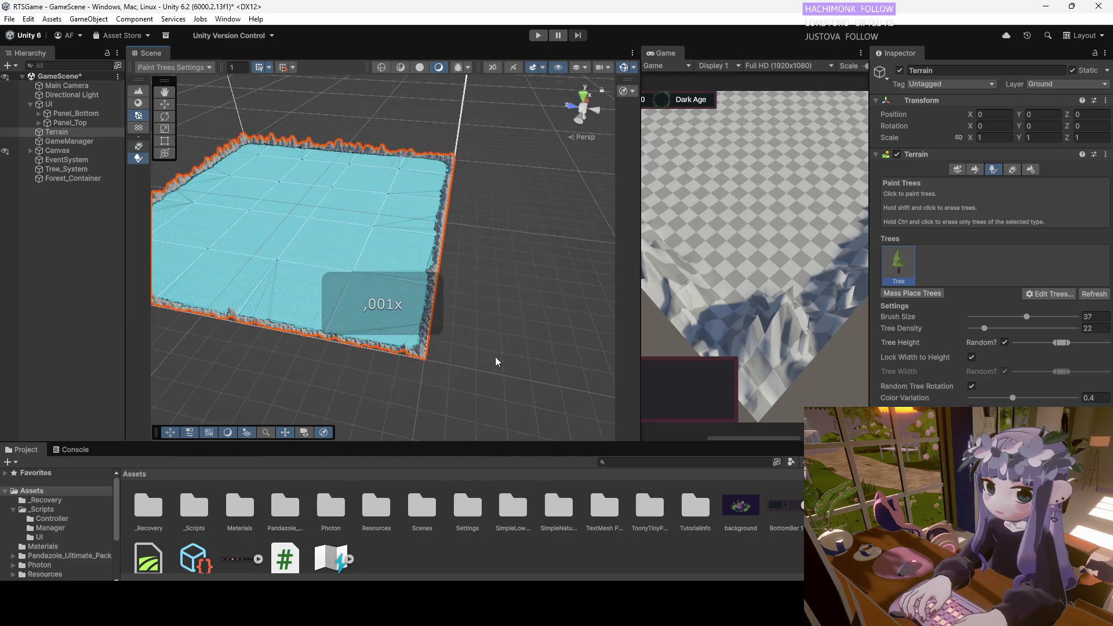
{"action": "key", "text": "space"}
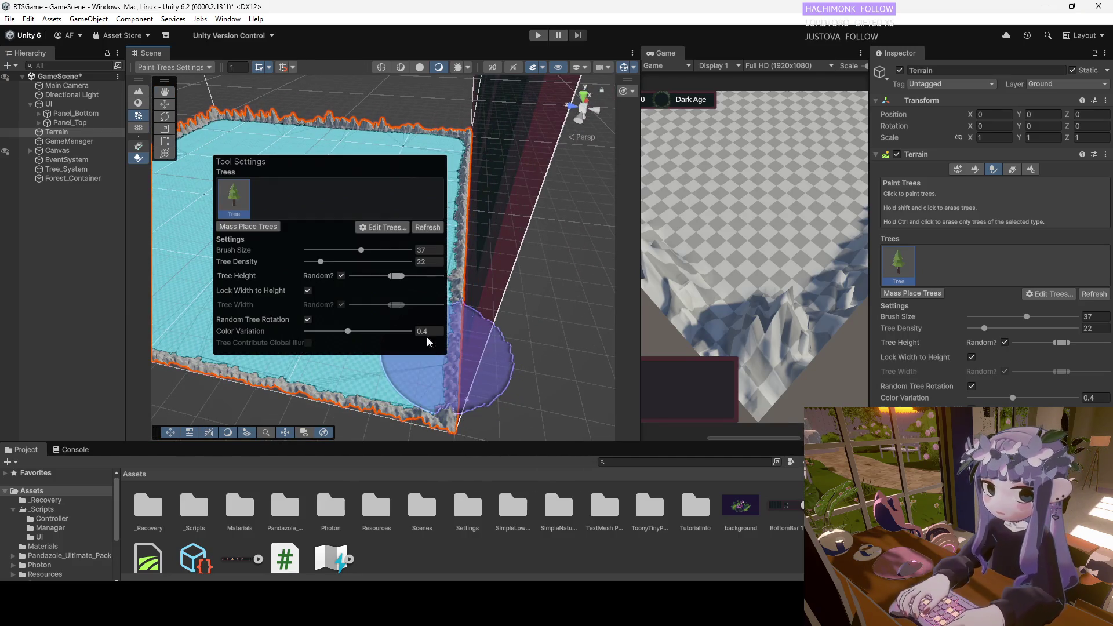
Close the Tool Settings overlay, toggle Gizmos off and back on, and reselect the Terrain.
{"action": "left_click", "coordinate": [489, 180]}
{"action": "mouse_move", "coordinate": [408, 296]}
{"action": "left_mouse_down"}
{"action": "mouse_move", "coordinate": [489, 296]}
{"action": "mouse_move", "coordinate": [434, 274]}
{"action": "left_mouse_up"}
{"action": "left_click", "coordinate": [434, 274]}
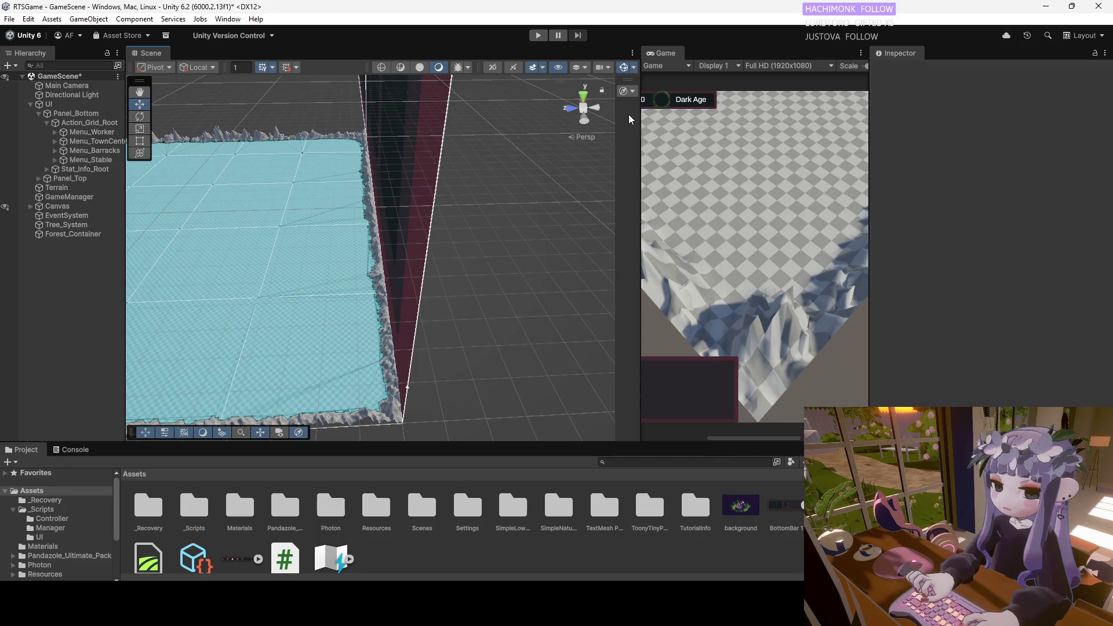
{"action": "left_click", "coordinate": [626, 67]}
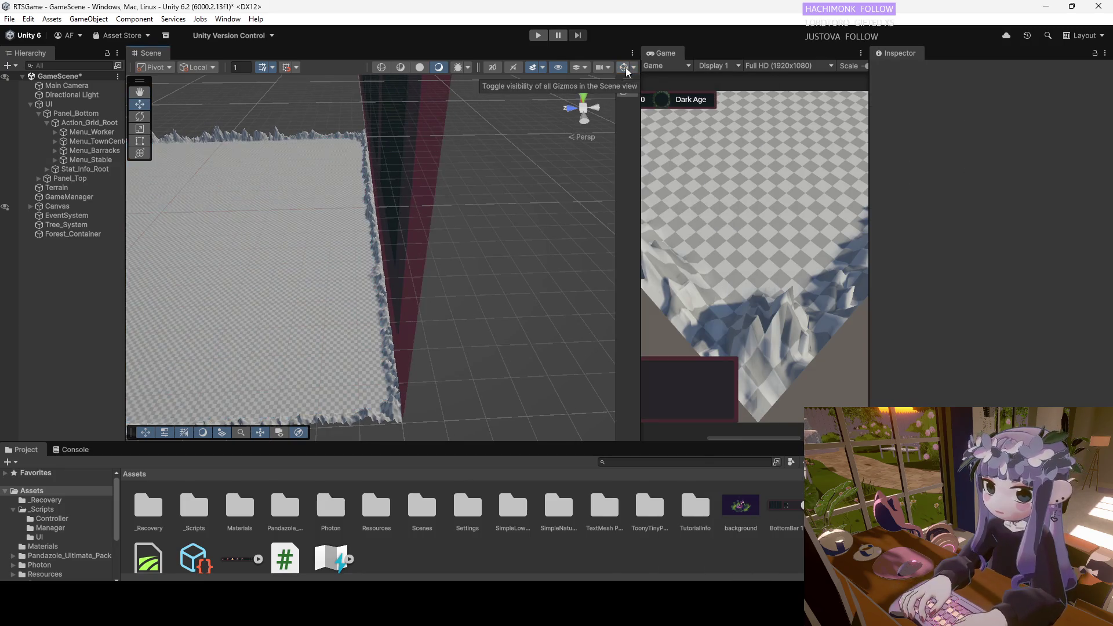
{"action": "left_click", "coordinate": [625, 66]}
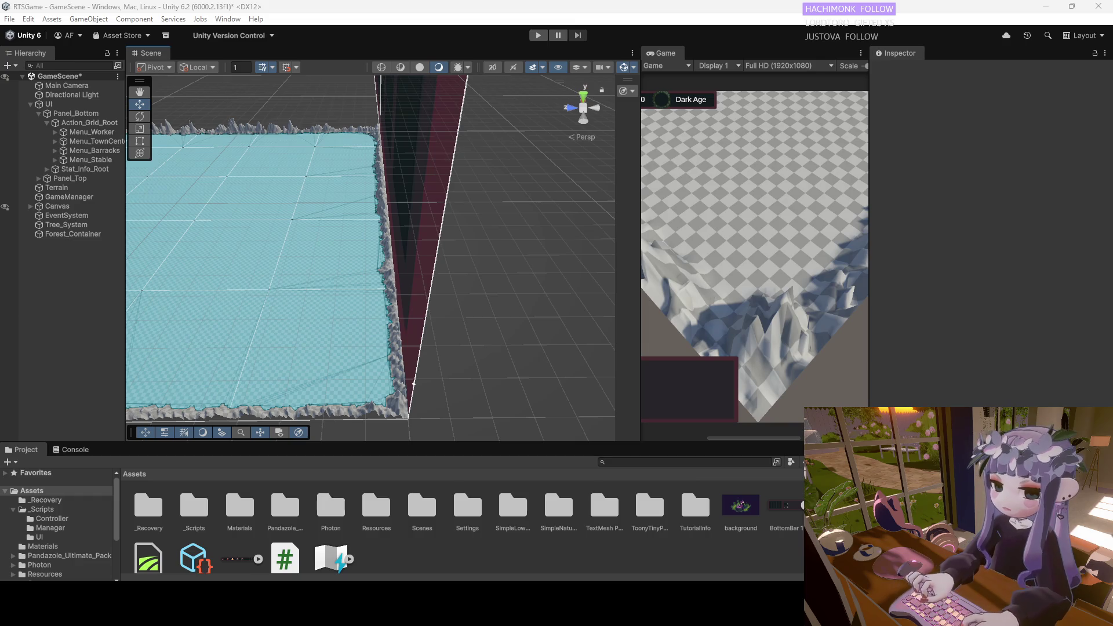
{"action": "left_click", "coordinate": [72, 189]}
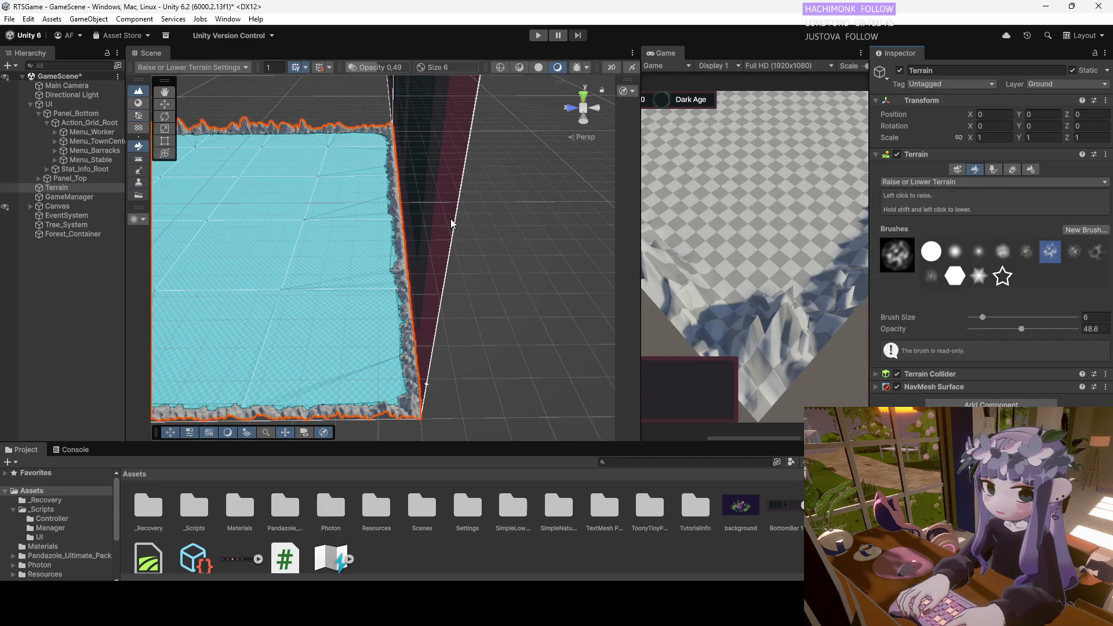
Switch the Terrain to Paint Trees with brush size 37 and density 22, and frame the terrain.
{"action": "left_click_drag", "start_coordinate": [374, 231], "coordinate": [398, 224]}
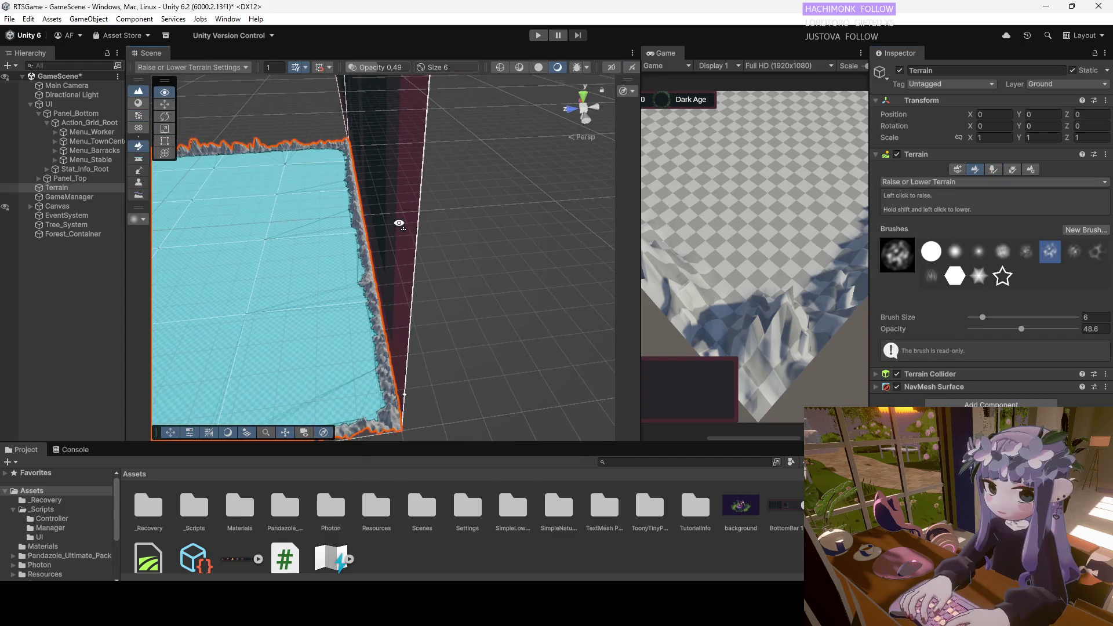
{"action": "left_click", "coordinate": [992, 169]}
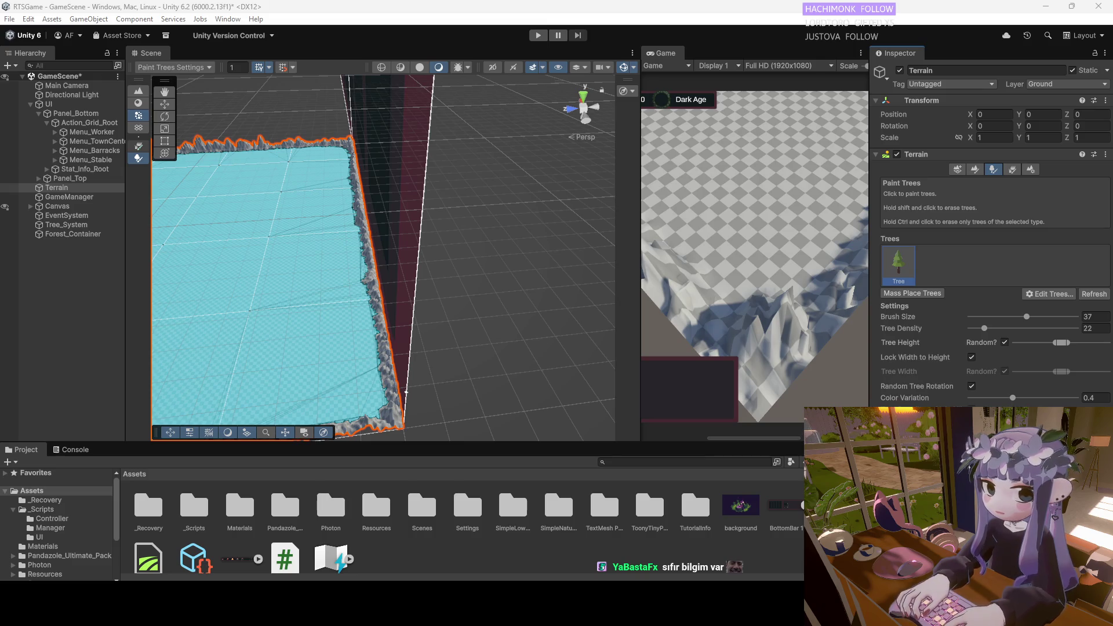
{"action": "key", "text": "f"}
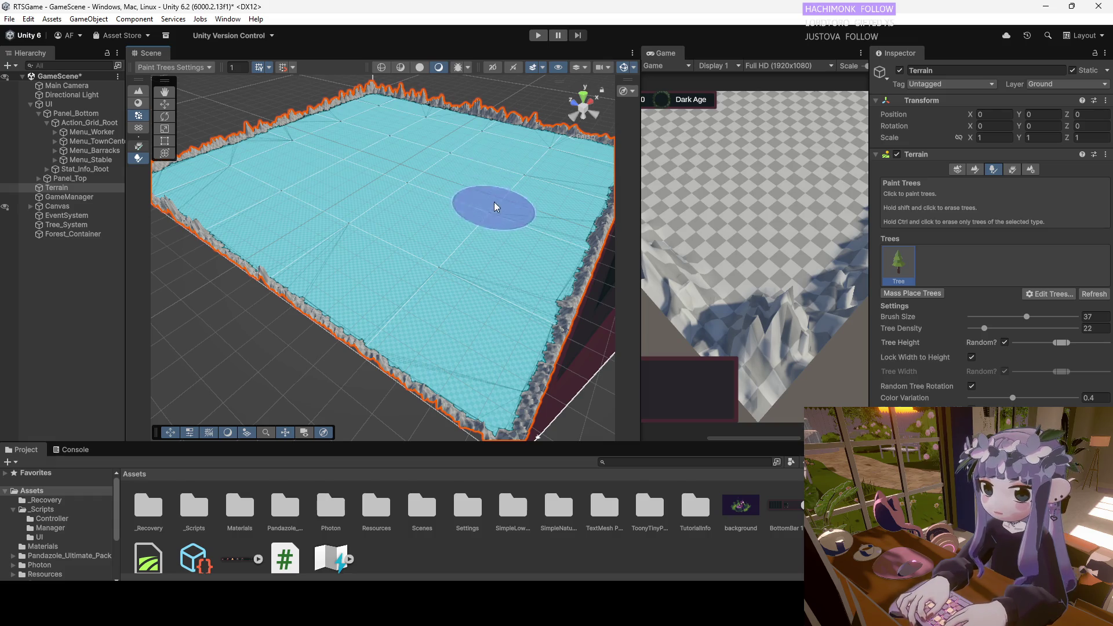
Orbit in to view the mass-placed forest and undo it.
{"action": "scroll", "coordinate": [536, 220], "scroll_direction": "up", "scroll_amount": 5}
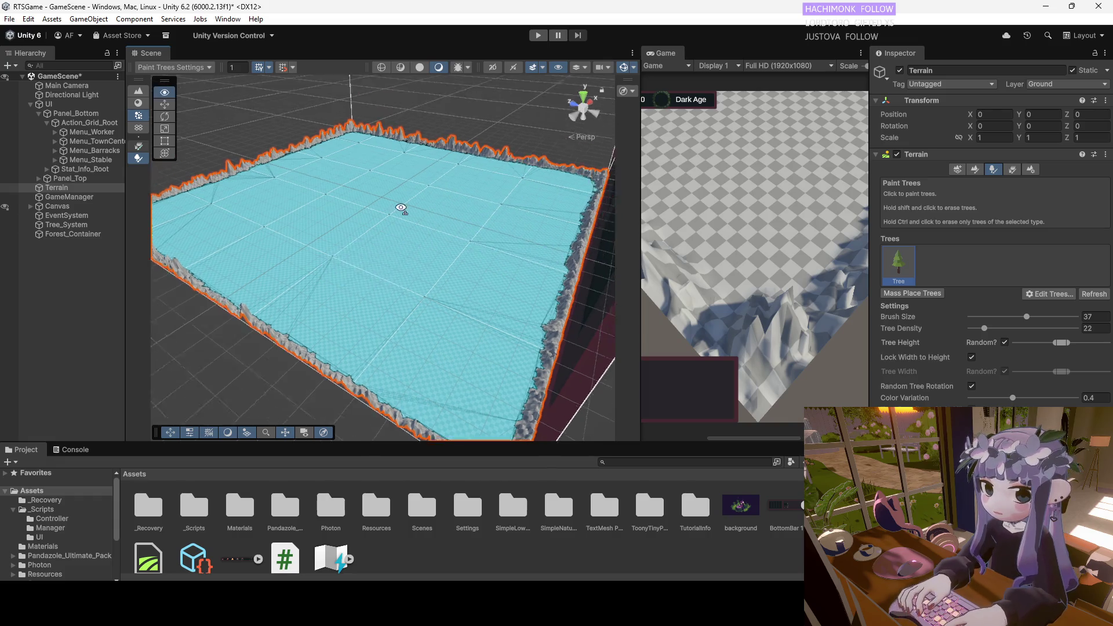
{"action": "mouse_move", "coordinate": [399, 226]}
{"action": "left_mouse_down"}
{"action": "mouse_move", "coordinate": [392, 154]}
{"action": "mouse_move", "coordinate": [416, 189]}
{"action": "mouse_move", "coordinate": [315, 187]}
{"action": "mouse_move", "coordinate": [284, 171]}
{"action": "left_mouse_up"}
{"action": "scroll", "coordinate": [305, 165], "scroll_direction": "up", "scroll_amount": 3}
{"action": "scroll", "coordinate": [329, 193], "scroll_direction": "down", "scroll_amount": 3}
{"action": "scroll", "coordinate": [347, 212], "scroll_direction": "up", "scroll_amount": 2}
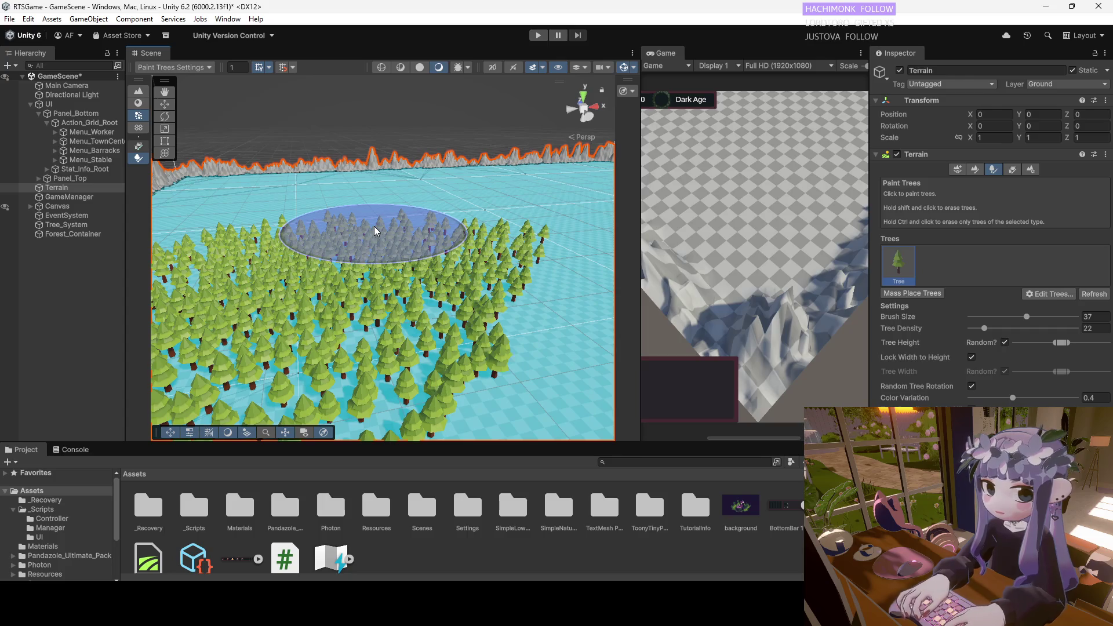
{"action": "key", "text": "ctrl+z"}
Paint tree clusters and a line of trees along a path, undoing each attempt.
{"action": "mouse_move", "coordinate": [378, 228]}
{"action": "left_mouse_down"}
{"action": "mouse_move", "coordinate": [440, 225]}
{"action": "mouse_move", "coordinate": [363, 246]}
{"action": "mouse_move", "coordinate": [380, 302]}
{"action": "left_mouse_up"}
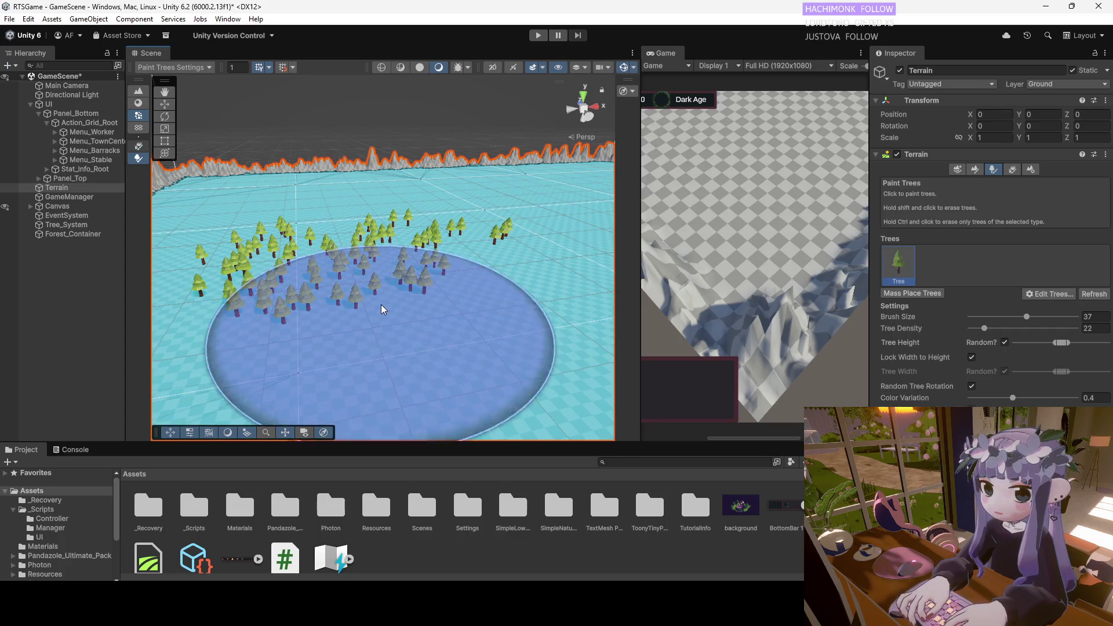
{"action": "scroll", "coordinate": [359, 245], "scroll_direction": "down", "scroll_amount": 2}
{"action": "key", "text": "ctrl+z"}
{"action": "left_click", "coordinate": [360, 260]}
{"action": "mouse_move", "coordinate": [360, 260]}
{"action": "left_mouse_down"}
{"action": "mouse_move", "coordinate": [298, 348]}
{"action": "mouse_move", "coordinate": [415, 214]}
{"action": "mouse_move", "coordinate": [433, 213]}
{"action": "left_mouse_up"}
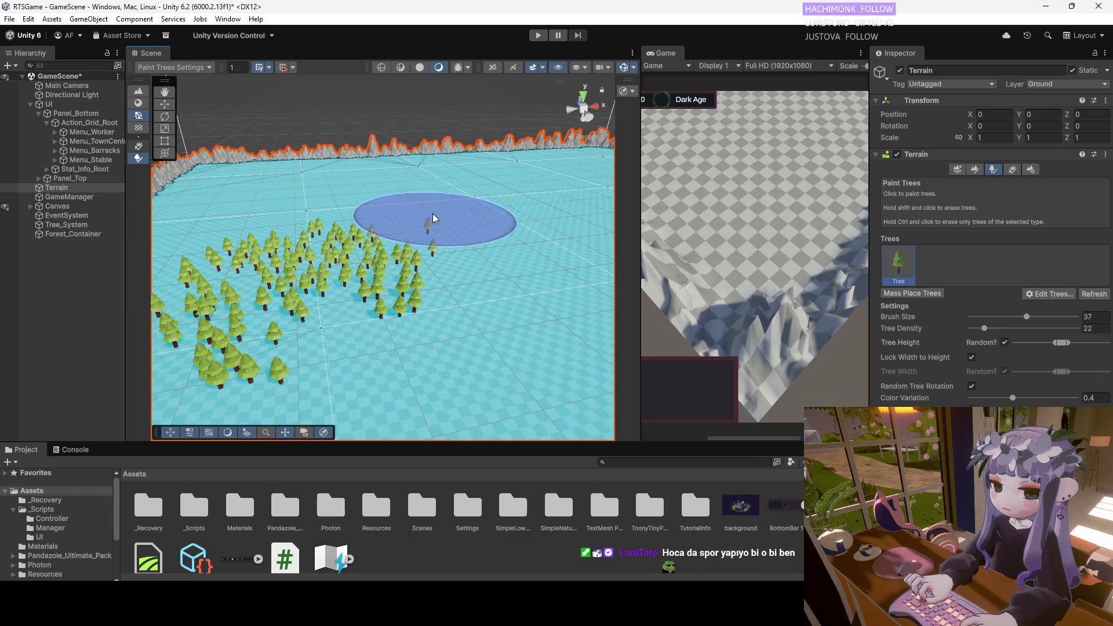
{"action": "key", "text": "ctrl+z"}
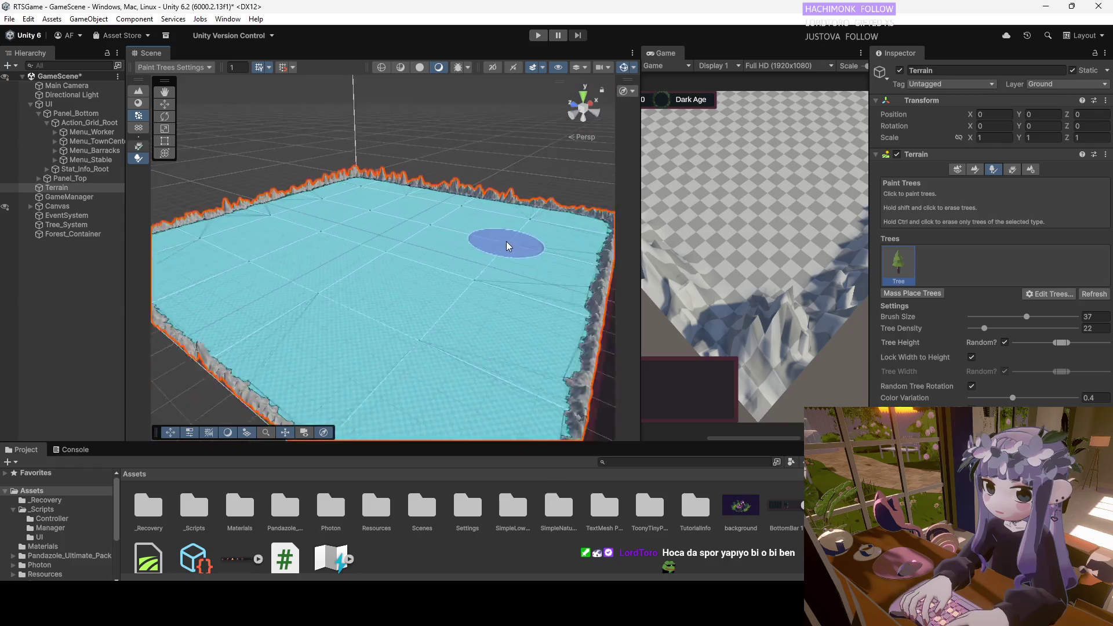
Orbit and tilt around the terrain to check that it is left bare of trees.
{"action": "scroll", "coordinate": [491, 235], "scroll_direction": "up", "scroll_amount": 3}
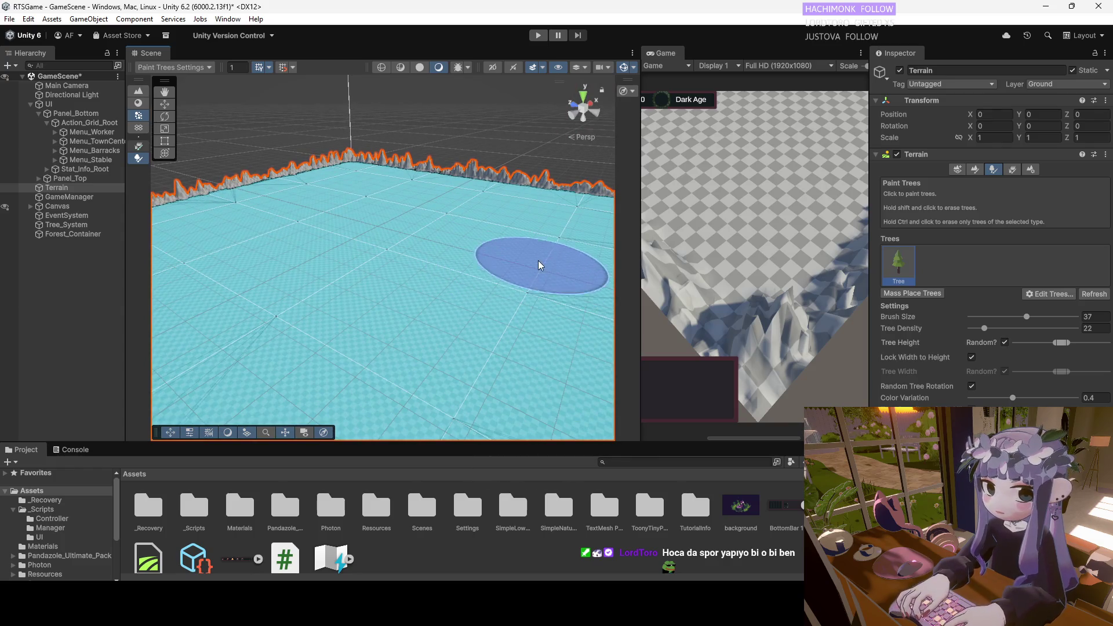
{"action": "mouse_move", "coordinate": [545, 322]}
{"action": "left_mouse_down"}
{"action": "mouse_move", "coordinate": [431, 227]}
{"action": "mouse_move", "coordinate": [429, 248]}
{"action": "mouse_move", "coordinate": [373, 274]}
{"action": "left_mouse_up"}
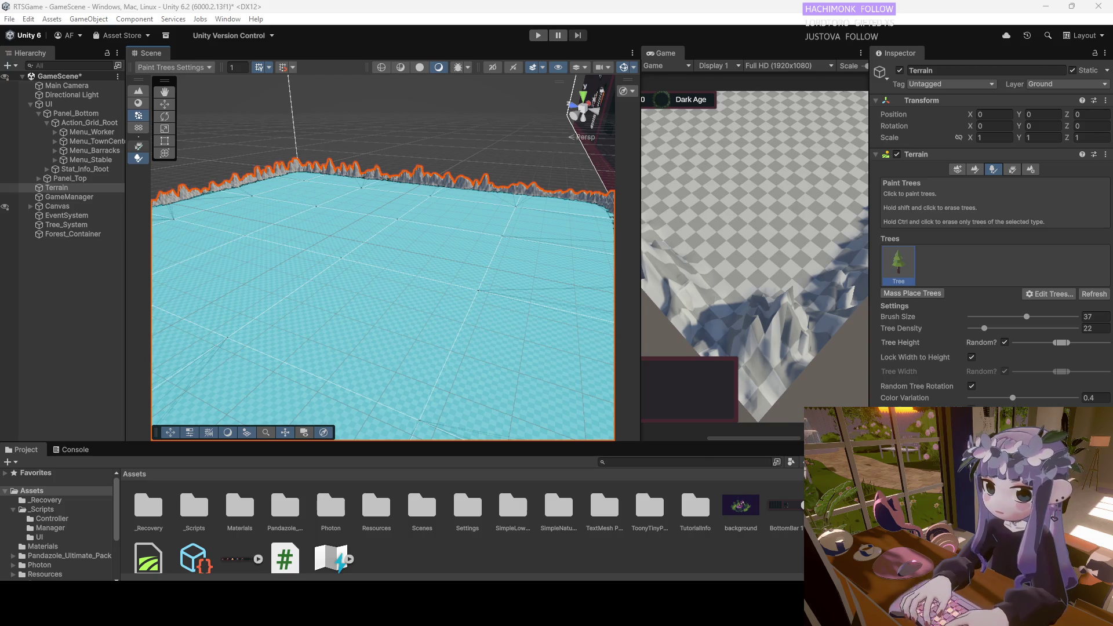
{"action": "left_click_drag", "start_coordinate": [211, 200], "coordinate": [191, 214]}
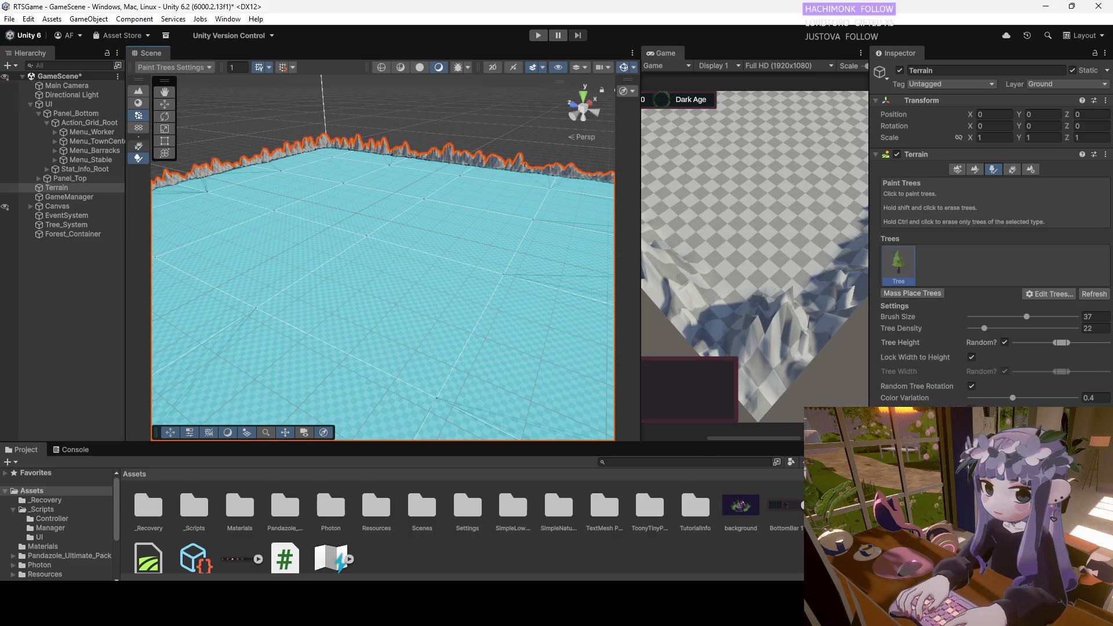
{"action": "left_click_drag", "start_coordinate": [245, 251], "coordinate": [189, 256]}
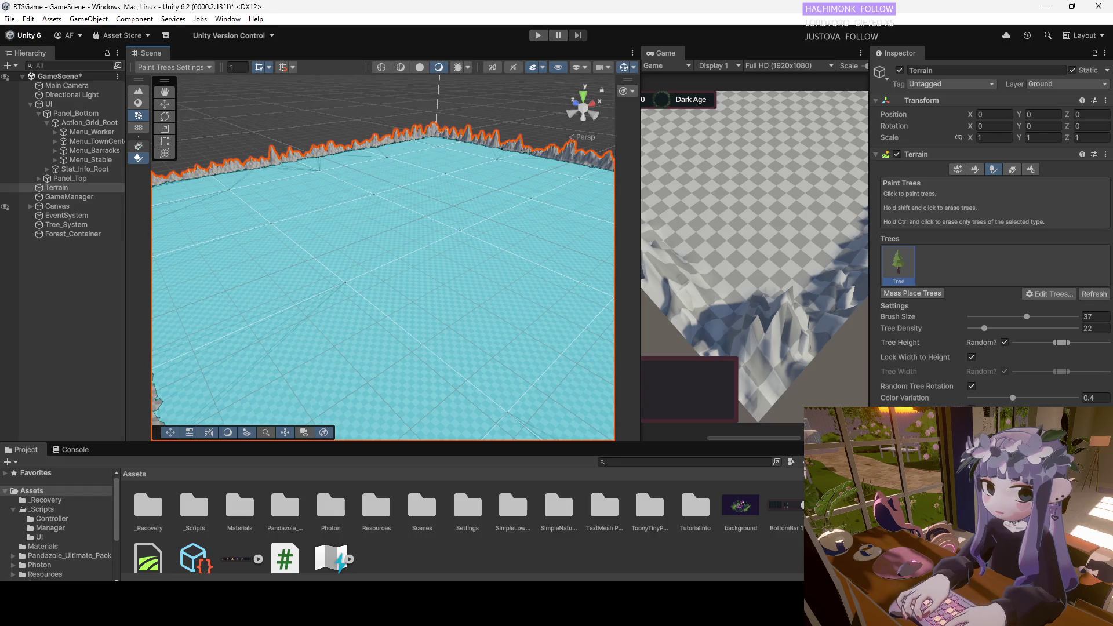
{"action": "left_click_drag", "start_coordinate": [348, 221], "coordinate": [285, 256]}
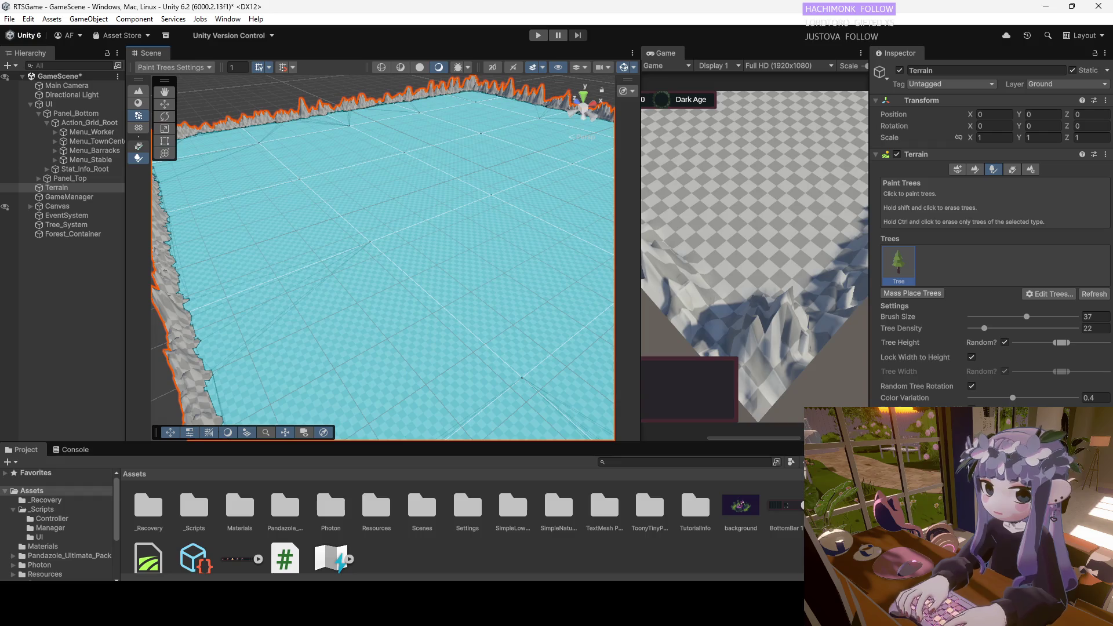
{"action": "scroll", "coordinate": [336, 209], "scroll_direction": "up", "scroll_amount": 3}
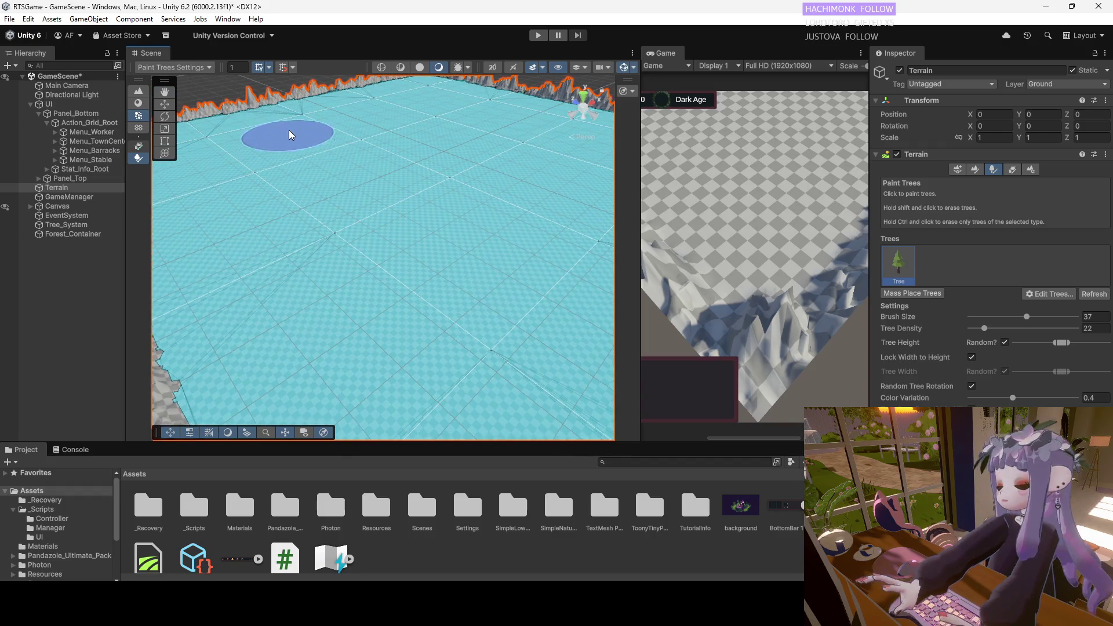
{"action": "scroll", "coordinate": [359, 191], "scroll_direction": "down", "scroll_amount": 3}
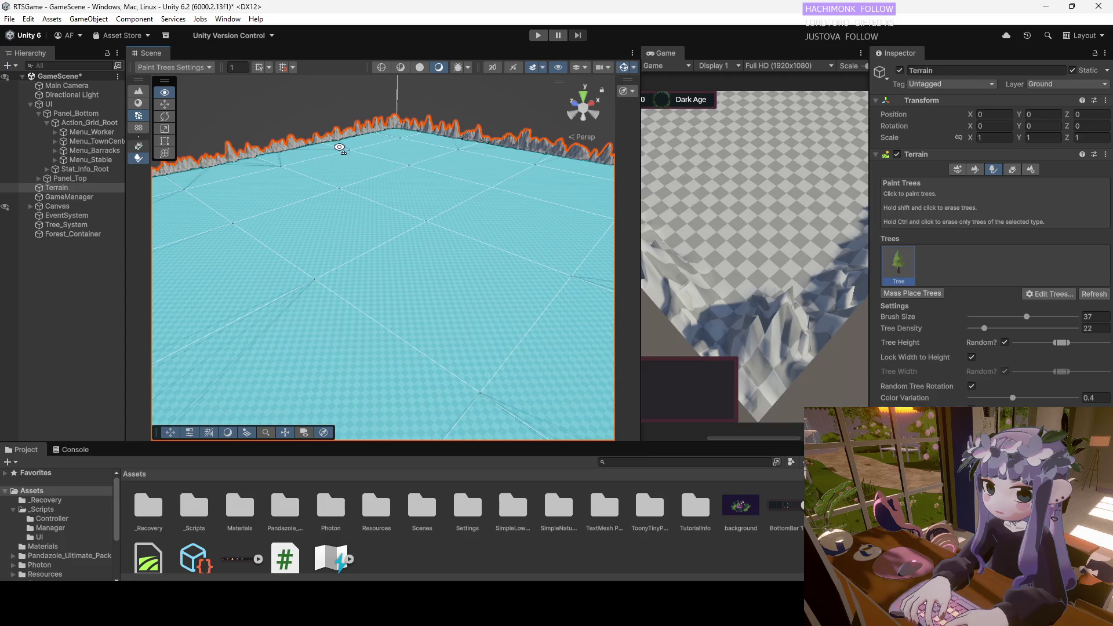
Switch to the Move tool and turn scene visibility back on in the Scene toolbar.
{"action": "key", "text": "w"}
{"action": "mouse_move", "coordinate": [398, 229]}
{"action": "left_mouse_down"}
{"action": "mouse_move", "coordinate": [412, 248]}
{"action": "mouse_move", "coordinate": [365, 250]}
{"action": "left_mouse_up"}
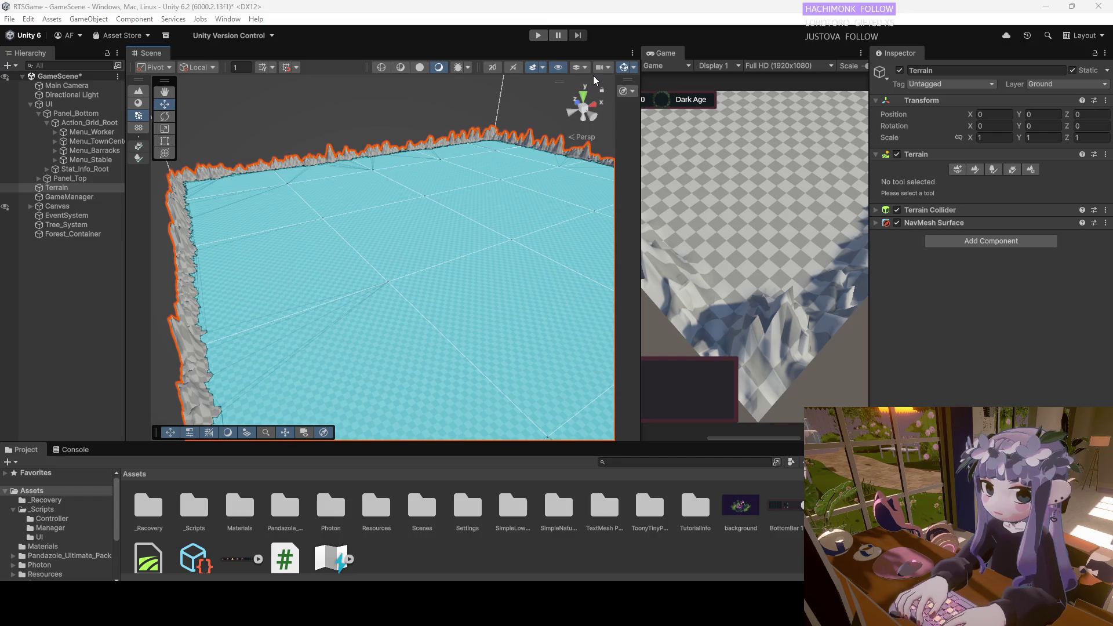
{"action": "left_click", "coordinate": [541, 68]}
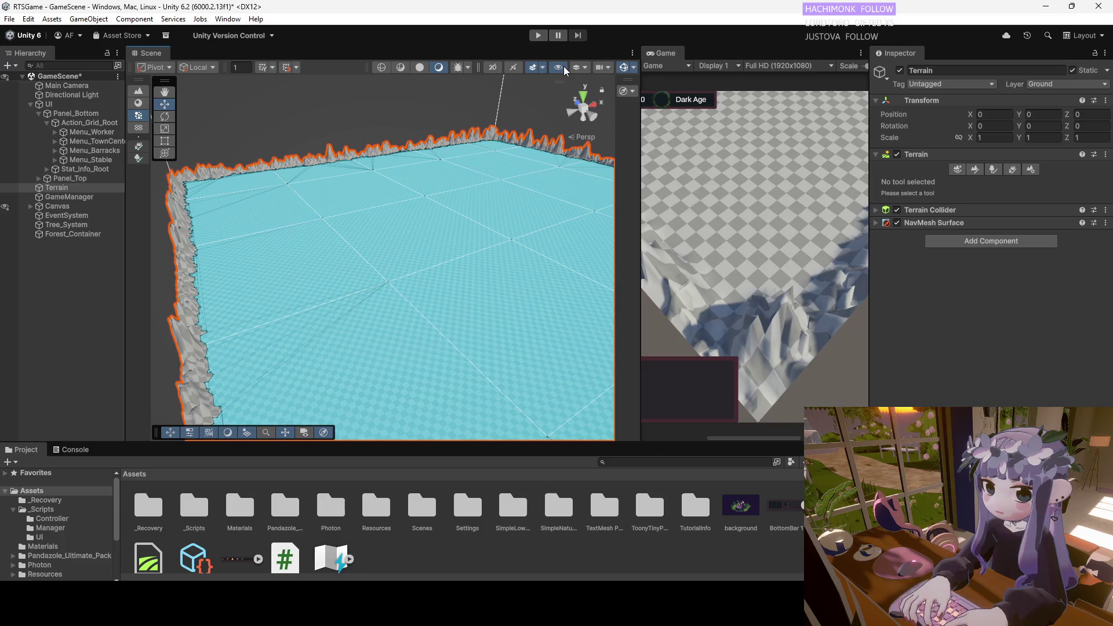
{"action": "left_click", "coordinate": [559, 67]}
{"action": "left_click", "coordinate": [579, 68]}
{"action": "left_click", "coordinate": [578, 67]}
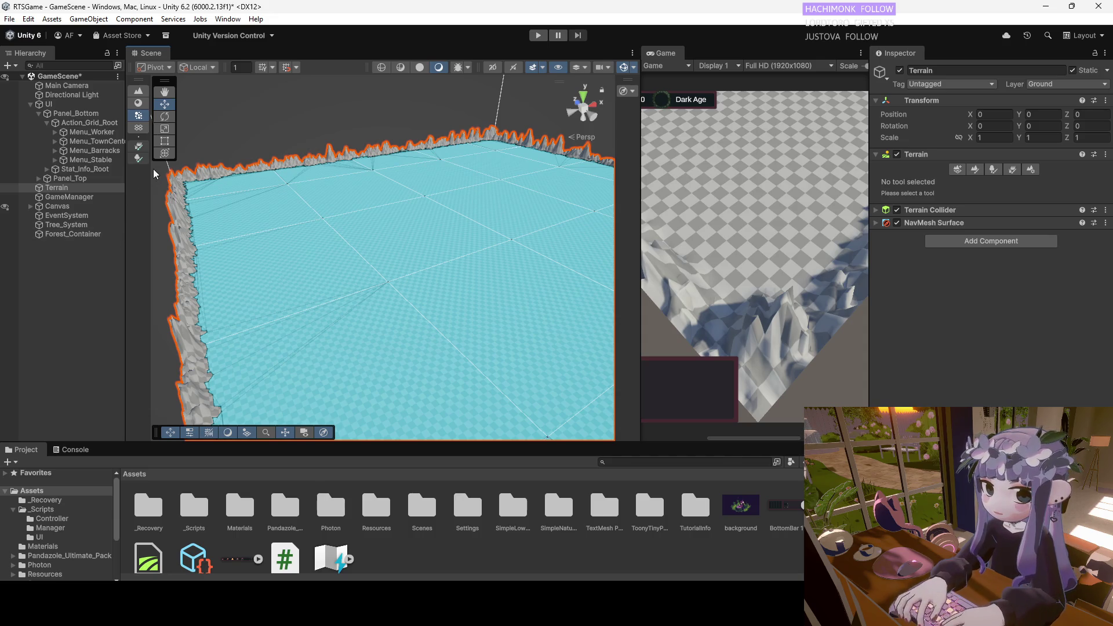
Review the Pivot/Local handle options unchanged, show the Scene grid, and list the Gizmos options.
{"action": "left_click", "coordinate": [197, 69]}
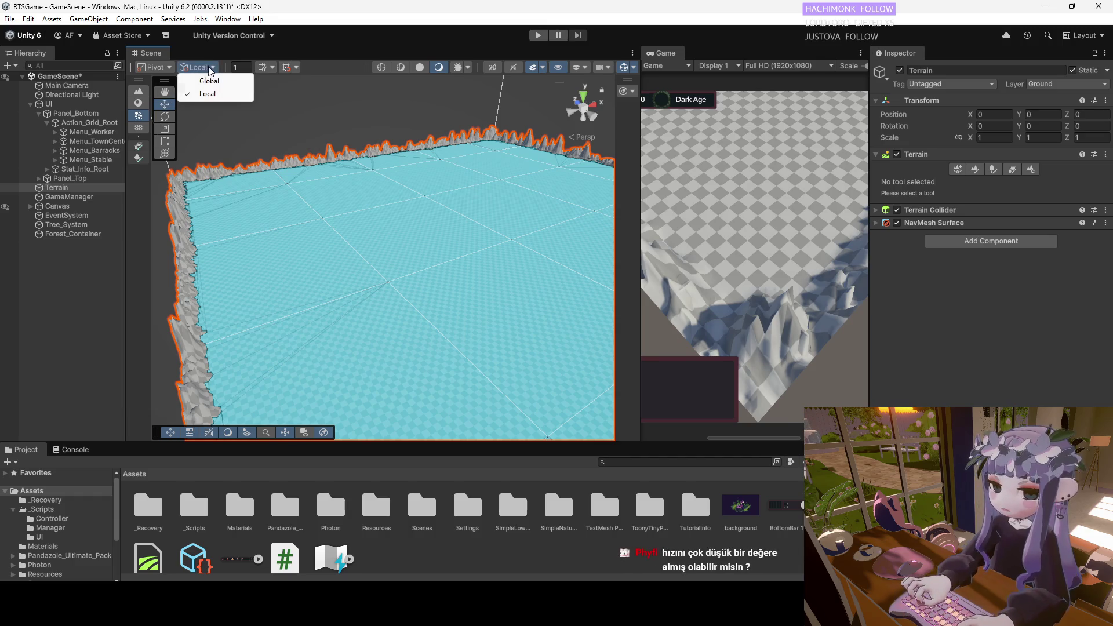
{"action": "left_click", "coordinate": [162, 69]}
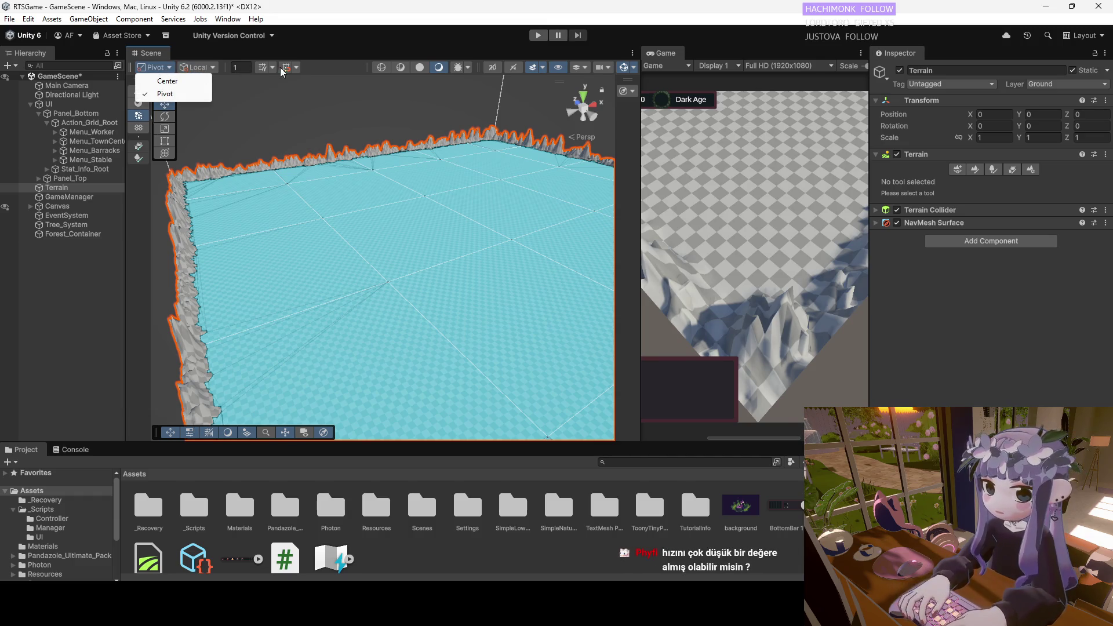
{"action": "left_click", "coordinate": [318, 65]}
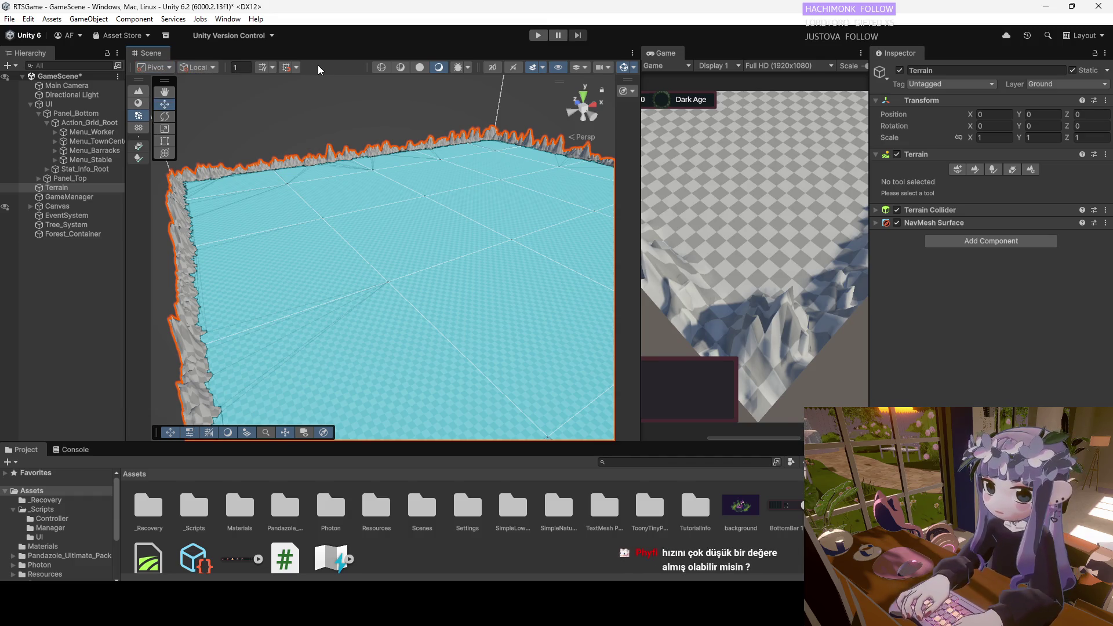
{"action": "left_click", "coordinate": [260, 69]}
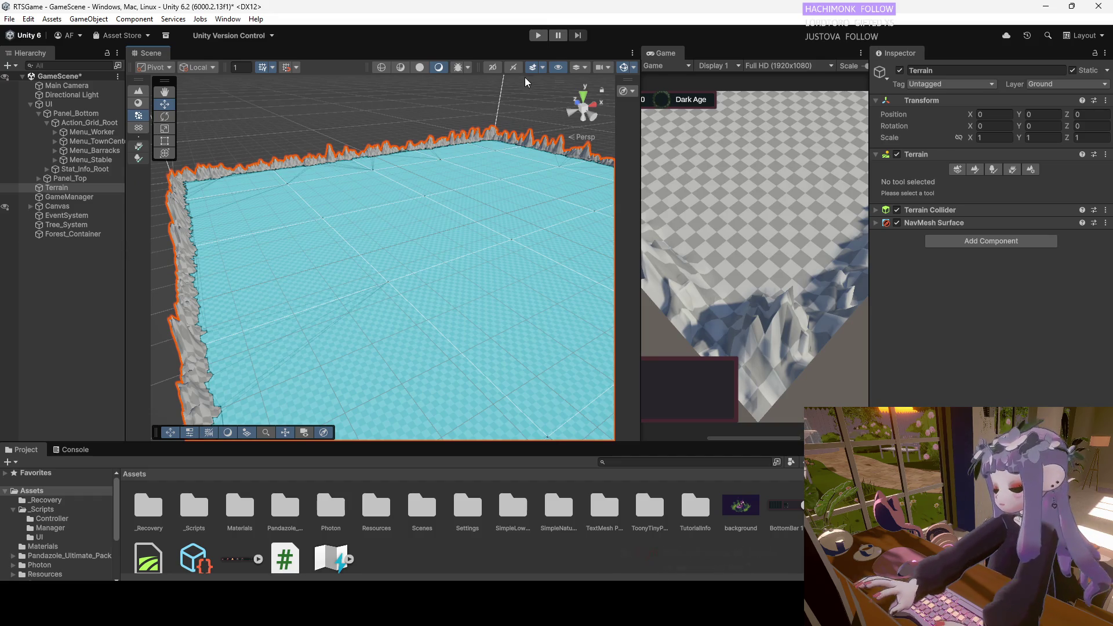
{"action": "left_click", "coordinate": [634, 65]}
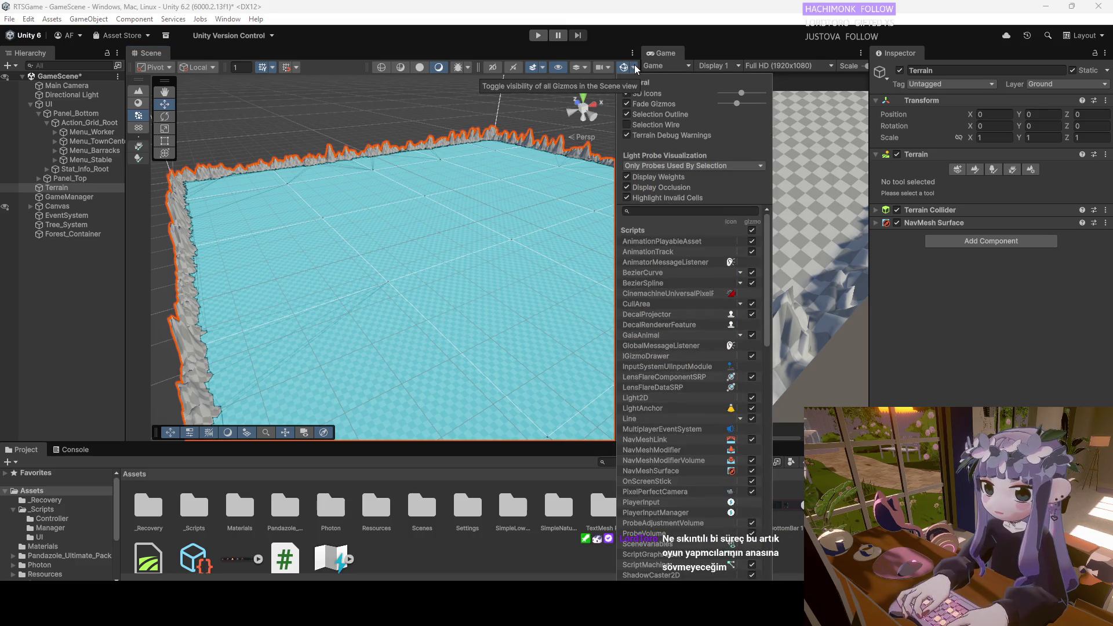
Close the Gizmos options and orbit the scene camera to a new angle.
{"action": "left_click", "coordinate": [634, 64]}
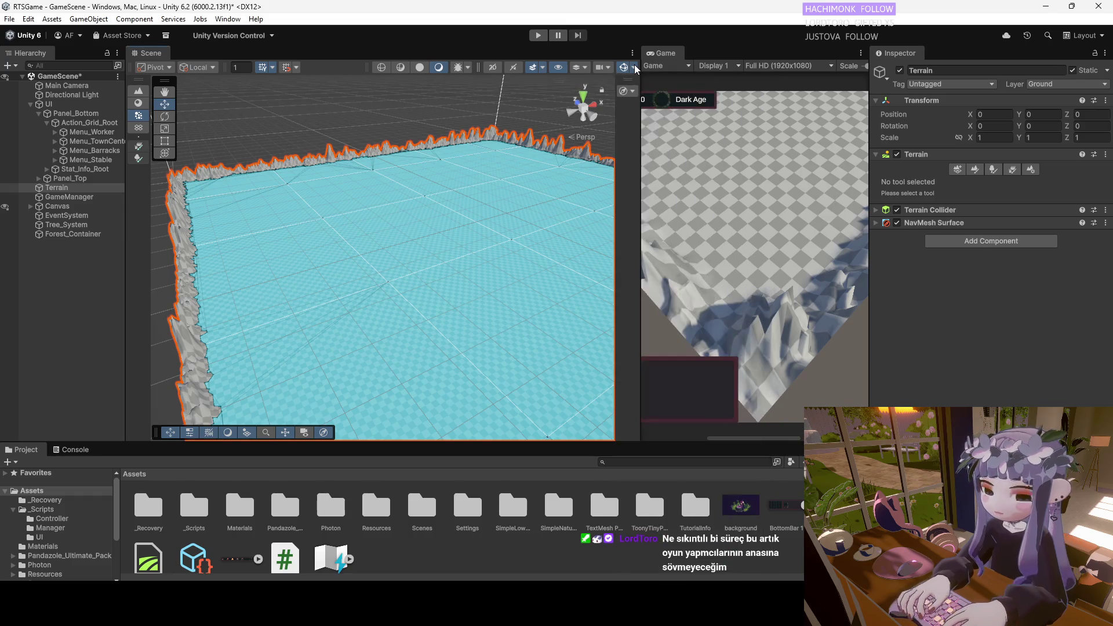
{"action": "mouse_move", "coordinate": [479, 180]}
{"action": "left_mouse_down"}
{"action": "mouse_move", "coordinate": [443, 226]}
{"action": "mouse_move", "coordinate": [522, 235]}
{"action": "left_mouse_up"}
{"action": "scroll", "coordinate": [497, 232], "scroll_direction": "down", "scroll_amount": 5}
{"action": "scroll", "coordinate": [514, 236], "scroll_direction": "down", "scroll_amount": 5}
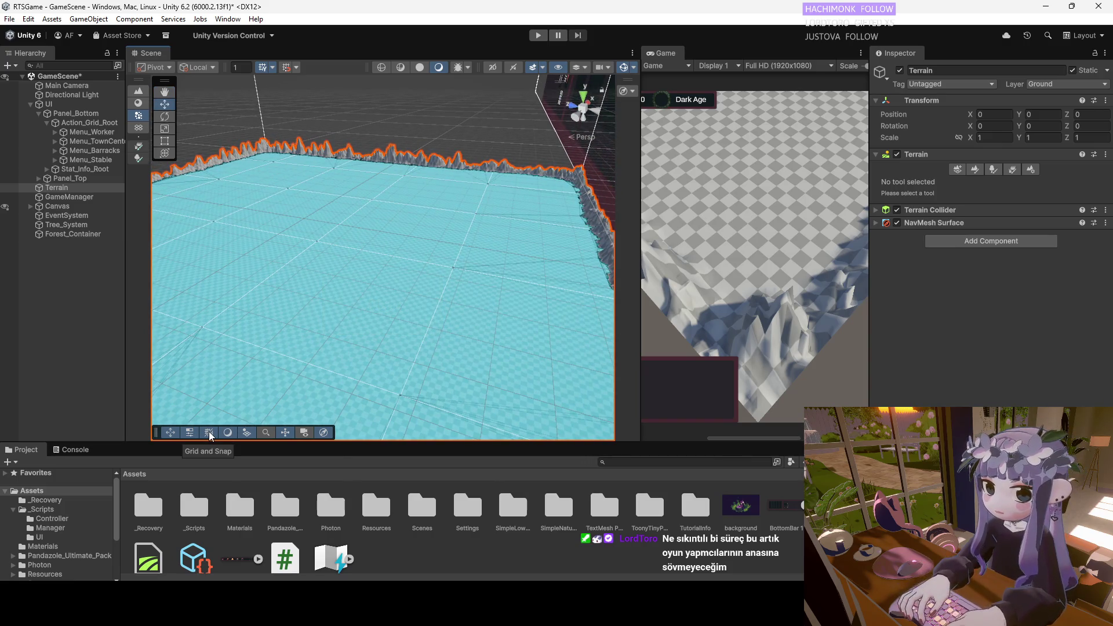
Show the Tools overlay and cycle the Rotate, View and Move tools while panning over the terrain.
{"action": "left_click", "coordinate": [169, 433]}
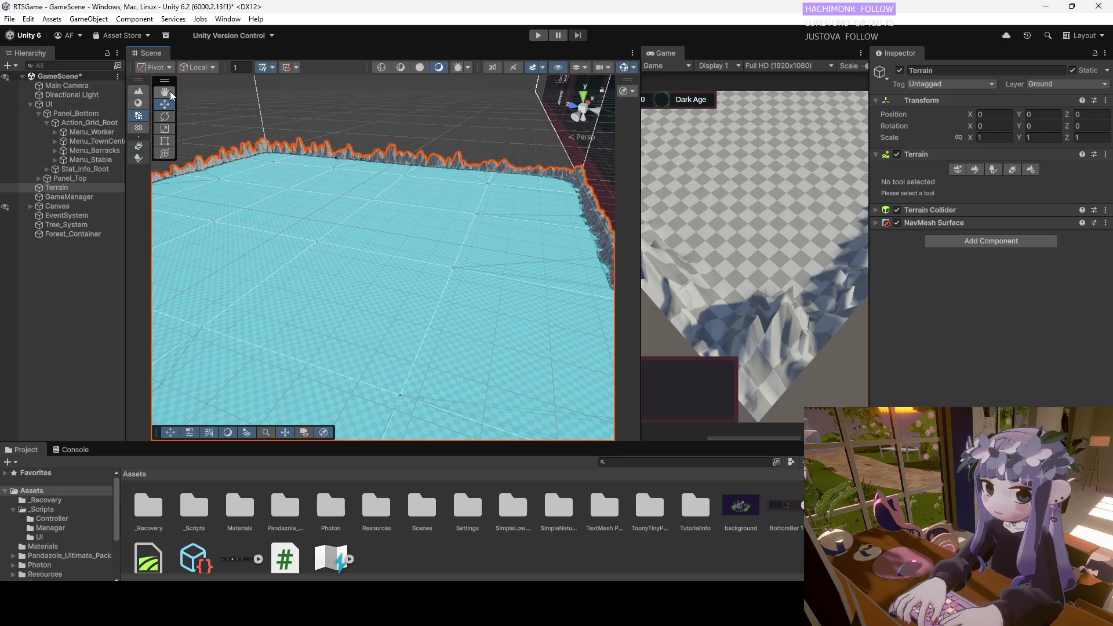
{"action": "mouse_move", "coordinate": [358, 242]}
{"action": "left_mouse_down"}
{"action": "mouse_move", "coordinate": [311, 226]}
{"action": "mouse_move", "coordinate": [318, 243]}
{"action": "mouse_move", "coordinate": [255, 220]}
{"action": "left_mouse_up"}
{"action": "left_click", "coordinate": [165, 117]}
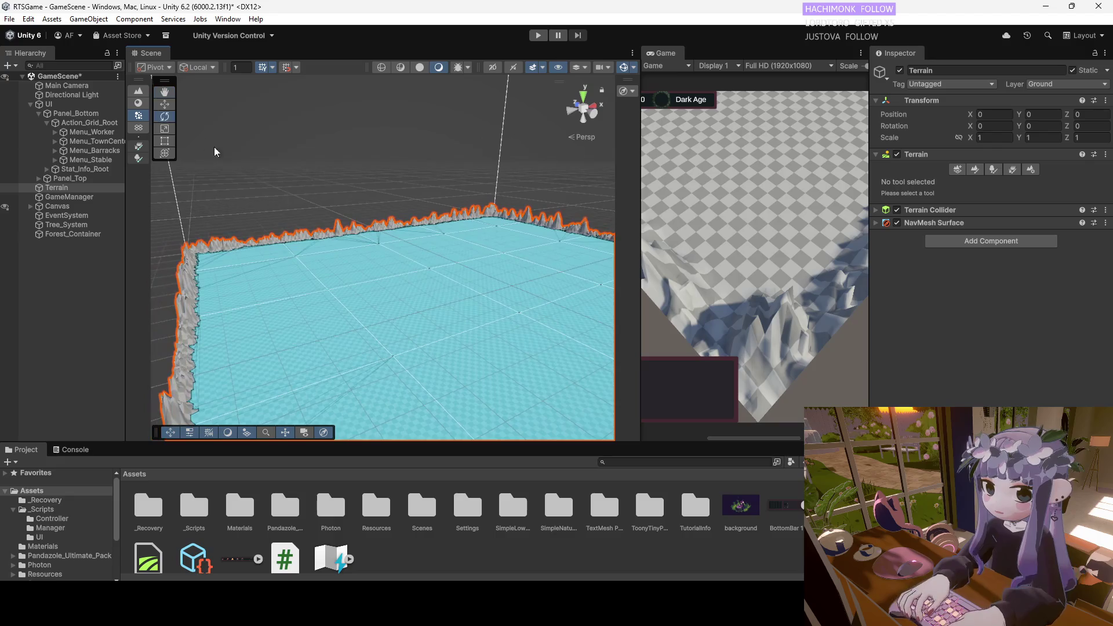
{"action": "left_click", "coordinate": [166, 91]}
{"action": "left_click_drag", "start_coordinate": [301, 210], "coordinate": [194, 184]}
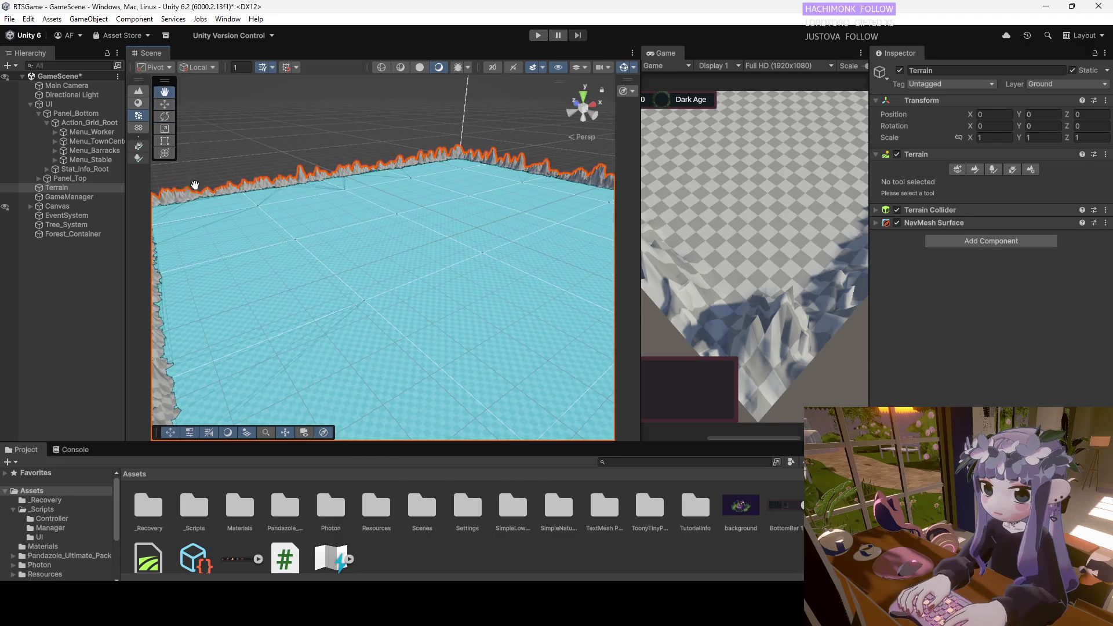
{"action": "left_click", "coordinate": [165, 104]}
{"action": "scroll", "coordinate": [317, 208], "scroll_direction": "down", "scroll_amount": 2}
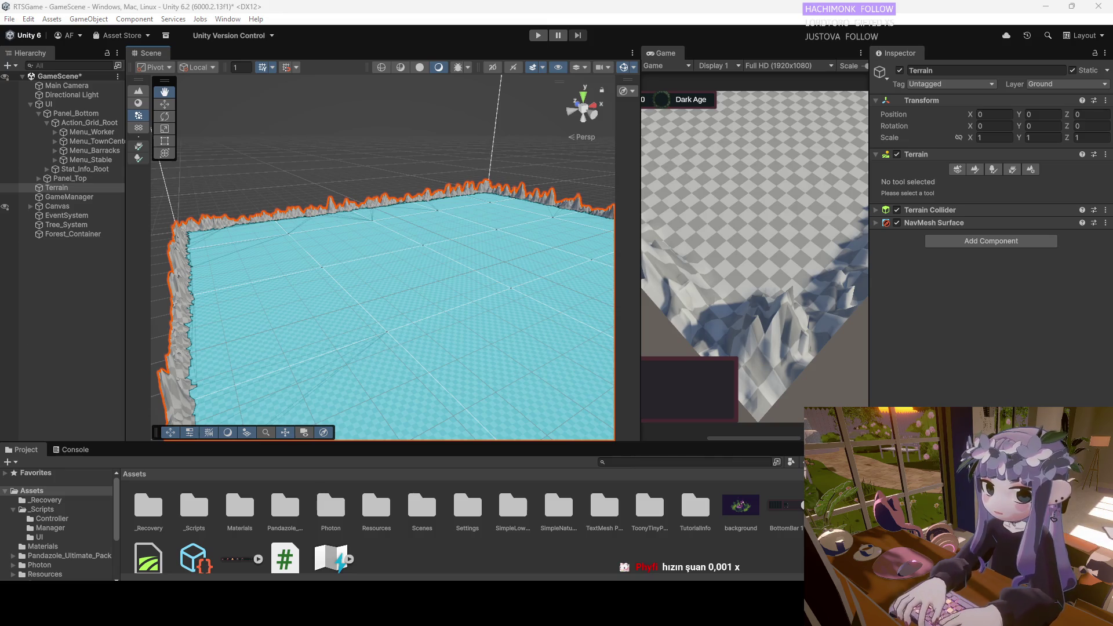
{"action": "left_click_drag", "start_coordinate": [382, 311], "coordinate": [398, 326]}
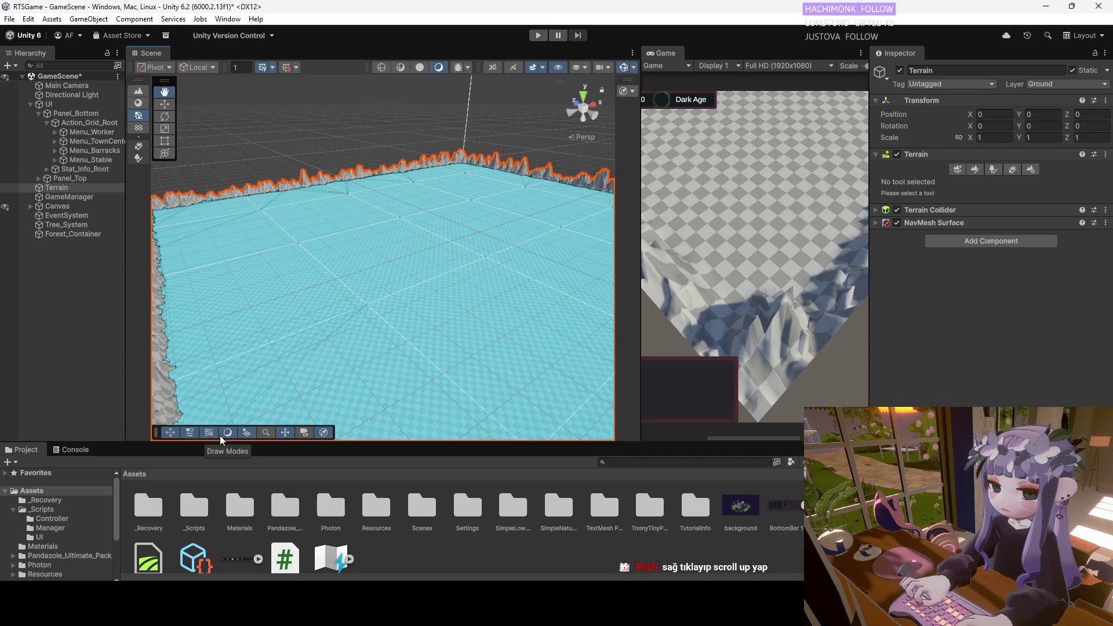
Fly the camera forward toward the mountains until the low-poly trees fill the view.
{"action": "right_click", "coordinate": [351, 314]}
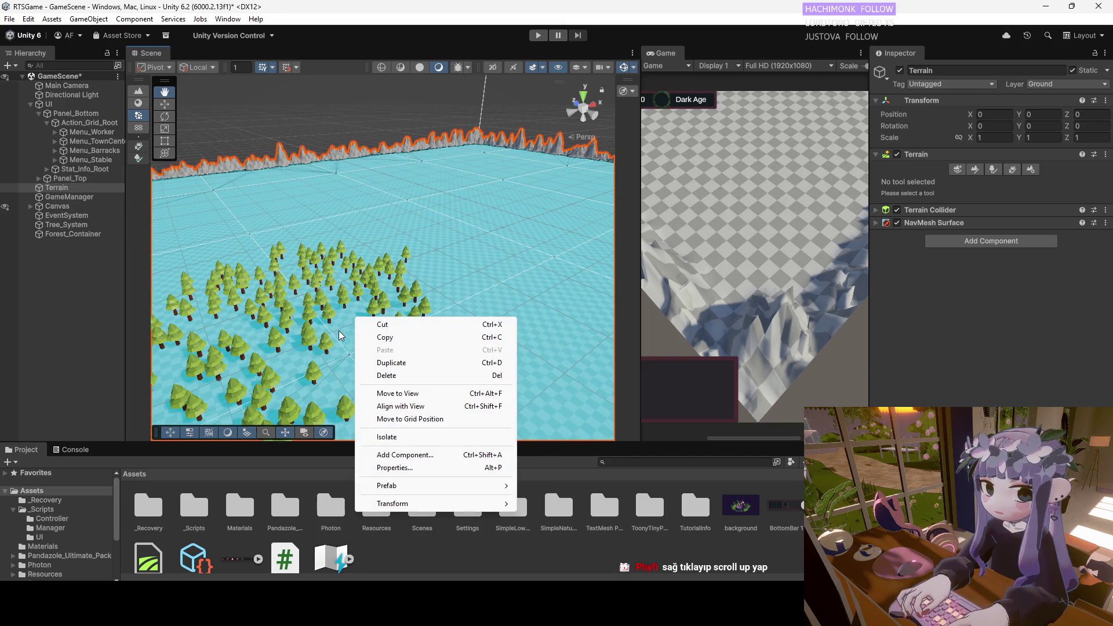
{"action": "right_click", "coordinate": [338, 331]}
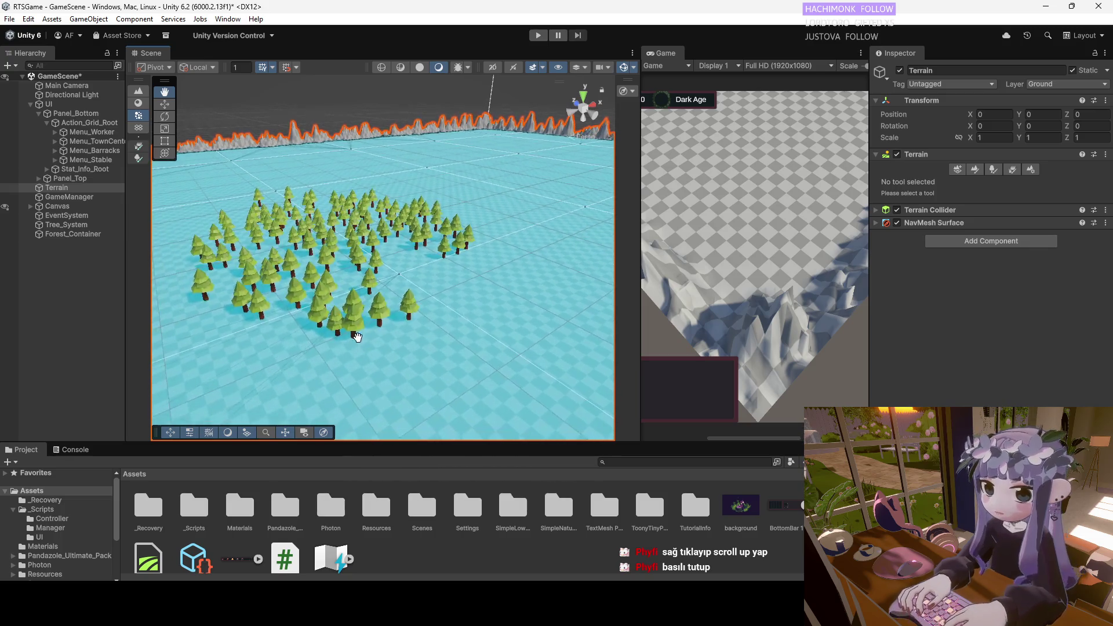
{"action": "scroll", "coordinate": [475, 318], "scroll_direction": "up", "scroll_amount": 3}
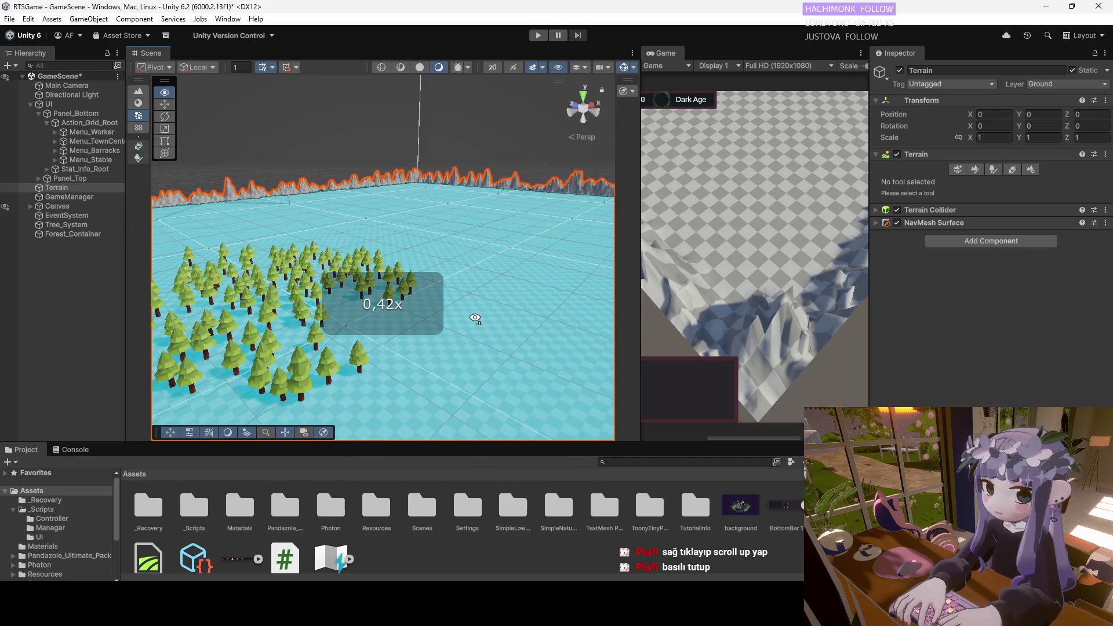
{"action": "scroll", "coordinate": [475, 319], "scroll_direction": "up", "scroll_amount": 2}
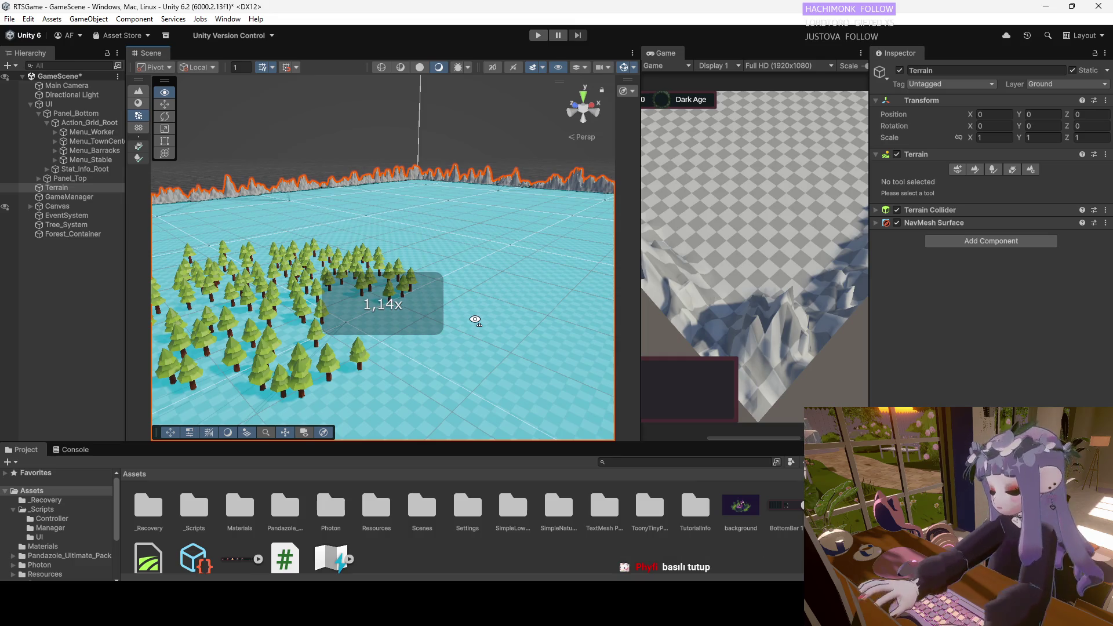
{"action": "scroll", "coordinate": [474, 290], "scroll_direction": "down", "scroll_amount": 3}
{"action": "key", "text": "w"}
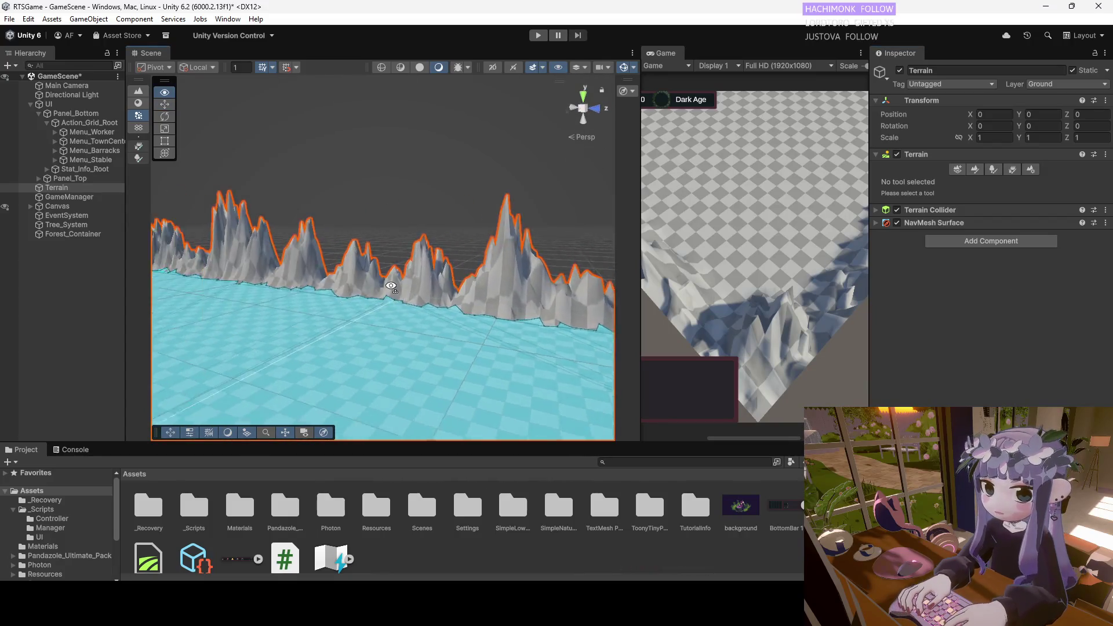
{"action": "scroll", "coordinate": [470, 280], "scroll_direction": "up", "scroll_amount": 3}
{"action": "scroll", "coordinate": [378, 269], "scroll_direction": "up", "scroll_amount": 2}
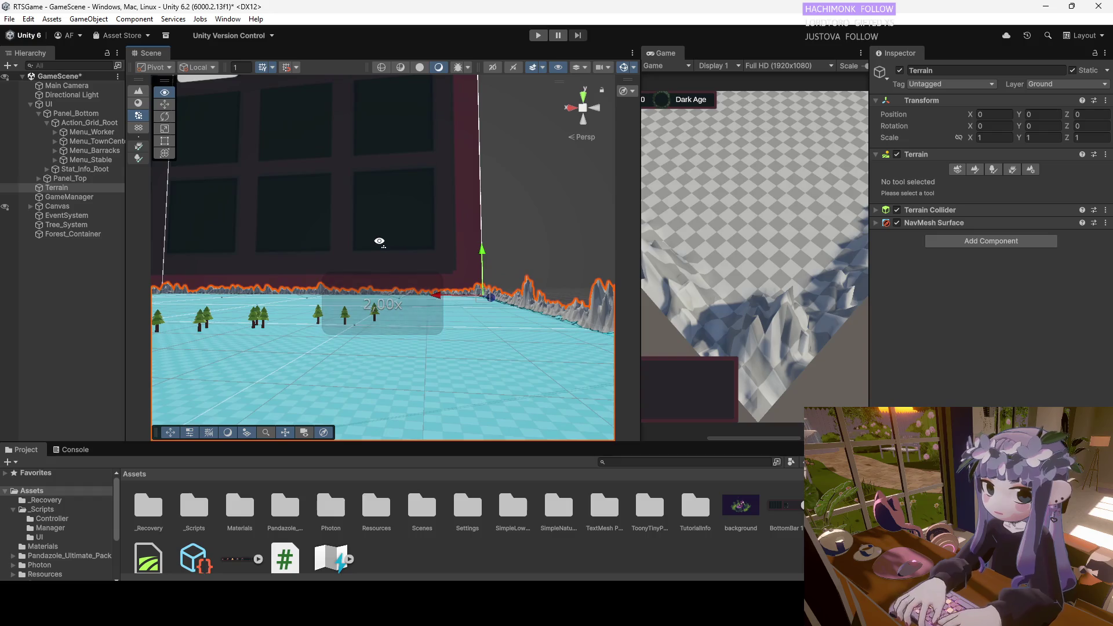
{"action": "mouse_move", "coordinate": [383, 262]}
{"action": "left_mouse_down"}
{"action": "mouse_move", "coordinate": [414, 269]}
{"action": "mouse_move", "coordinate": [430, 254]}
{"action": "mouse_move", "coordinate": [452, 327]}
{"action": "mouse_move", "coordinate": [493, 348]}
{"action": "mouse_move", "coordinate": [272, 311]}
{"action": "mouse_move", "coordinate": [310, 216]}
{"action": "mouse_move", "coordinate": [315, 251]}
{"action": "mouse_move", "coordinate": [394, 288]}
{"action": "mouse_move", "coordinate": [302, 284]}
{"action": "mouse_move", "coordinate": [425, 234]}
{"action": "mouse_move", "coordinate": [450, 189]}
{"action": "mouse_move", "coordinate": [486, 368]}
{"action": "mouse_move", "coordinate": [296, 276]}
{"action": "left_mouse_up"}
Select the Terrain in Paint Trees mode, trial-erase foreground trees, undo, and erase two edge trees.
{"action": "left_click", "coordinate": [57, 187]}
{"action": "left_click", "coordinate": [1001, 170]}
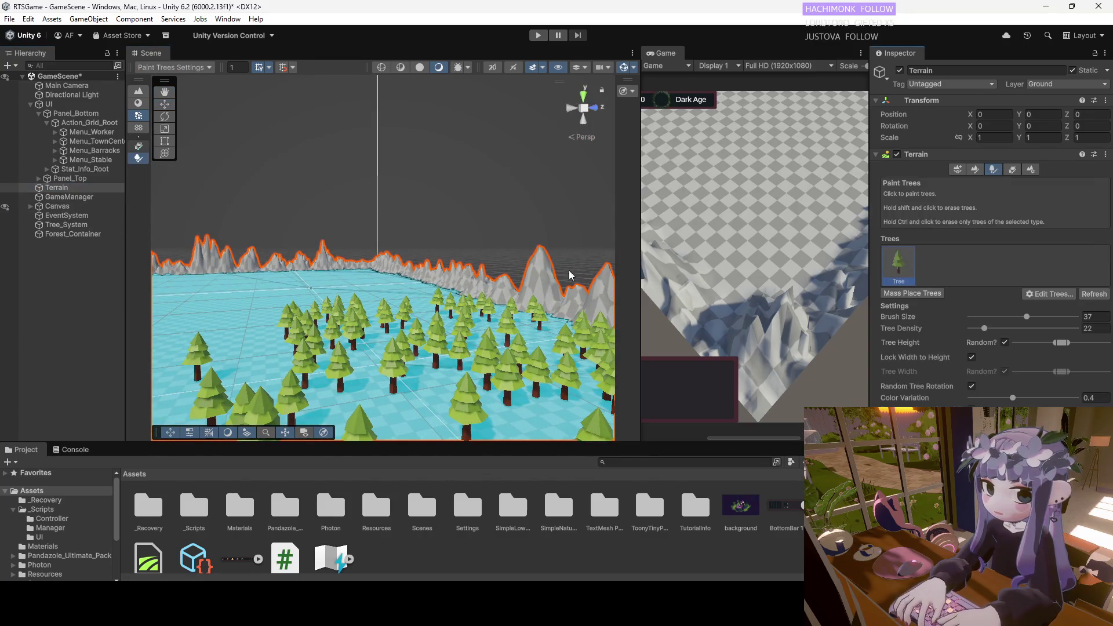
{"action": "mouse_move", "coordinate": [423, 335]}
{"action": "left_mouse_down"}
{"action": "mouse_move", "coordinate": [423, 293]}
{"action": "mouse_move", "coordinate": [390, 310]}
{"action": "mouse_move", "coordinate": [502, 350]}
{"action": "left_mouse_up"}
{"action": "scroll", "coordinate": [391, 276], "scroll_direction": "down", "scroll_amount": 3}
{"action": "key", "text": "ctrl+z"}
{"action": "key", "text": "ctrl+z"}
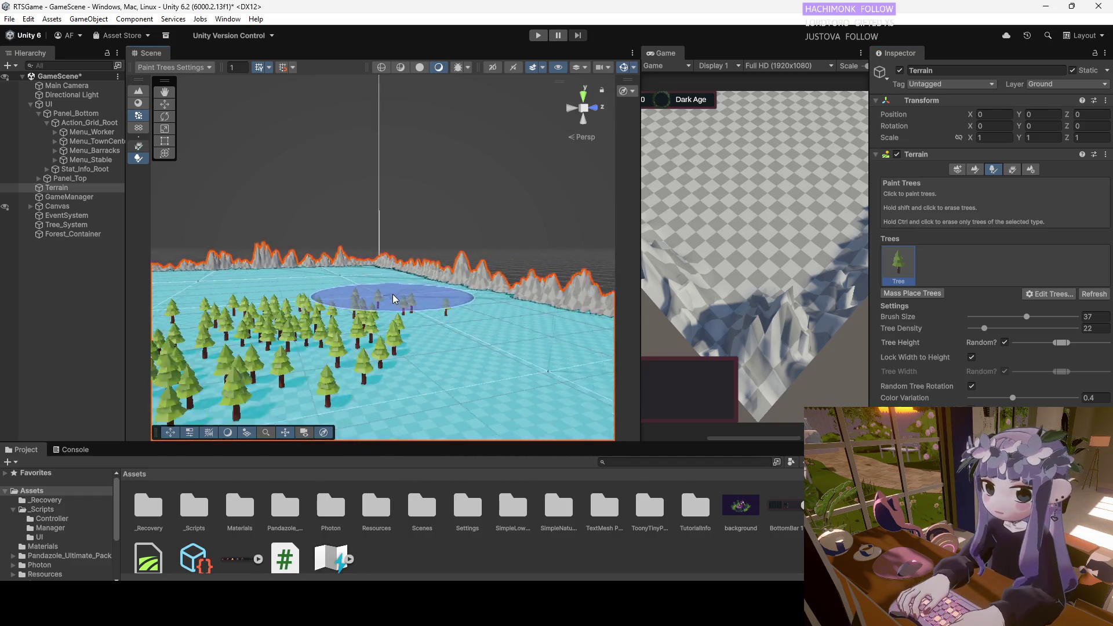
{"action": "left_click", "coordinate": [443, 300], "text": "shift"}
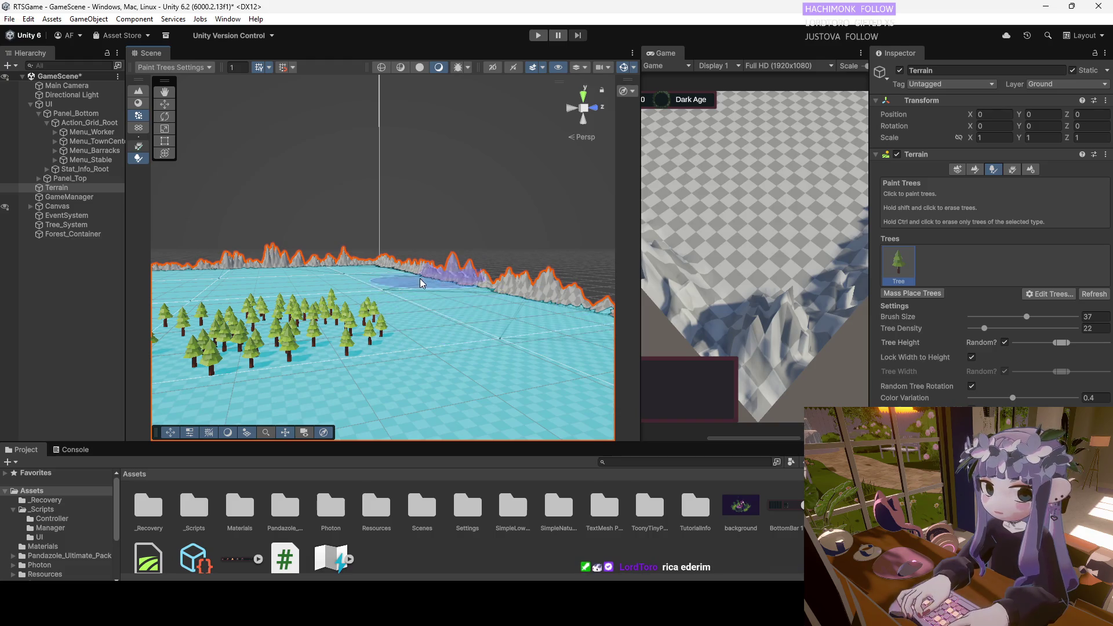
Look down on the tree patch and clear the lower-left cluster and the spots to its right.
{"action": "mouse_move", "coordinate": [408, 278]}
{"action": "left_mouse_down"}
{"action": "mouse_move", "coordinate": [367, 241]}
{"action": "mouse_move", "coordinate": [239, 303]}
{"action": "mouse_move", "coordinate": [275, 279]}
{"action": "mouse_move", "coordinate": [290, 290]}
{"action": "left_mouse_up"}
{"action": "scroll", "coordinate": [296, 307], "scroll_direction": "up", "scroll_amount": 3}
{"action": "scroll", "coordinate": [378, 280], "scroll_direction": "down", "scroll_amount": 2}
{"action": "scroll", "coordinate": [422, 250], "scroll_direction": "up", "scroll_amount": 3}
{"action": "scroll", "coordinate": [422, 250], "scroll_direction": "down", "scroll_amount": 5}
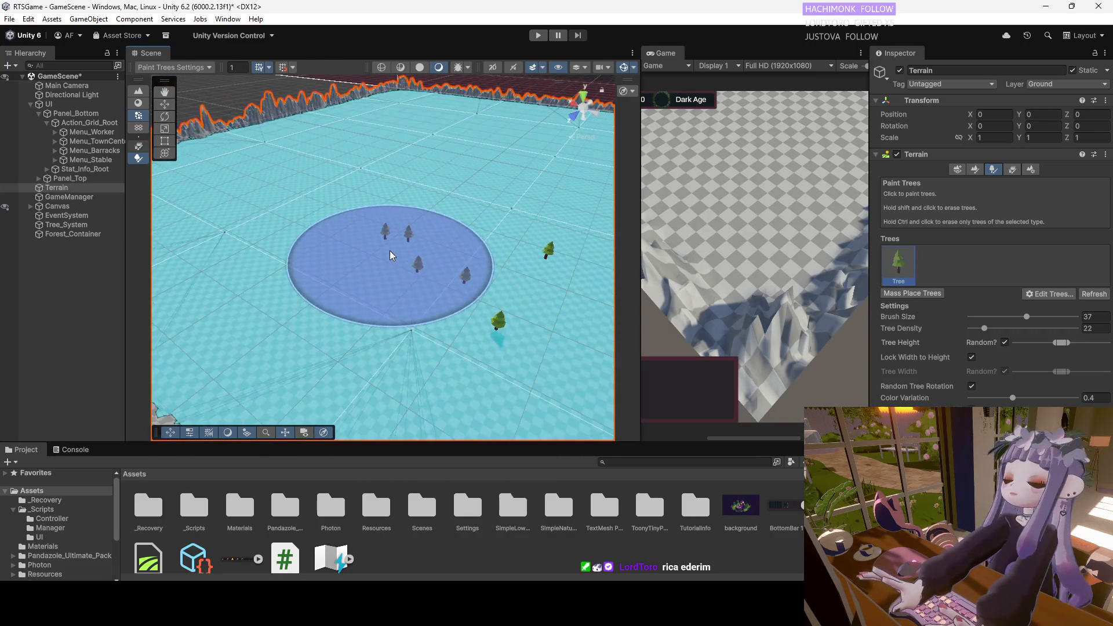
{"action": "scroll", "coordinate": [385, 236], "scroll_direction": "up", "scroll_amount": 3}
{"action": "scroll", "coordinate": [276, 182], "scroll_direction": "down", "scroll_amount": 3}
{"action": "scroll", "coordinate": [440, 206], "scroll_direction": "up", "scroll_amount": 3}
{"action": "mouse_move", "coordinate": [439, 206]}
{"action": "left_mouse_down"}
{"action": "mouse_move", "coordinate": [446, 253]}
{"action": "mouse_move", "coordinate": [497, 224]}
{"action": "left_mouse_up"}
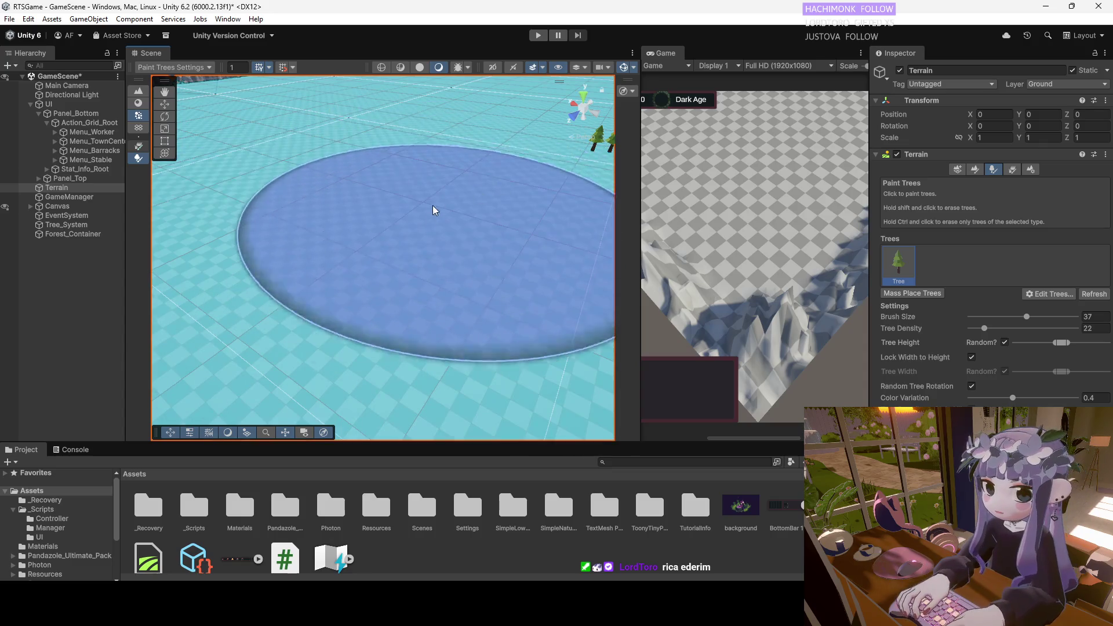
{"action": "scroll", "coordinate": [504, 236], "scroll_direction": "up", "scroll_amount": 3}
{"action": "scroll", "coordinate": [398, 216], "scroll_direction": "down", "scroll_amount": 4}
{"action": "mouse_move", "coordinate": [397, 216]}
{"action": "left_mouse_down"}
{"action": "mouse_move", "coordinate": [371, 218]}
{"action": "mouse_move", "coordinate": [541, 186]}
{"action": "mouse_move", "coordinate": [477, 228]}
{"action": "left_mouse_up"}
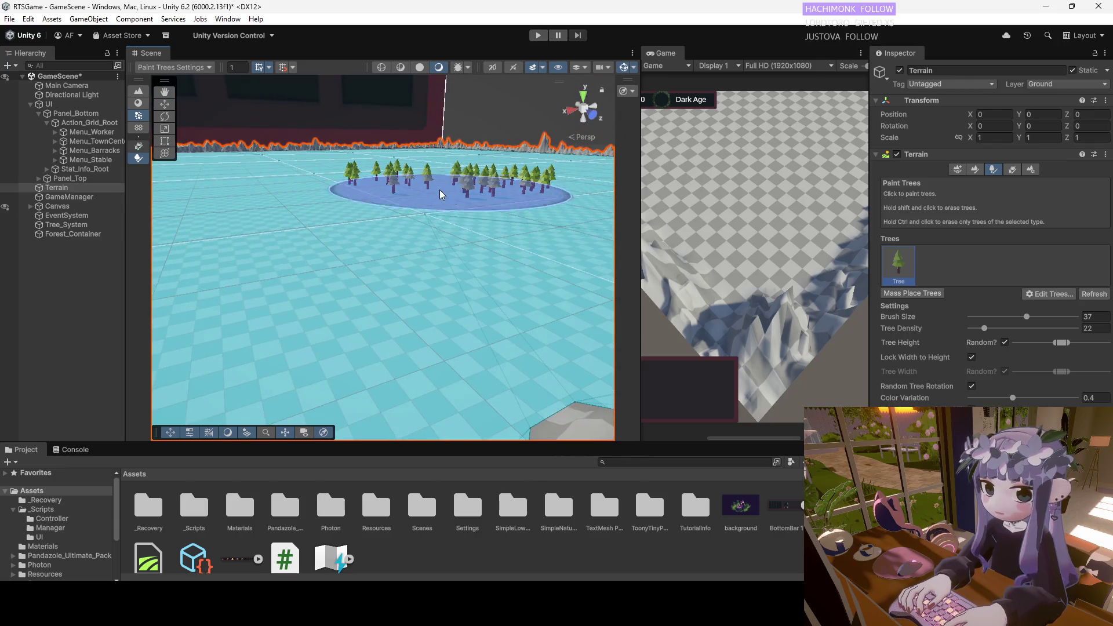
{"action": "mouse_move", "coordinate": [404, 216]}
{"action": "left_mouse_down"}
{"action": "mouse_move", "coordinate": [416, 262]}
{"action": "mouse_move", "coordinate": [385, 256]}
{"action": "mouse_move", "coordinate": [423, 243]}
{"action": "mouse_move", "coordinate": [440, 210]}
{"action": "mouse_move", "coordinate": [428, 232]}
{"action": "mouse_move", "coordinate": [442, 298]}
{"action": "mouse_move", "coordinate": [415, 297]}
{"action": "mouse_move", "coordinate": [412, 316]}
{"action": "mouse_move", "coordinate": [424, 248]}
{"action": "mouse_move", "coordinate": [319, 304]}
{"action": "mouse_move", "coordinate": [338, 292]}
{"action": "mouse_move", "coordinate": [311, 249]}
{"action": "left_mouse_up"}
{"action": "scroll", "coordinate": [408, 232], "scroll_direction": "up", "scroll_amount": 2}
{"action": "scroll", "coordinate": [412, 249], "scroll_direction": "down", "scroll_amount": 4}
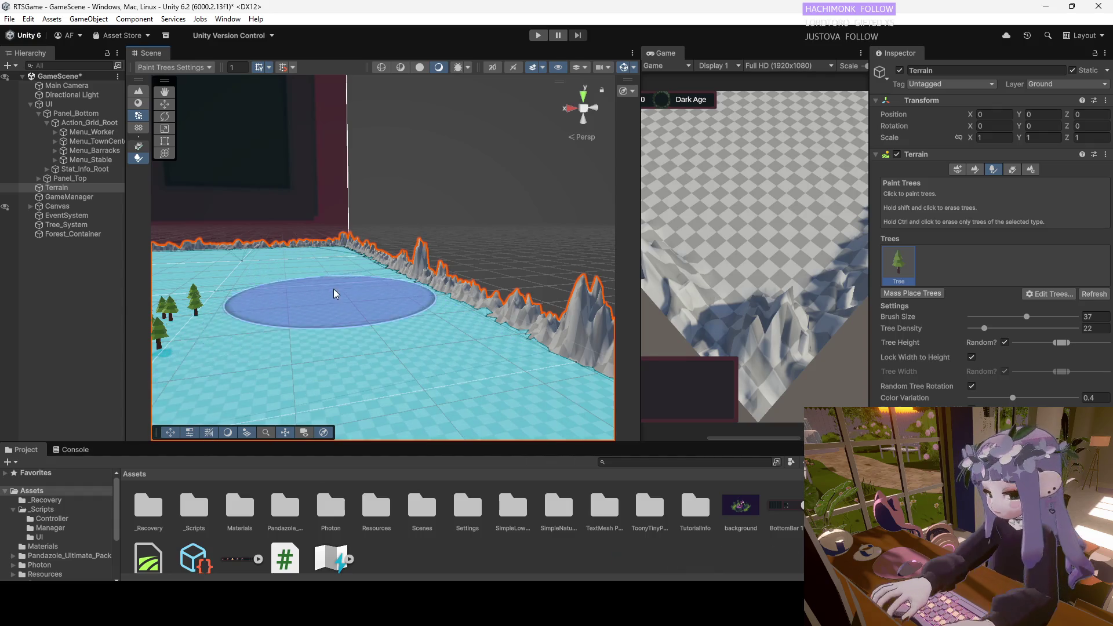
{"action": "left_click_drag", "start_coordinate": [312, 253], "coordinate": [336, 337]}
{"action": "mouse_move", "coordinate": [384, 274]}
{"action": "left_mouse_down"}
{"action": "mouse_move", "coordinate": [233, 306]}
{"action": "mouse_move", "coordinate": [248, 290]}
{"action": "mouse_move", "coordinate": [461, 232]}
{"action": "mouse_move", "coordinate": [444, 225]}
{"action": "left_mouse_up"}
{"action": "left_click", "coordinate": [440, 224], "text": "shift"}
{"action": "left_click", "coordinate": [429, 223]}
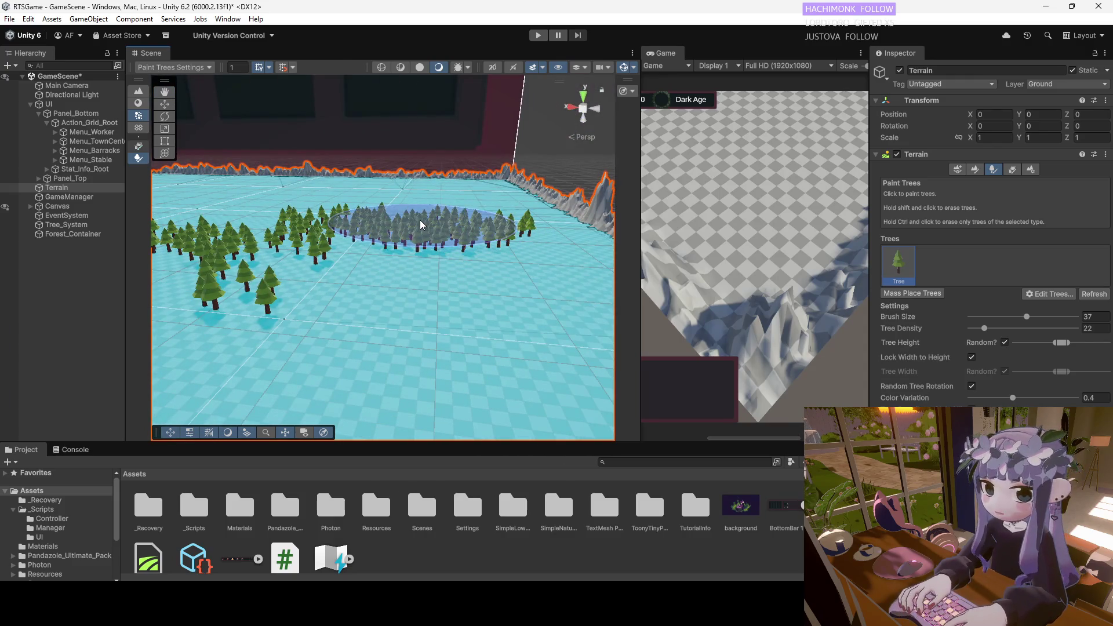
{"action": "left_click", "coordinate": [426, 222], "text": "shift"}
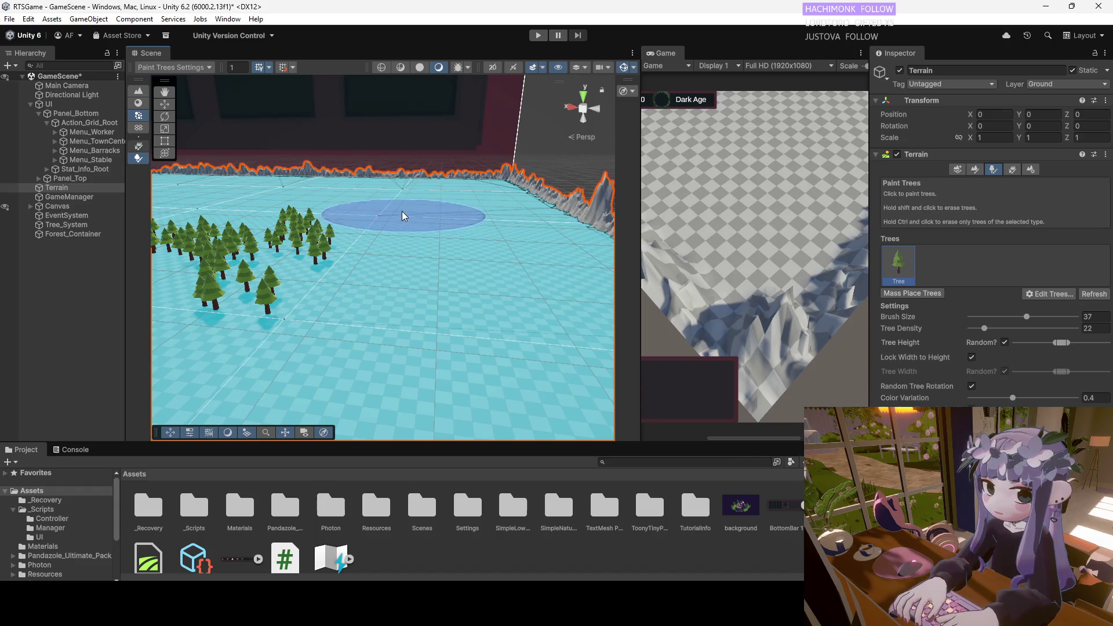
Densely repaint a patch of trees on the left, then orbit down to a horizon-level view.
{"action": "mouse_move", "coordinate": [462, 236]}
{"action": "left_mouse_down"}
{"action": "mouse_move", "coordinate": [302, 195]}
{"action": "mouse_move", "coordinate": [373, 164]}
{"action": "mouse_move", "coordinate": [260, 238]}
{"action": "mouse_move", "coordinate": [261, 253]}
{"action": "mouse_move", "coordinate": [198, 248]}
{"action": "mouse_move", "coordinate": [240, 250]}
{"action": "mouse_move", "coordinate": [230, 254]}
{"action": "mouse_move", "coordinate": [406, 174]}
{"action": "mouse_move", "coordinate": [457, 168]}
{"action": "mouse_move", "coordinate": [334, 194]}
{"action": "mouse_move", "coordinate": [391, 175]}
{"action": "mouse_move", "coordinate": [360, 183]}
{"action": "mouse_move", "coordinate": [531, 187]}
{"action": "mouse_move", "coordinate": [332, 154]}
{"action": "mouse_move", "coordinate": [270, 188]}
{"action": "mouse_move", "coordinate": [425, 145]}
{"action": "left_mouse_up"}
{"action": "left_click", "coordinate": [232, 252], "text": "shift"}
{"action": "left_click", "coordinate": [244, 249]}
{"action": "left_click", "coordinate": [250, 247]}
{"action": "scroll", "coordinate": [331, 150], "scroll_direction": "up", "scroll_amount": 2}
{"action": "scroll", "coordinate": [339, 166], "scroll_direction": "up", "scroll_amount": 2}
{"action": "scroll", "coordinate": [347, 162], "scroll_direction": "up", "scroll_amount": 2}
{"action": "mouse_move", "coordinate": [347, 168]}
{"action": "left_mouse_down", "text": "alt"}
{"action": "mouse_move", "coordinate": [382, 141]}
{"action": "mouse_move", "coordinate": [387, 231]}
{"action": "mouse_move", "coordinate": [406, 224]}
{"action": "left_mouse_up", "text": "alt"}
Erase most trees in one area, paint a small new patch, then erase it again.
{"action": "left_click", "coordinate": [416, 221]}
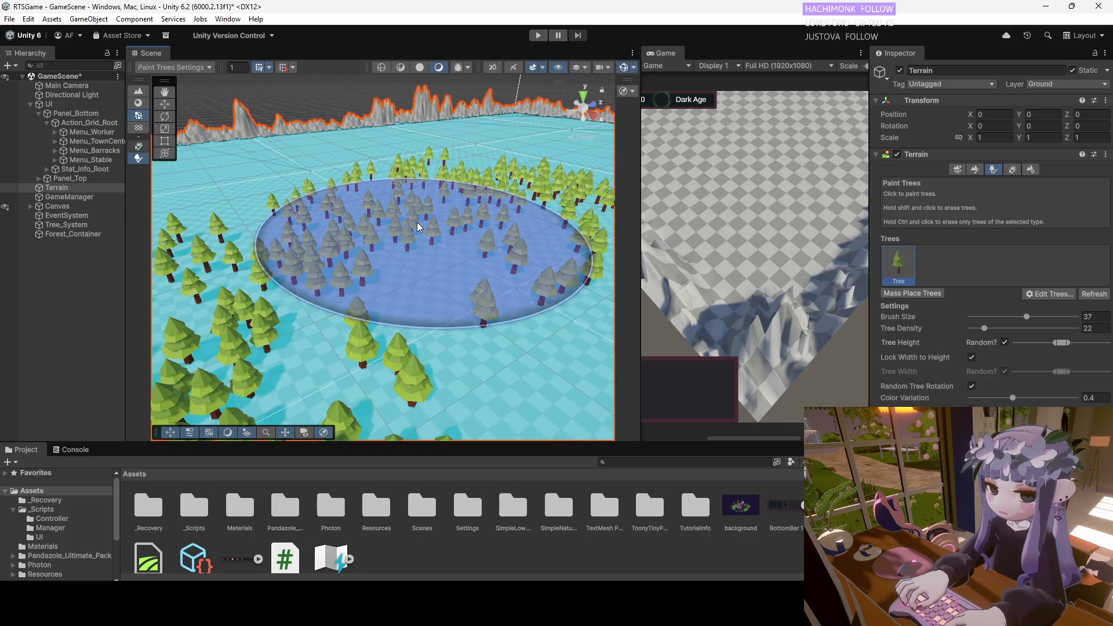
{"action": "left_click", "coordinate": [415, 226], "text": "shift"}
{"action": "left_click", "coordinate": [413, 227]}
{"action": "left_click", "coordinate": [414, 227], "text": "shift"}
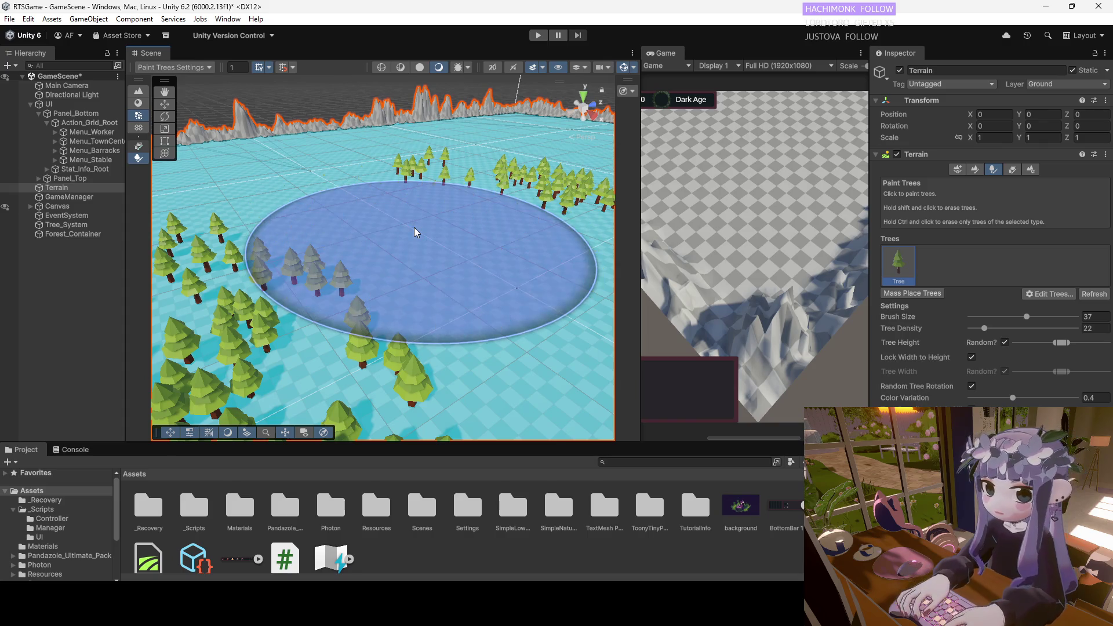
{"action": "left_click", "coordinate": [419, 231]}
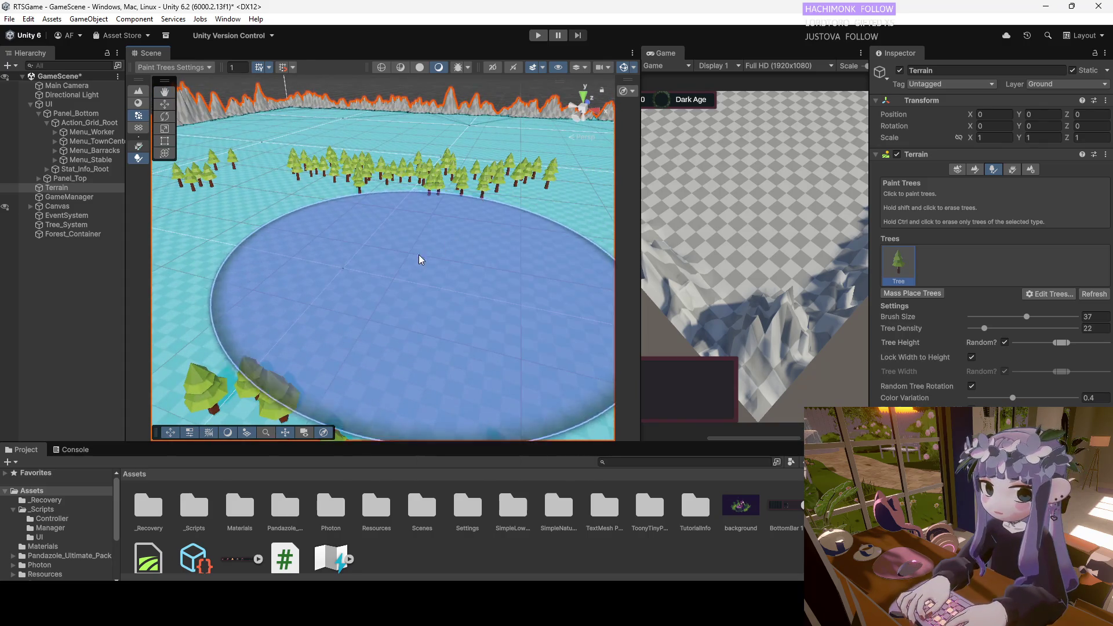
{"action": "left_click", "coordinate": [412, 254]}
{"action": "left_click", "coordinate": [409, 252], "text": "shift"}
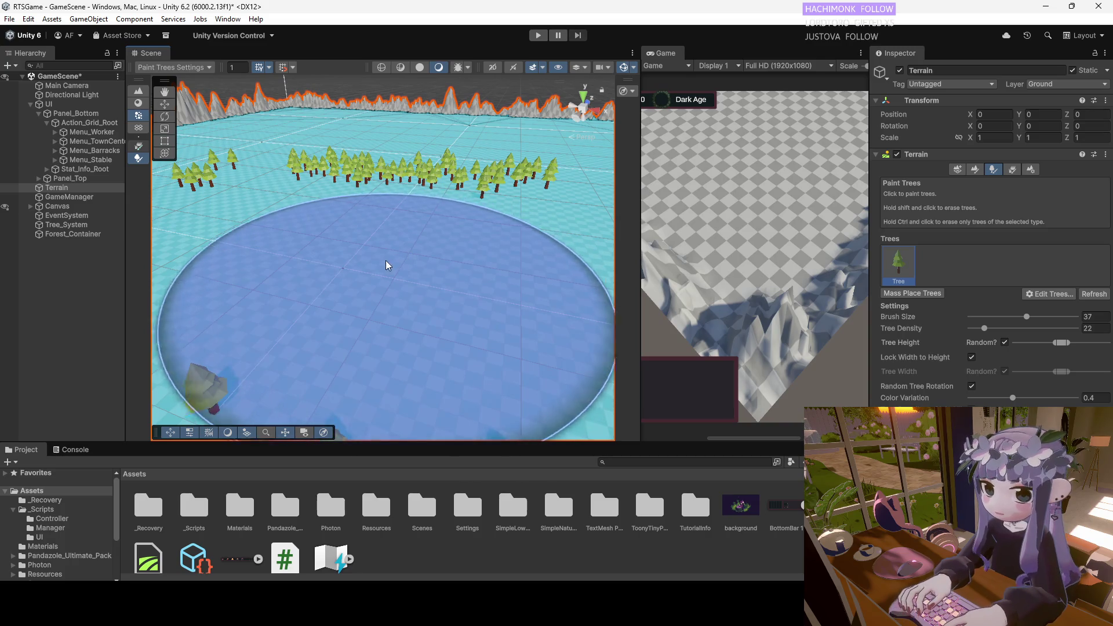
Leave and reselect the Terrain for tree painting, shrinking the brush from 37 to 25.
{"action": "left_click_drag", "start_coordinate": [360, 255], "coordinate": [524, 239]}
{"action": "mouse_move", "coordinate": [529, 197]}
{"action": "left_mouse_down"}
{"action": "mouse_move", "coordinate": [319, 203]}
{"action": "mouse_move", "coordinate": [390, 244]}
{"action": "mouse_move", "coordinate": [369, 245]}
{"action": "mouse_move", "coordinate": [359, 261]}
{"action": "mouse_move", "coordinate": [303, 241]}
{"action": "mouse_move", "coordinate": [281, 318]}
{"action": "mouse_move", "coordinate": [378, 311]}
{"action": "mouse_move", "coordinate": [367, 209]}
{"action": "mouse_move", "coordinate": [310, 273]}
{"action": "mouse_move", "coordinate": [245, 228]}
{"action": "mouse_move", "coordinate": [234, 253]}
{"action": "mouse_move", "coordinate": [370, 256]}
{"action": "mouse_move", "coordinate": [326, 275]}
{"action": "mouse_move", "coordinate": [601, 298]}
{"action": "mouse_move", "coordinate": [409, 291]}
{"action": "mouse_move", "coordinate": [417, 284]}
{"action": "left_mouse_up"}
{"action": "key", "text": "q"}
{"action": "left_click", "coordinate": [348, 277]}
{"action": "mouse_move", "coordinate": [769, 224]}
{"action": "left_mouse_down"}
{"action": "mouse_move", "coordinate": [740, 241]}
{"action": "mouse_move", "coordinate": [390, 293]}
{"action": "mouse_move", "coordinate": [525, 282]}
{"action": "mouse_move", "coordinate": [370, 310]}
{"action": "left_mouse_up"}
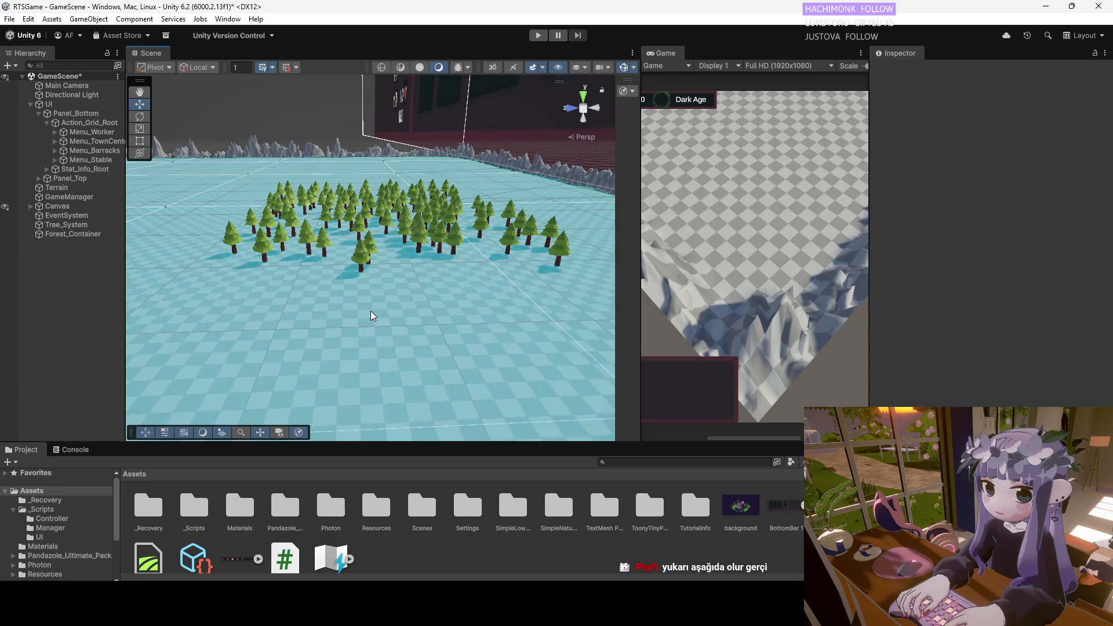
{"action": "left_click", "coordinate": [370, 311]}
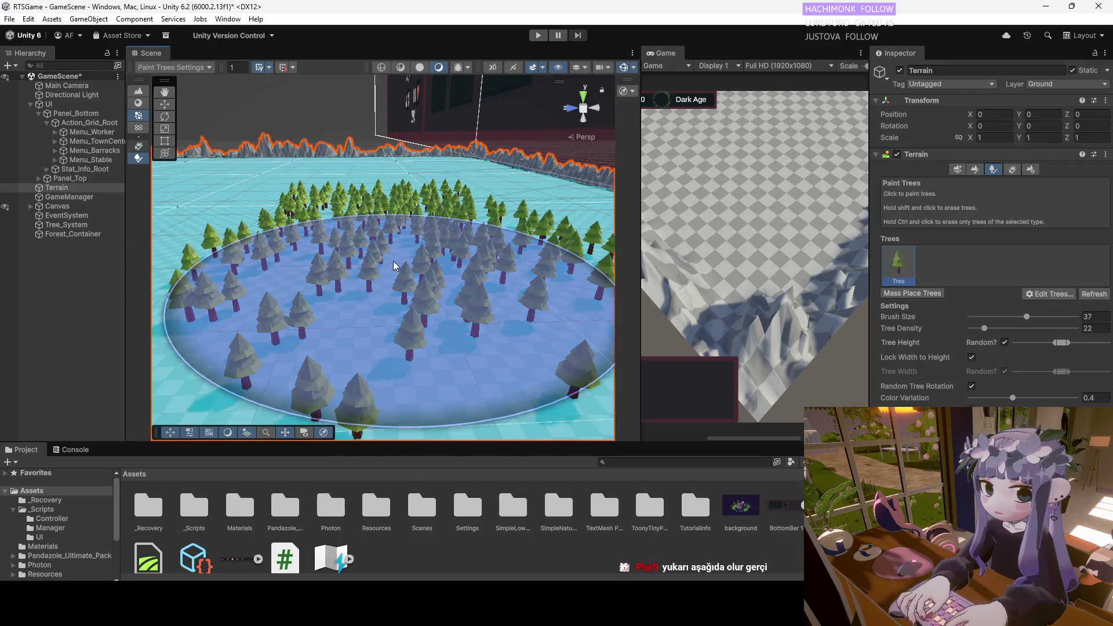
{"action": "left_click_drag", "start_coordinate": [1019, 318], "coordinate": [1016, 318]}
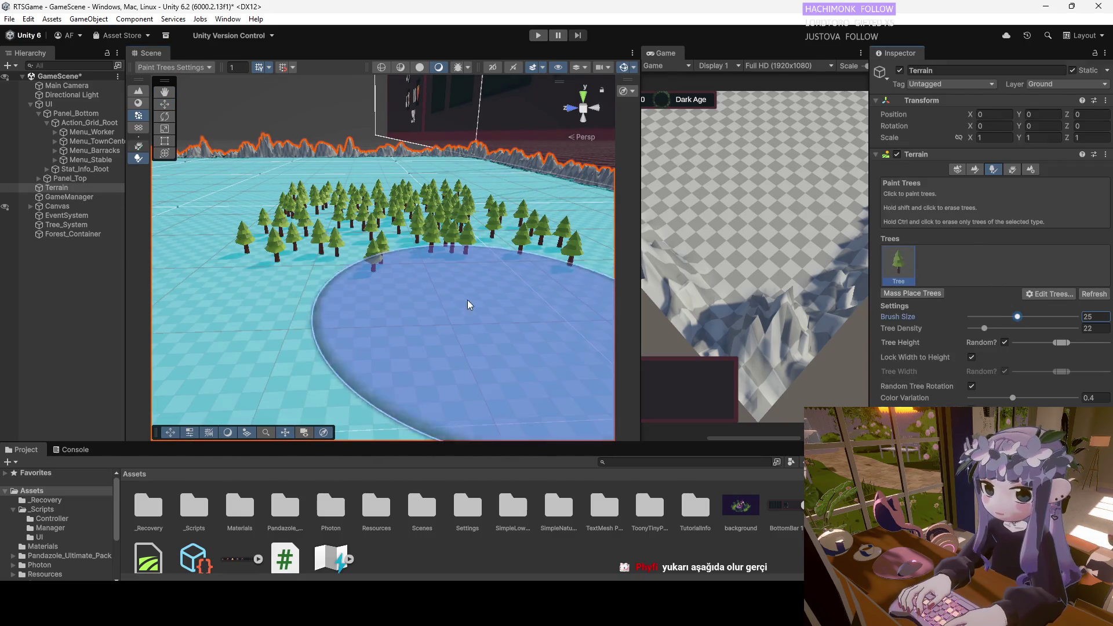
Paint trees three times with the size-25 brush, undo each, then orbit toward the terrain edge.
{"action": "left_click", "coordinate": [358, 290]}
{"action": "key", "text": "ctrl+z"}
{"action": "scroll", "coordinate": [377, 261], "scroll_direction": "down", "scroll_amount": 5}
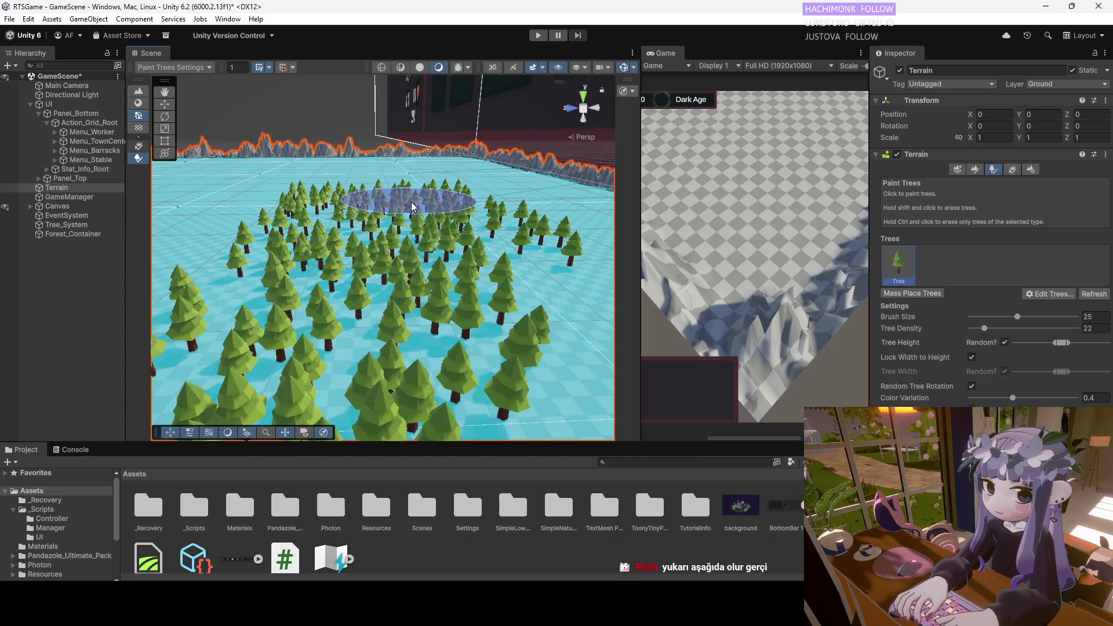
{"action": "key", "text": "ctrl+z"}
{"action": "mouse_move", "coordinate": [400, 276]}
{"action": "left_mouse_down"}
{"action": "mouse_move", "coordinate": [438, 282]}
{"action": "mouse_move", "coordinate": [358, 186]}
{"action": "mouse_move", "coordinate": [337, 207]}
{"action": "mouse_move", "coordinate": [354, 232]}
{"action": "mouse_move", "coordinate": [380, 241]}
{"action": "mouse_move", "coordinate": [342, 255]}
{"action": "mouse_move", "coordinate": [359, 226]}
{"action": "mouse_move", "coordinate": [255, 251]}
{"action": "mouse_move", "coordinate": [278, 258]}
{"action": "mouse_move", "coordinate": [323, 215]}
{"action": "left_mouse_up"}
{"action": "key", "text": "ctrl+z"}
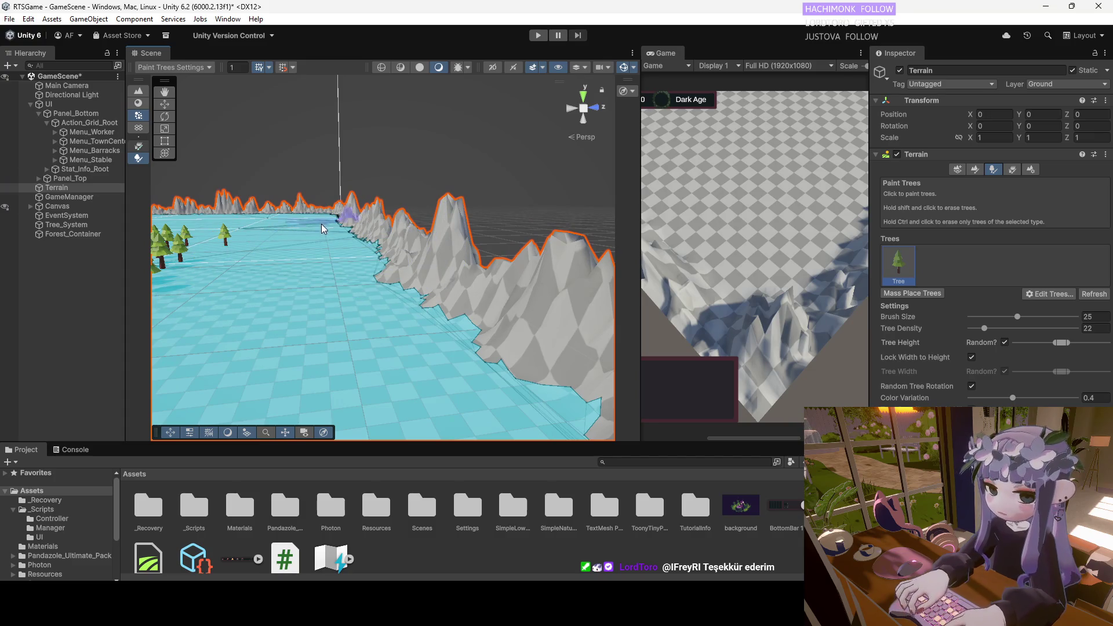
{"action": "mouse_move", "coordinate": [324, 278]}
{"action": "left_mouse_down"}
{"action": "mouse_move", "coordinate": [278, 266]}
{"action": "mouse_move", "coordinate": [290, 290]}
{"action": "mouse_move", "coordinate": [386, 289]}
{"action": "mouse_move", "coordinate": [231, 303]}
{"action": "mouse_move", "coordinate": [342, 303]}
{"action": "mouse_move", "coordinate": [360, 317]}
{"action": "left_mouse_up"}
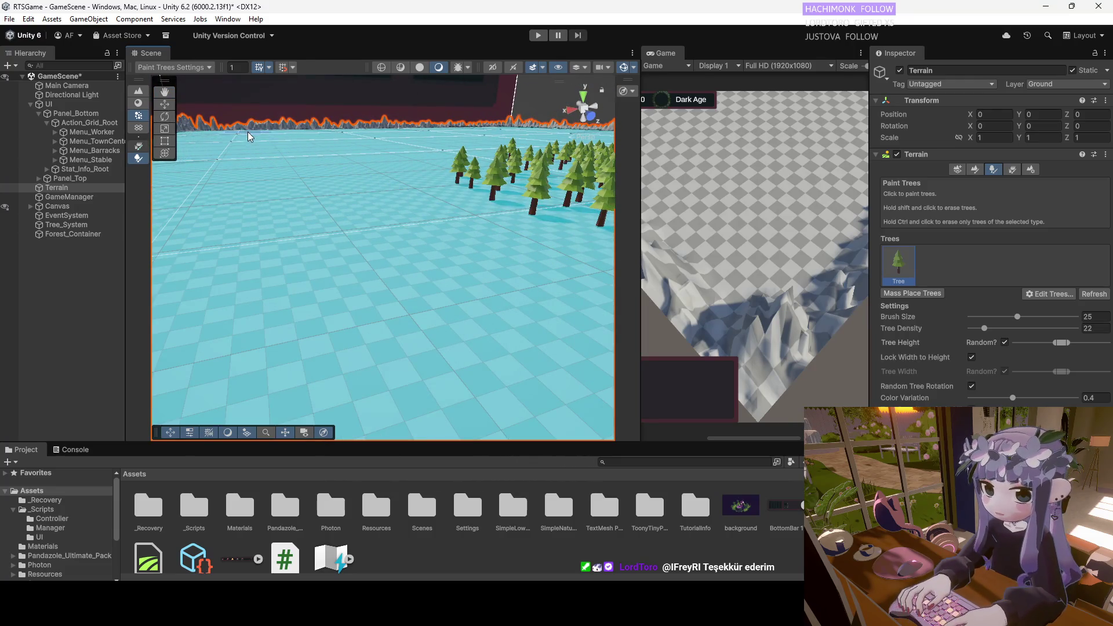
{"action": "mouse_move", "coordinate": [273, 172]}
{"action": "left_mouse_down"}
{"action": "mouse_move", "coordinate": [345, 208]}
{"action": "mouse_move", "coordinate": [360, 137]}
{"action": "mouse_move", "coordinate": [447, 181]}
{"action": "mouse_move", "coordinate": [527, 199]}
{"action": "mouse_move", "coordinate": [360, 260]}
{"action": "mouse_move", "coordinate": [373, 251]}
{"action": "mouse_move", "coordinate": [507, 273]}
{"action": "mouse_move", "coordinate": [497, 237]}
{"action": "mouse_move", "coordinate": [462, 229]}
{"action": "mouse_move", "coordinate": [346, 276]}
{"action": "left_mouse_up"}
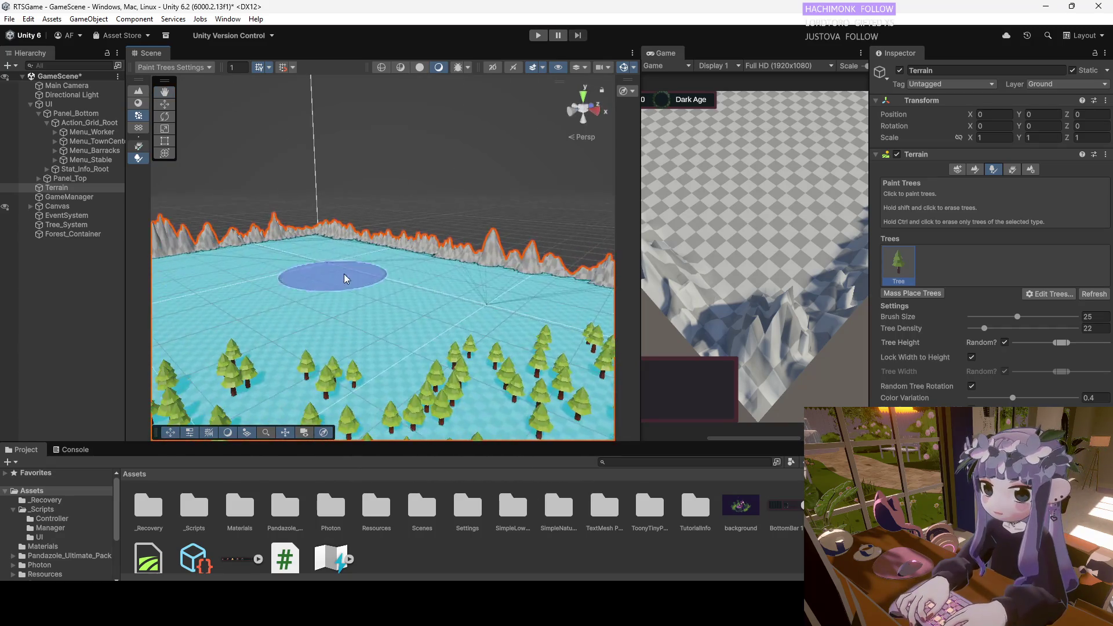
{"action": "mouse_move", "coordinate": [168, 286]}
{"action": "left_mouse_down"}
{"action": "mouse_move", "coordinate": [220, 266]}
{"action": "mouse_move", "coordinate": [392, 261]}
{"action": "mouse_move", "coordinate": [192, 249]}
{"action": "left_mouse_up"}
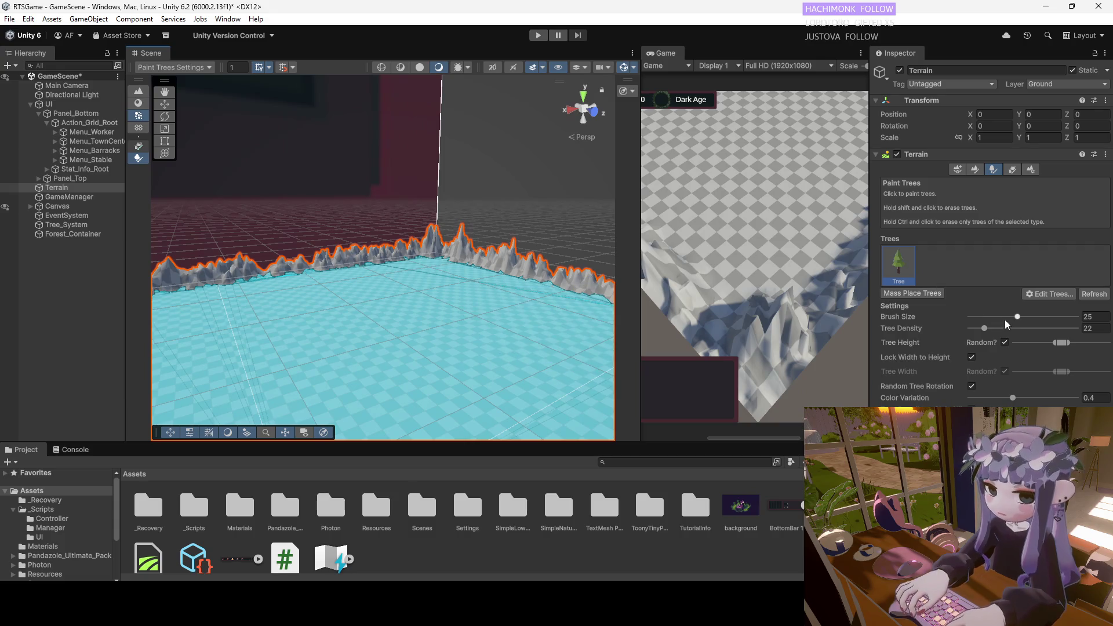
Paint three small tree clusters near the terrain's mountain edge with the size-7 brush.
{"action": "mouse_move", "coordinate": [539, 357]}
{"action": "left_mouse_down"}
{"action": "mouse_move", "coordinate": [435, 280]}
{"action": "mouse_move", "coordinate": [519, 284]}
{"action": "left_mouse_up"}
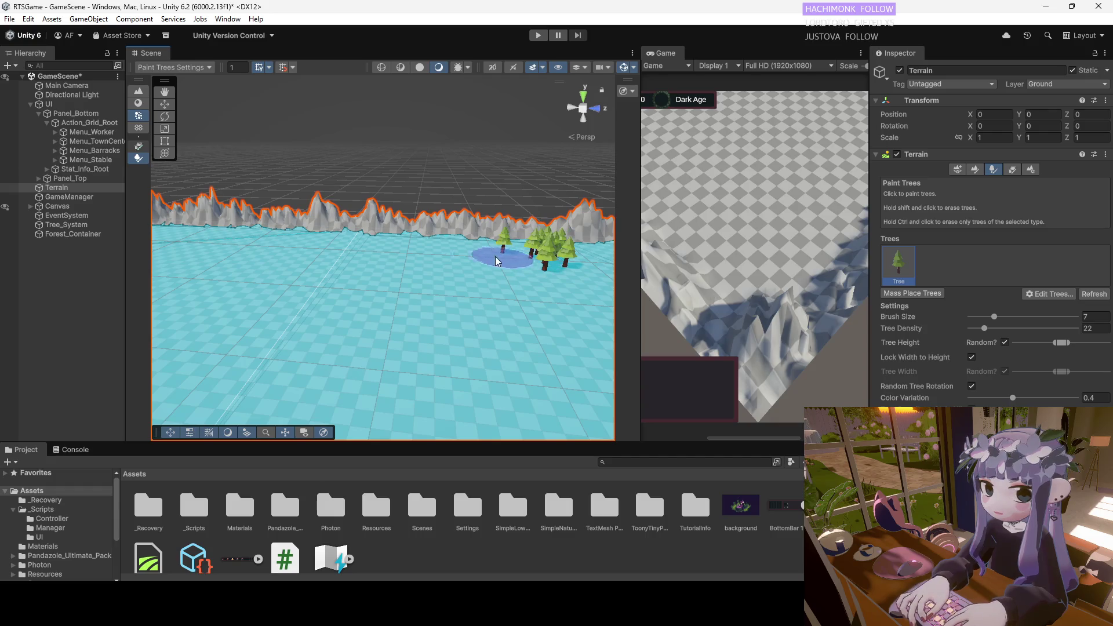
{"action": "left_click_drag", "start_coordinate": [404, 257], "coordinate": [323, 227]}
{"action": "left_click", "coordinate": [322, 227]}
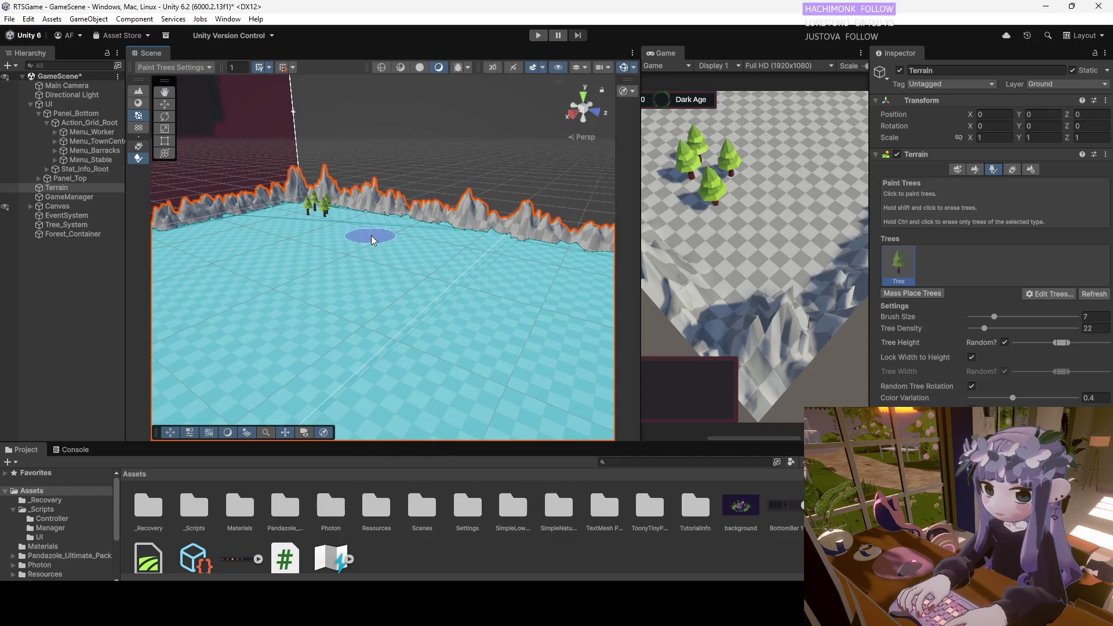
{"action": "left_click", "coordinate": [350, 226]}
{"action": "left_click", "coordinate": [276, 221]}
Reframe the view over the clusters and paint more trees beside the earlier cluster.
{"action": "mouse_move", "coordinate": [397, 243]}
{"action": "left_mouse_down"}
{"action": "mouse_move", "coordinate": [415, 256]}
{"action": "mouse_move", "coordinate": [280, 216]}
{"action": "mouse_move", "coordinate": [307, 237]}
{"action": "mouse_move", "coordinate": [298, 259]}
{"action": "mouse_move", "coordinate": [229, 288]}
{"action": "left_mouse_up"}
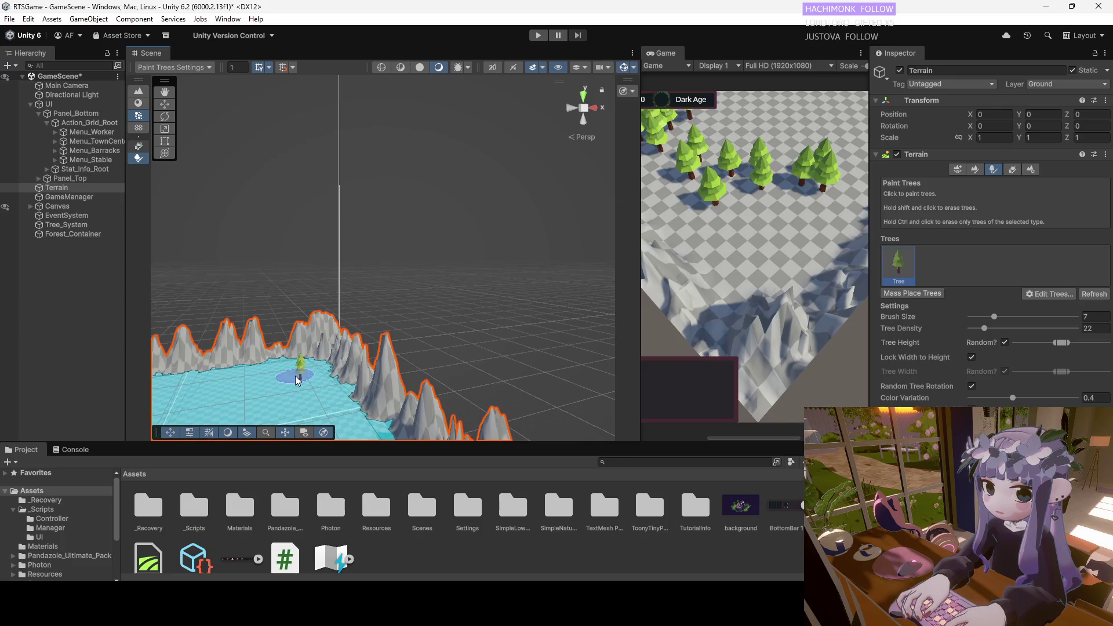
{"action": "mouse_move", "coordinate": [242, 384]}
{"action": "left_mouse_down"}
{"action": "mouse_move", "coordinate": [424, 371]}
{"action": "mouse_move", "coordinate": [409, 335]}
{"action": "left_mouse_up"}
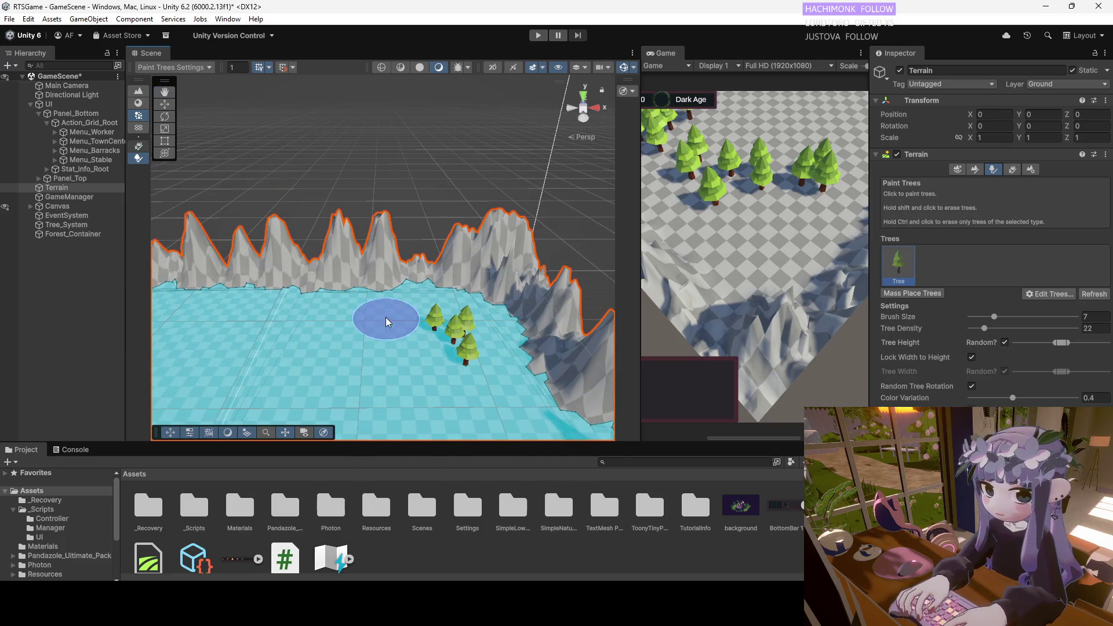
{"action": "key", "text": "f"}
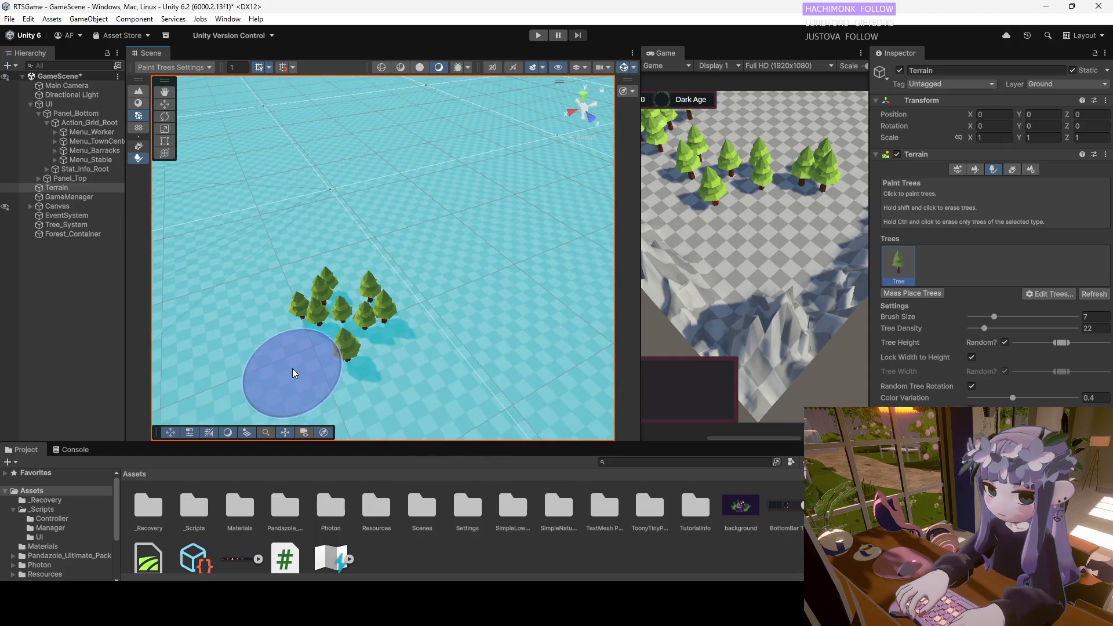
{"action": "mouse_move", "coordinate": [382, 295]}
{"action": "left_mouse_down"}
{"action": "mouse_move", "coordinate": [462, 241]}
{"action": "mouse_move", "coordinate": [430, 256]}
{"action": "mouse_move", "coordinate": [467, 371]}
{"action": "mouse_move", "coordinate": [385, 335]}
{"action": "left_mouse_up"}
{"action": "scroll", "coordinate": [402, 256], "scroll_direction": "down", "scroll_amount": 3}
{"action": "mouse_move", "coordinate": [402, 256]}
{"action": "left_mouse_down"}
{"action": "mouse_move", "coordinate": [457, 325]}
{"action": "mouse_move", "coordinate": [290, 303]}
{"action": "left_mouse_up"}
{"action": "scroll", "coordinate": [268, 310], "scroll_direction": "down", "scroll_amount": 3}
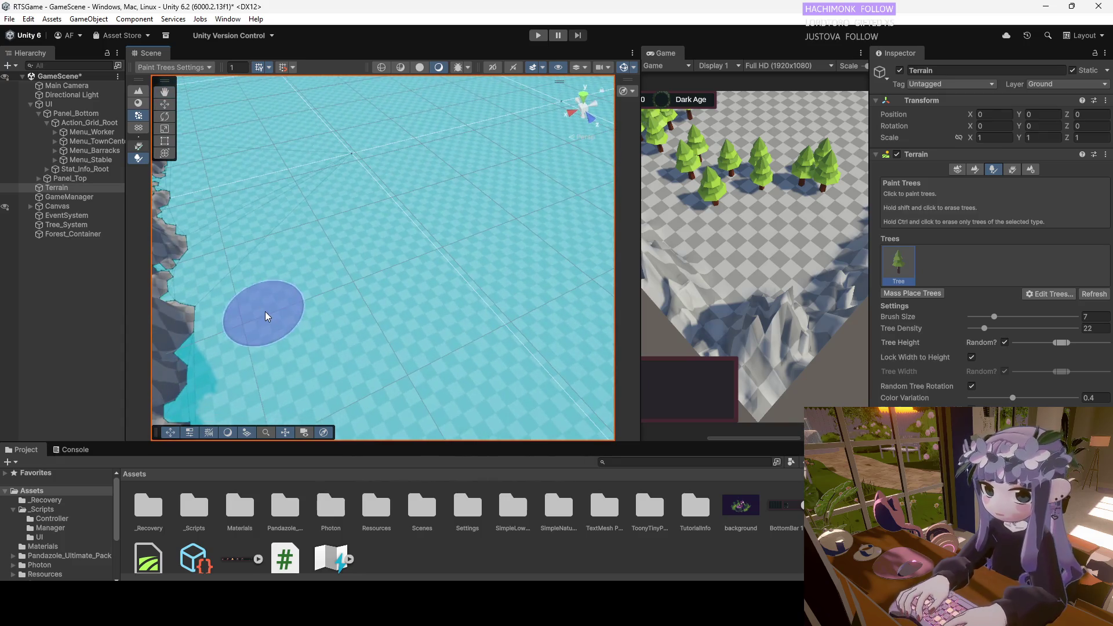
{"action": "left_click_drag", "start_coordinate": [300, 348], "coordinate": [293, 323]}
{"action": "mouse_move", "coordinate": [414, 197]}
{"action": "left_mouse_down"}
{"action": "mouse_move", "coordinate": [468, 272]}
{"action": "mouse_move", "coordinate": [531, 241]}
{"action": "mouse_move", "coordinate": [427, 238]}
{"action": "mouse_move", "coordinate": [520, 97]}
{"action": "left_mouse_up"}
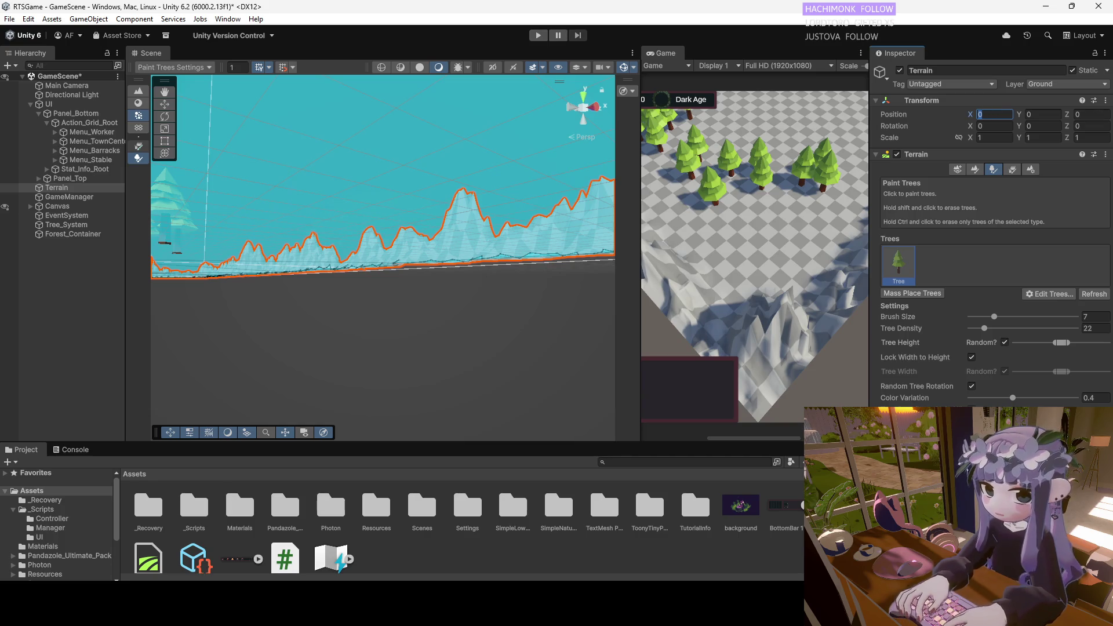
Check RTSGameManager.cs in Visual Studio, then return to the Main Camera's Position X field.
{"action": "key", "text": "alt+Tab"}
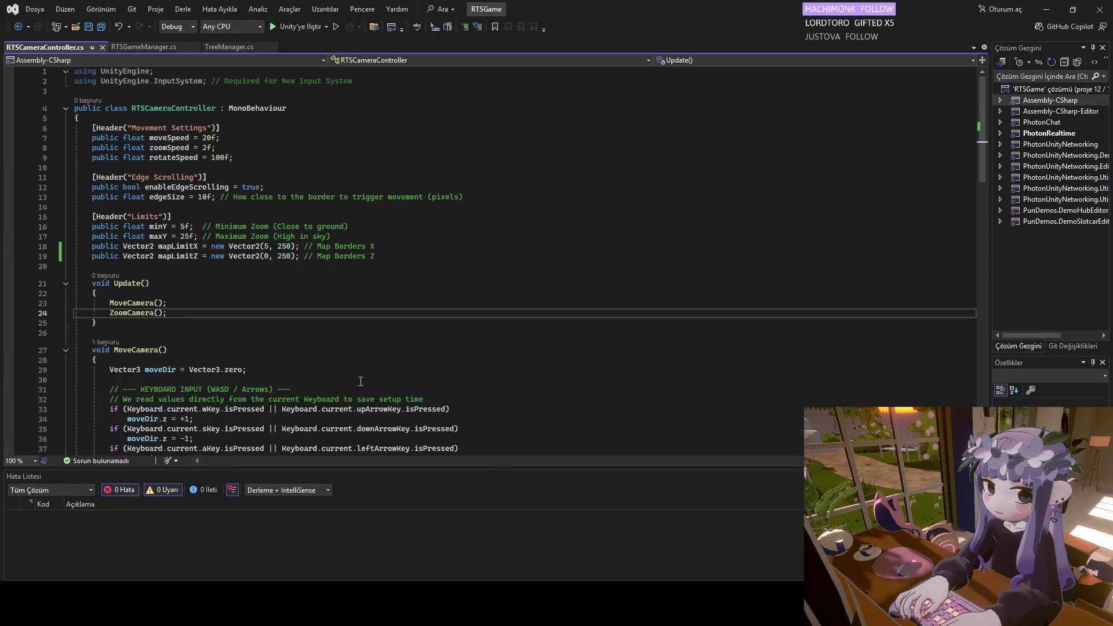
{"action": "left_click", "coordinate": [145, 47]}
{"action": "key", "text": "alt+Tab"}
{"action": "left_click", "coordinate": [987, 115]}
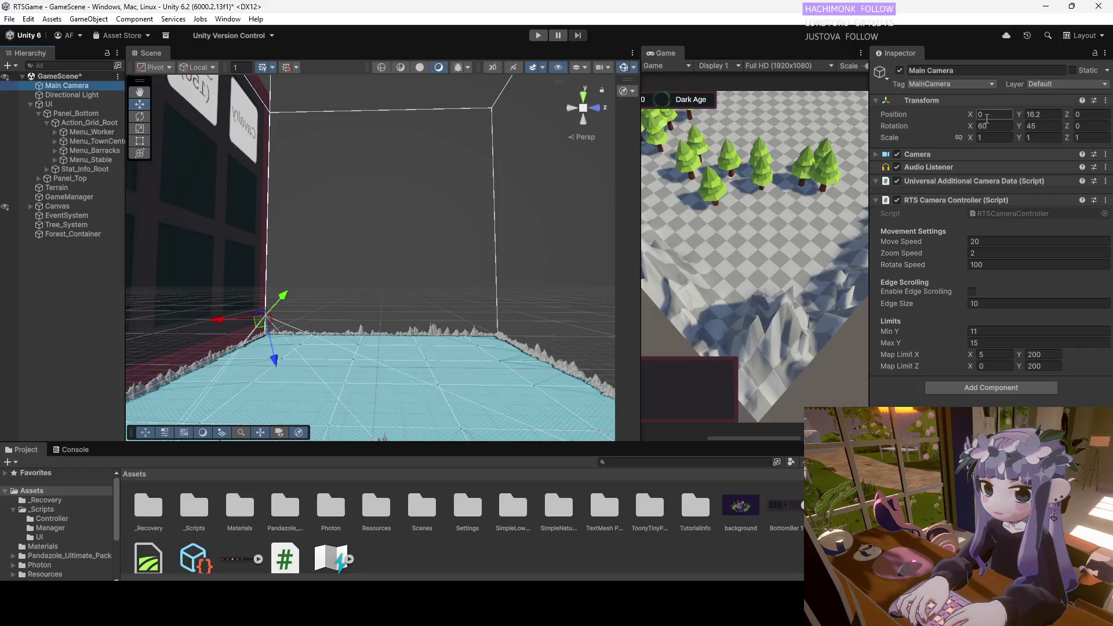
Set the Main Camera's Position X and Z to 170 and widen the Game view.
{"action": "type", "text": "1"}
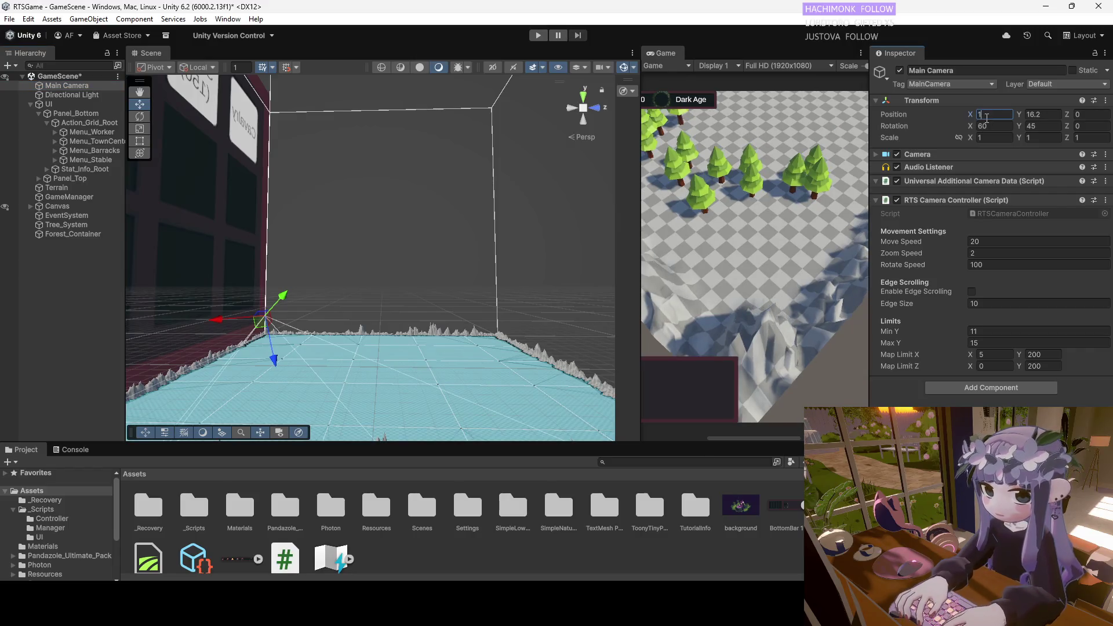
{"action": "type", "text": "70170"}
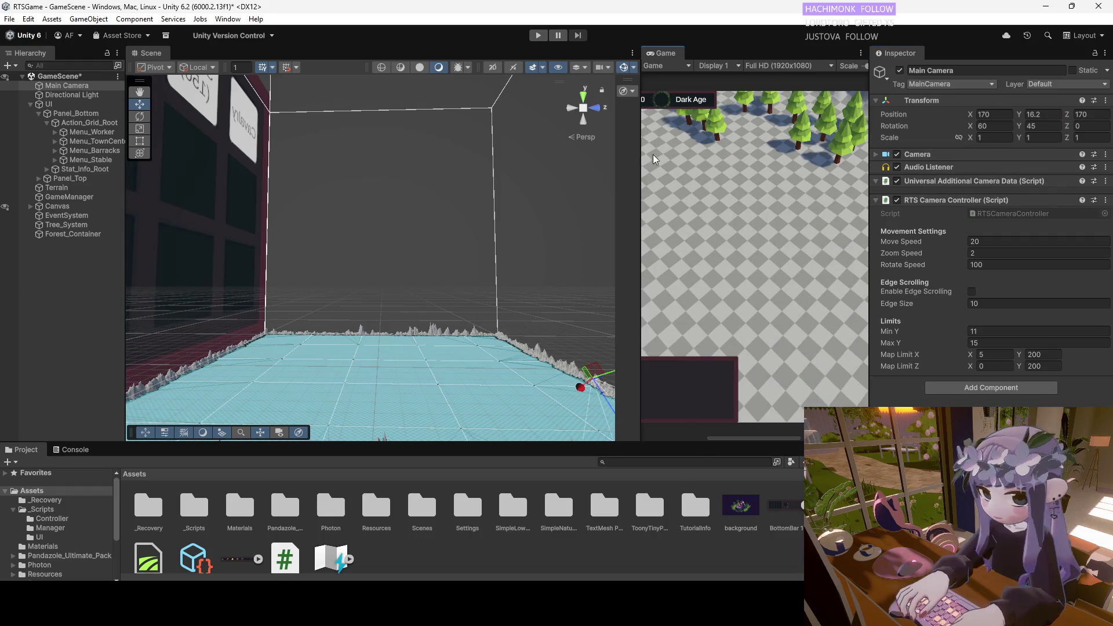
{"action": "left_click_drag", "start_coordinate": [641, 149], "coordinate": [348, 150]}
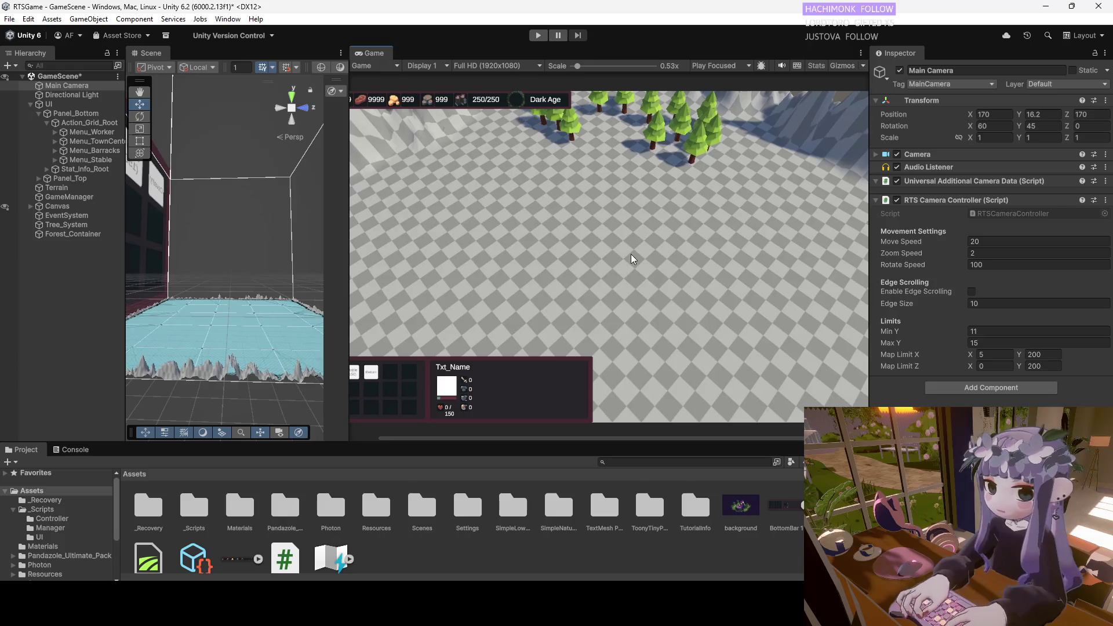
{"action": "scroll", "coordinate": [640, 212], "scroll_direction": "down", "scroll_amount": 2}
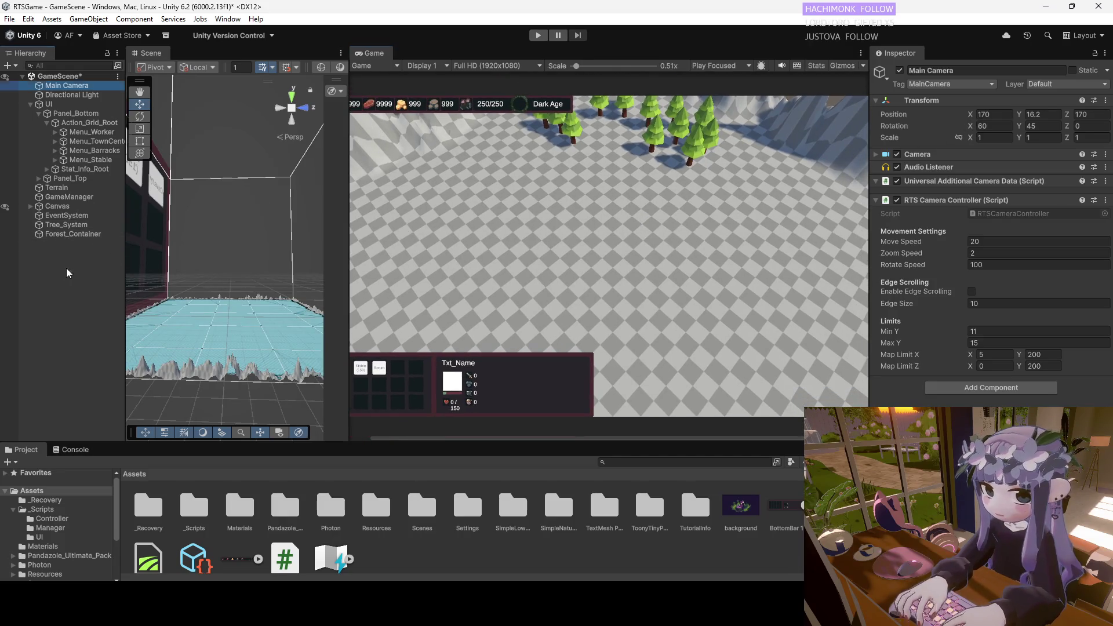
Add a Cube to the scene from the Hierarchy's 3D Object menu, undoing a stray empty object.
{"action": "right_click", "coordinate": [66, 269]}
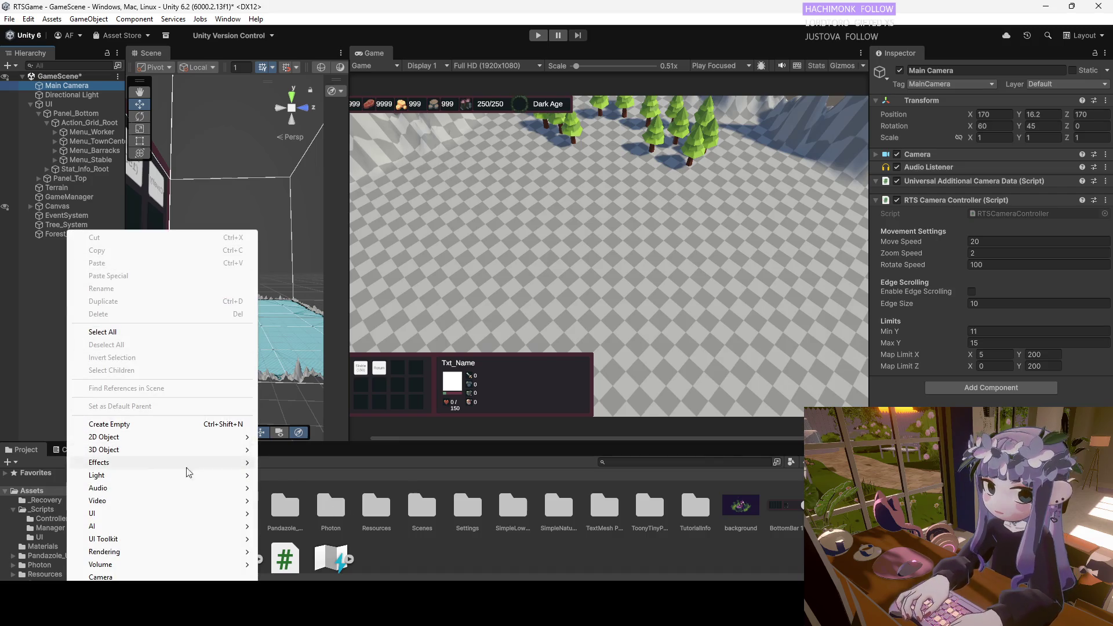
{"action": "left_click", "coordinate": [111, 425]}
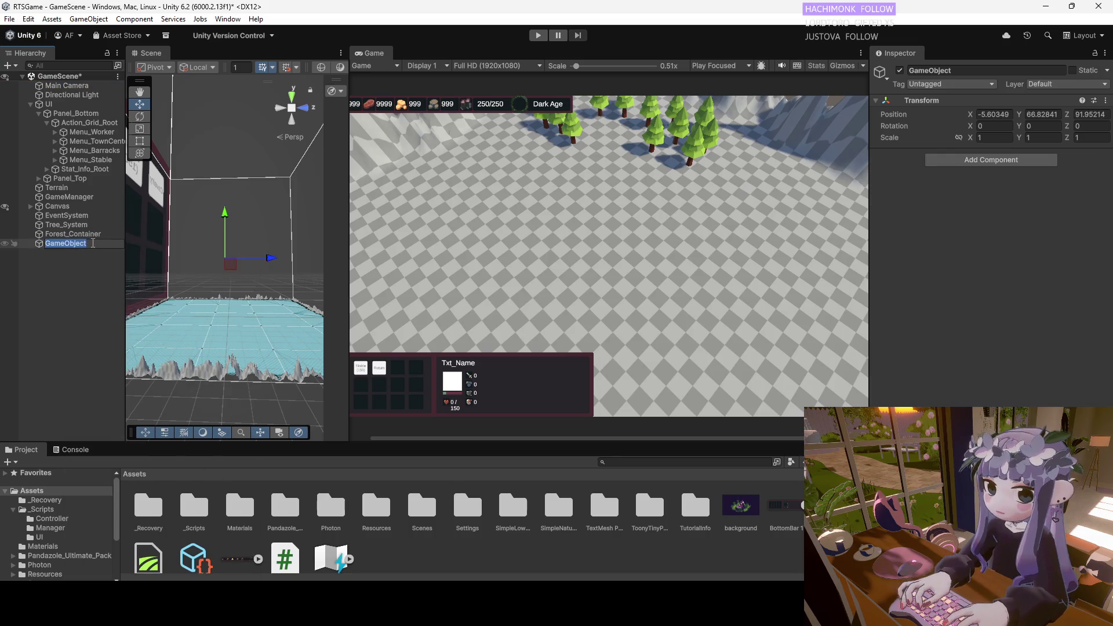
{"action": "key", "text": "ctrl+z"}
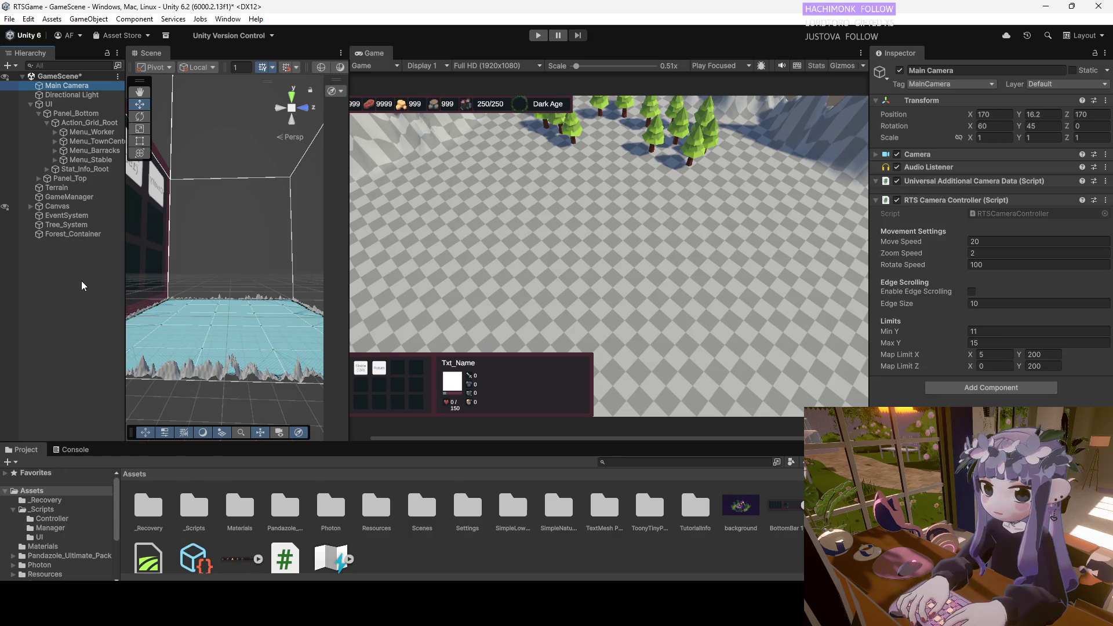
{"action": "right_click", "coordinate": [81, 280]}
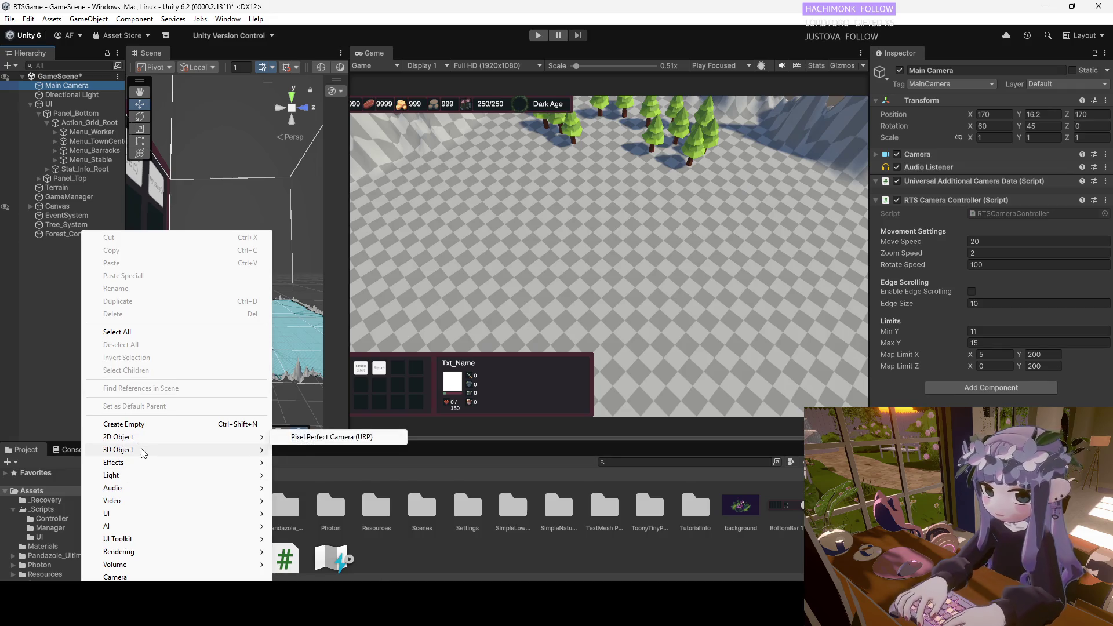
{"action": "mouse_move", "coordinate": [134, 450]}
{"action": "left_click", "coordinate": [316, 452]}
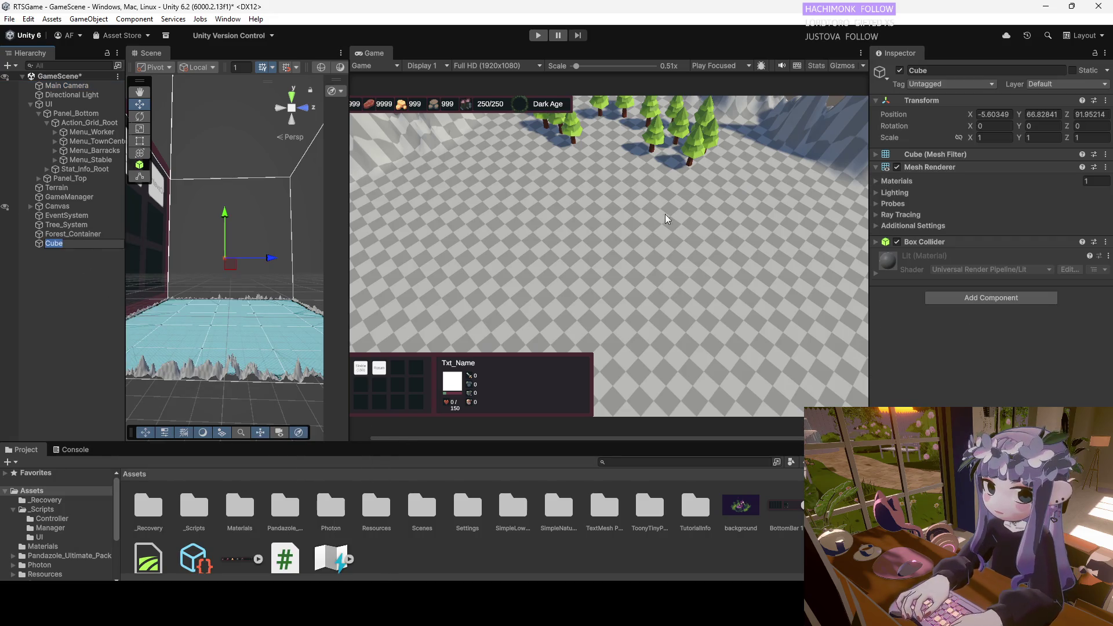
Set the Cube's position to X 170, Y 2, Z 150 and its scale to 3, 3, 3.
{"action": "left_click", "coordinate": [1031, 114]}
{"action": "type", "text": "2"}
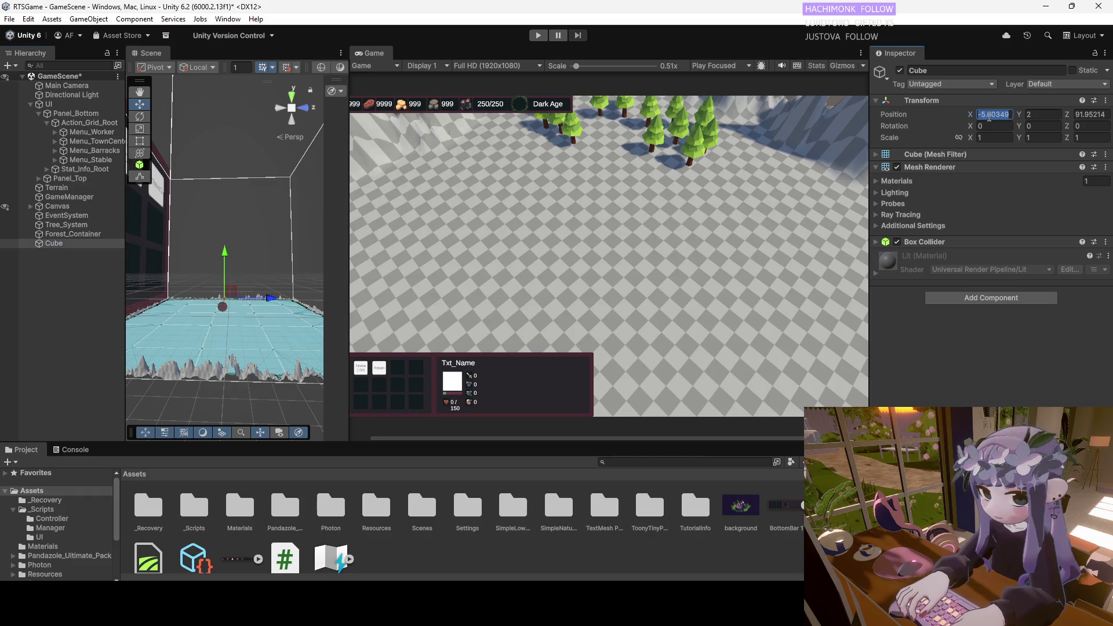
{"action": "left_click", "coordinate": [992, 137]}
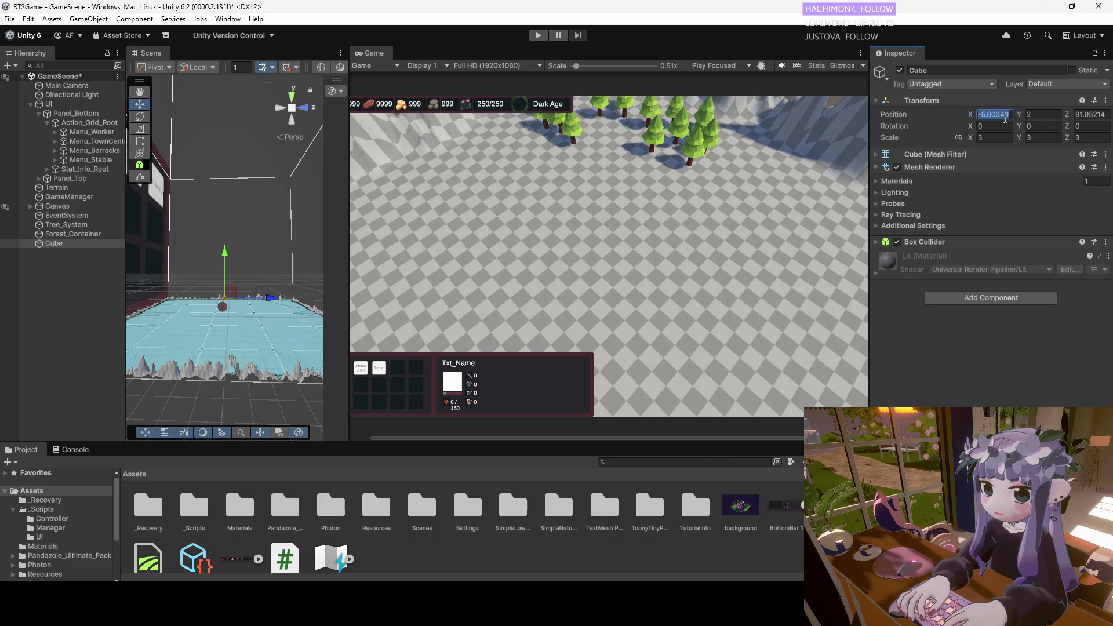
{"action": "type", "text": "170"}
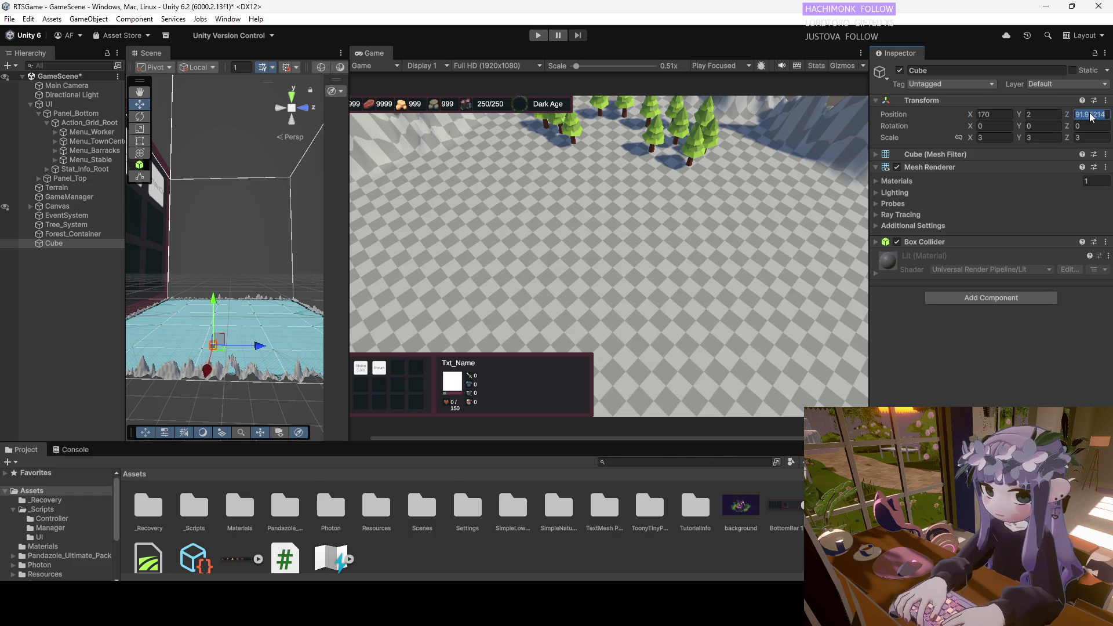
{"action": "left_click", "coordinate": [1090, 114]}
{"action": "type", "text": "150"}
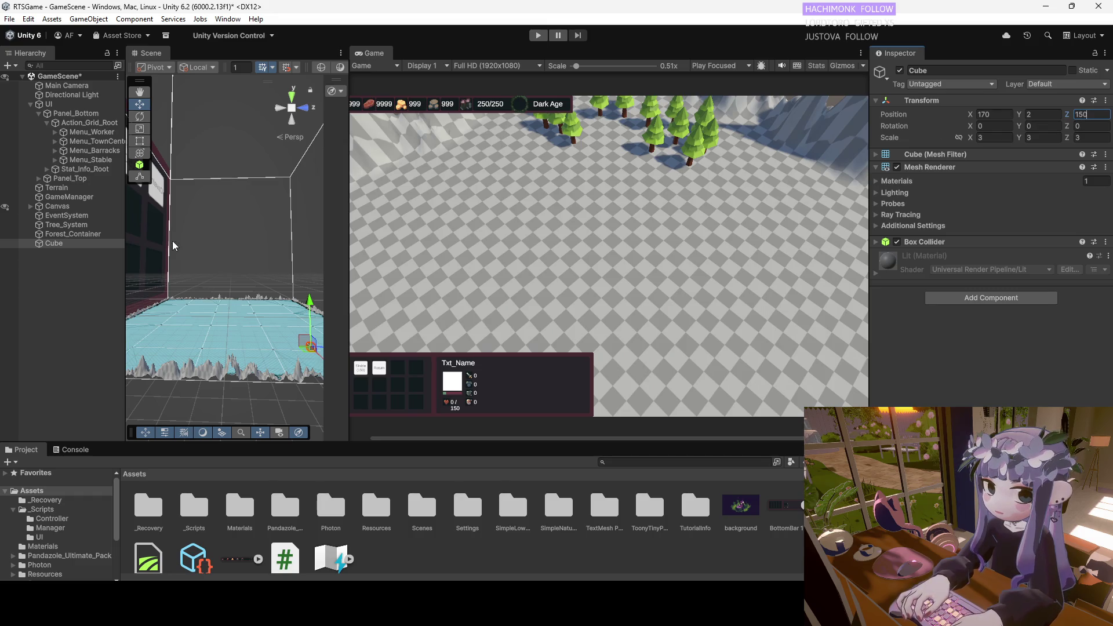
Move the Main Camera to X 150, Z 150 so the Cube shows in view.
{"action": "double_click", "coordinate": [61, 245]}
{"action": "scroll", "coordinate": [621, 333], "scroll_direction": "down", "scroll_amount": 1}
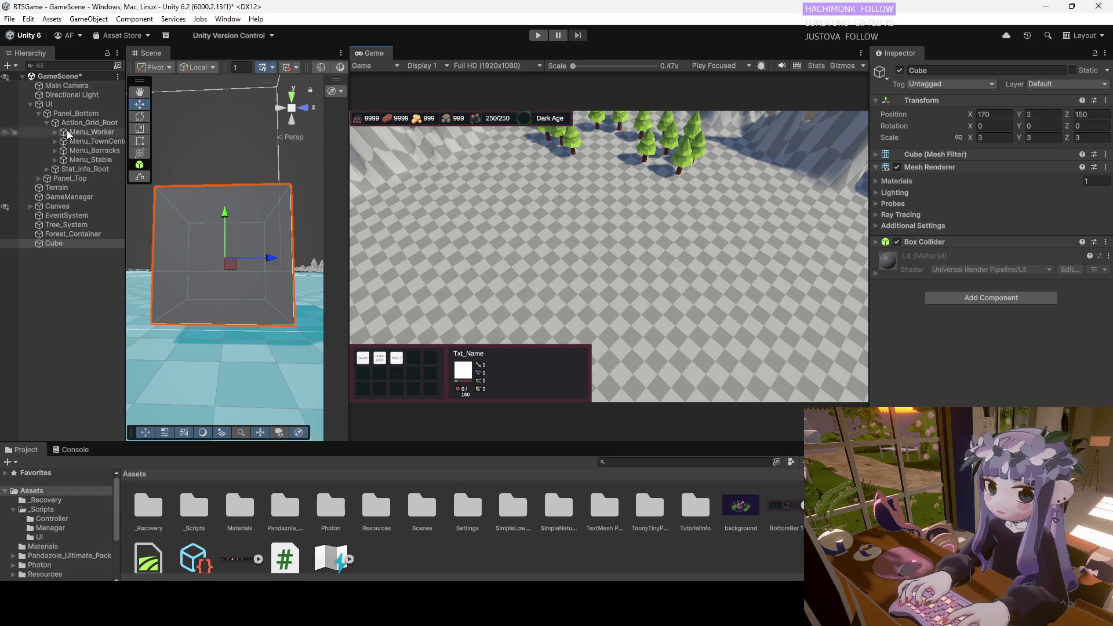
{"action": "left_click", "coordinate": [67, 86]}
{"action": "left_click", "coordinate": [996, 116]}
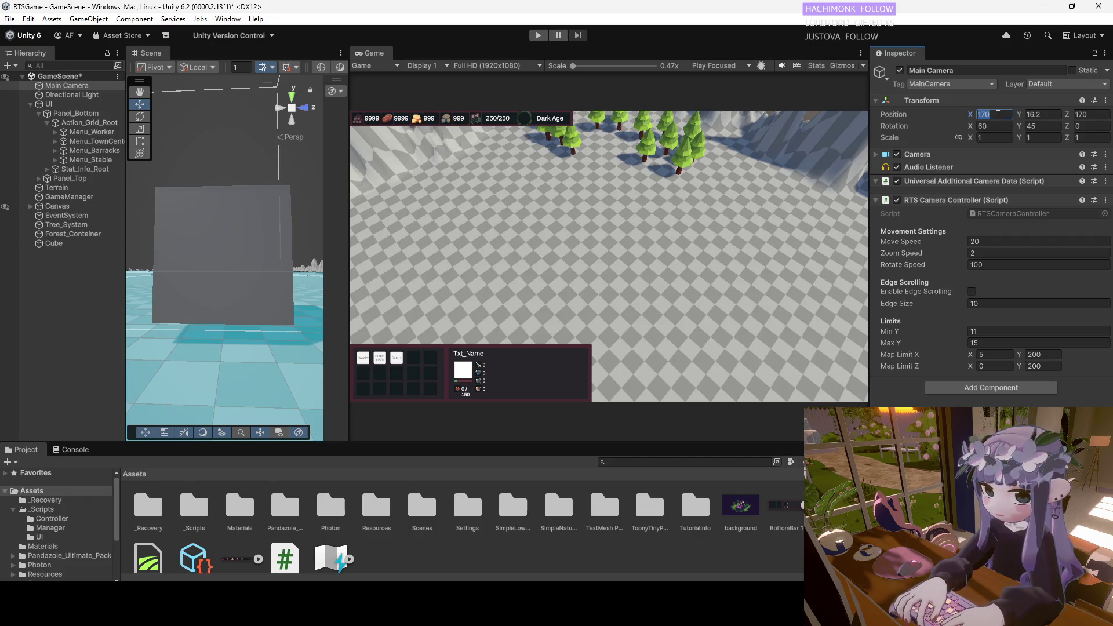
{"action": "type", "text": "150"}
{"action": "left_click", "coordinate": [1090, 116]}
{"action": "type", "text": "150"}
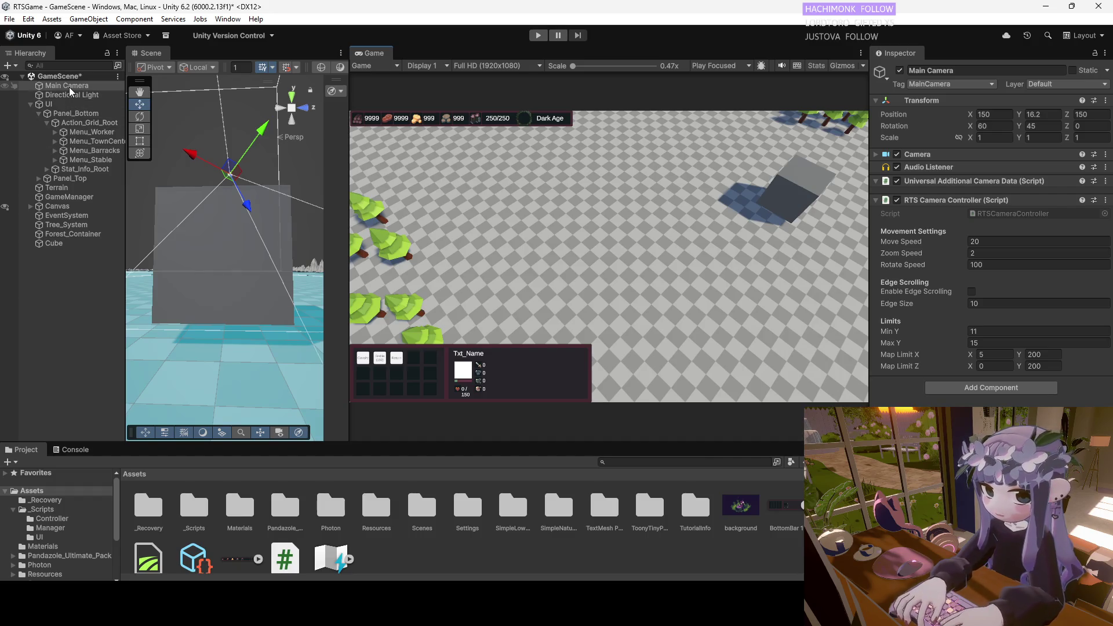
{"action": "mouse_move", "coordinate": [203, 277]}
{"action": "left_mouse_down"}
{"action": "mouse_move", "coordinate": [241, 377]}
{"action": "mouse_move", "coordinate": [251, 157]}
{"action": "left_mouse_up"}
Select the Cube and drag it across the terrain with the move gizmo.
{"action": "key", "text": "f"}
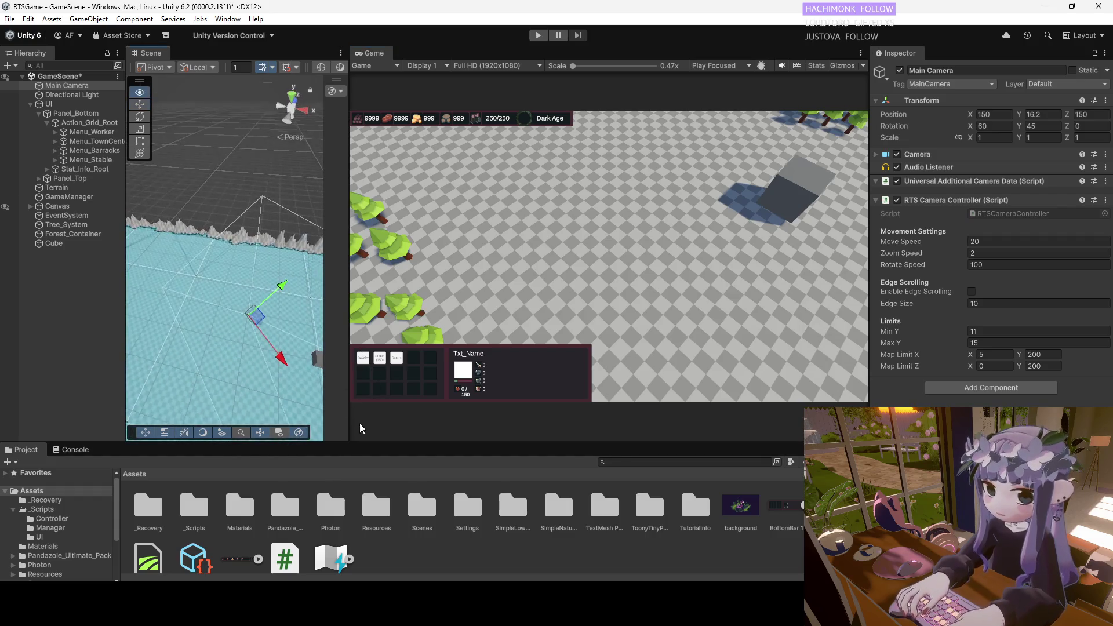
{"action": "left_click_drag", "start_coordinate": [231, 316], "coordinate": [220, 311]}
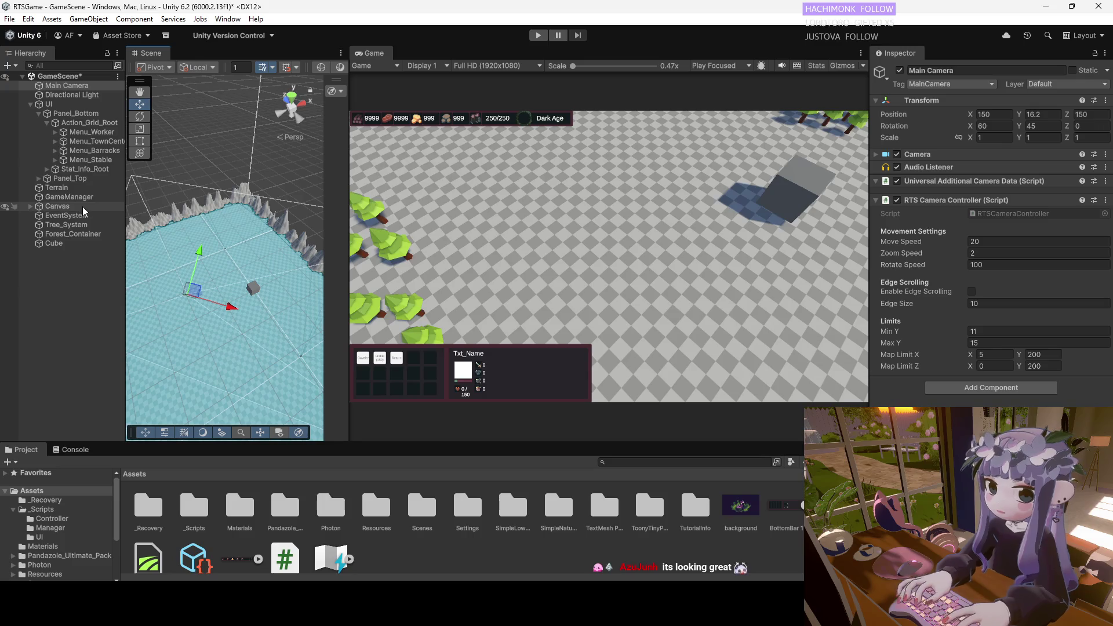
{"action": "left_click", "coordinate": [51, 242]}
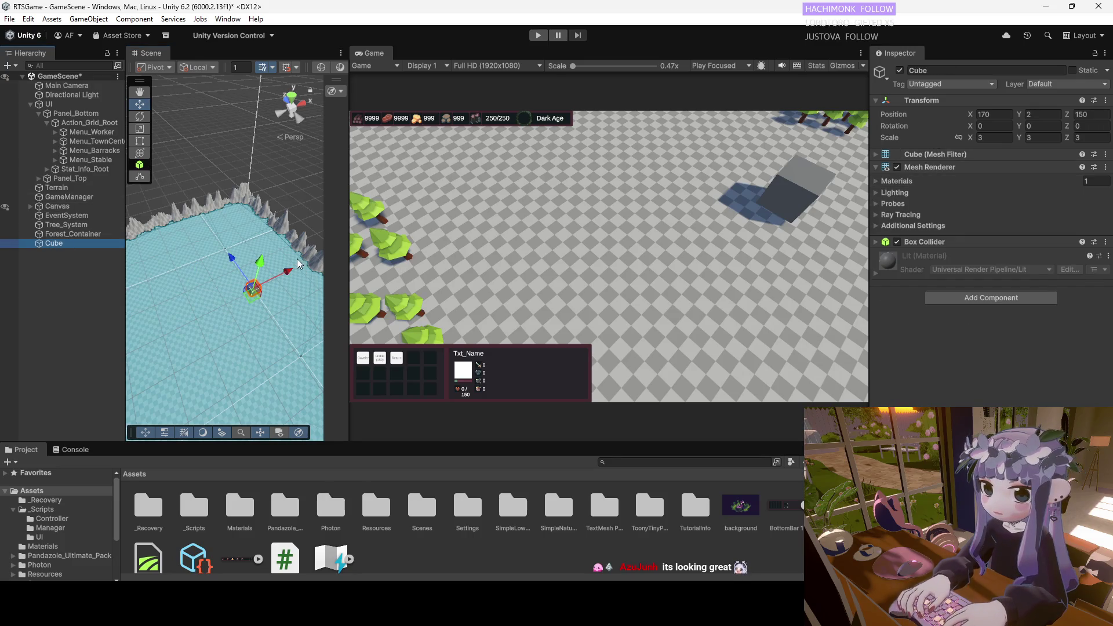
{"action": "mouse_move", "coordinate": [231, 261]}
{"action": "left_mouse_down"}
{"action": "mouse_move", "coordinate": [207, 221]}
{"action": "mouse_move", "coordinate": [254, 238]}
{"action": "mouse_move", "coordinate": [176, 262]}
{"action": "left_mouse_up"}
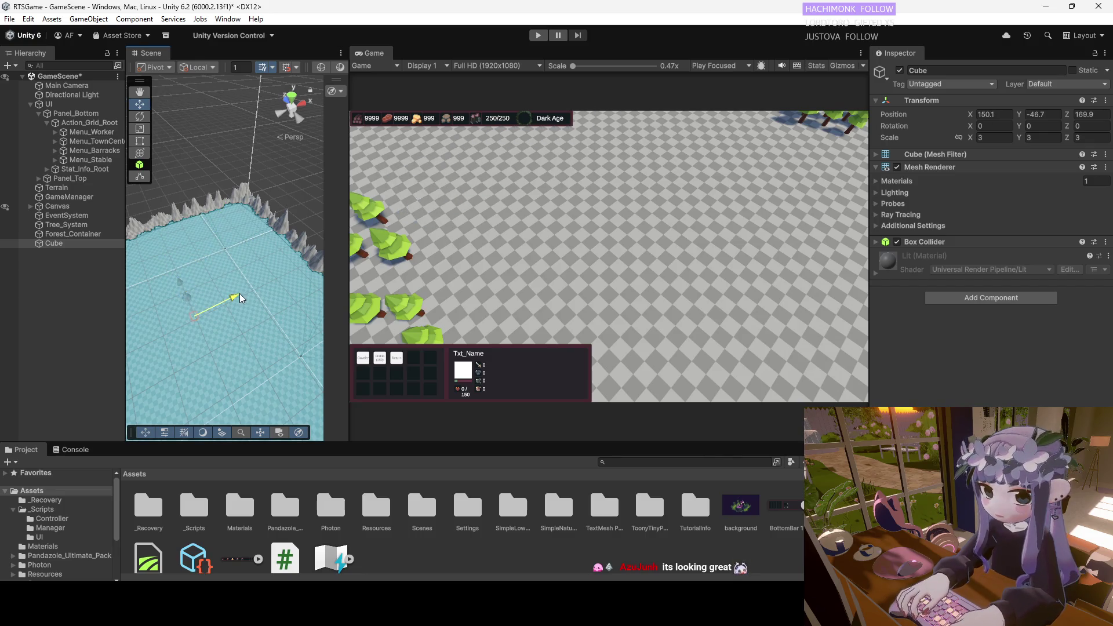
{"action": "mouse_move", "coordinate": [265, 289]}
{"action": "left_mouse_down"}
{"action": "mouse_move", "coordinate": [281, 277]}
{"action": "mouse_move", "coordinate": [216, 265]}
{"action": "left_mouse_up"}
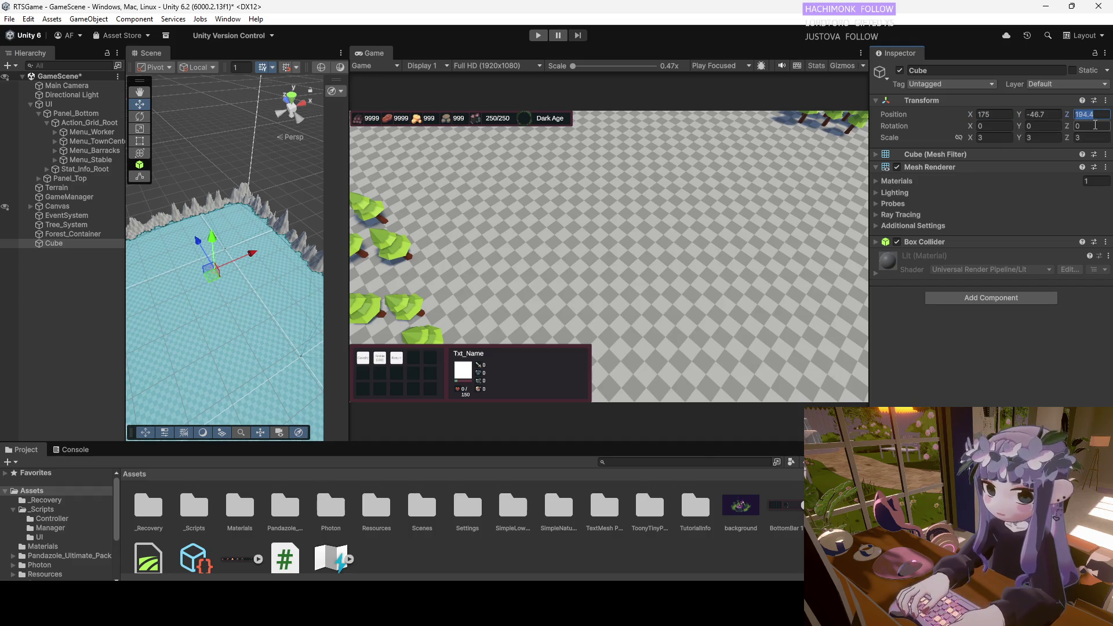
{"action": "type", "text": "90"}
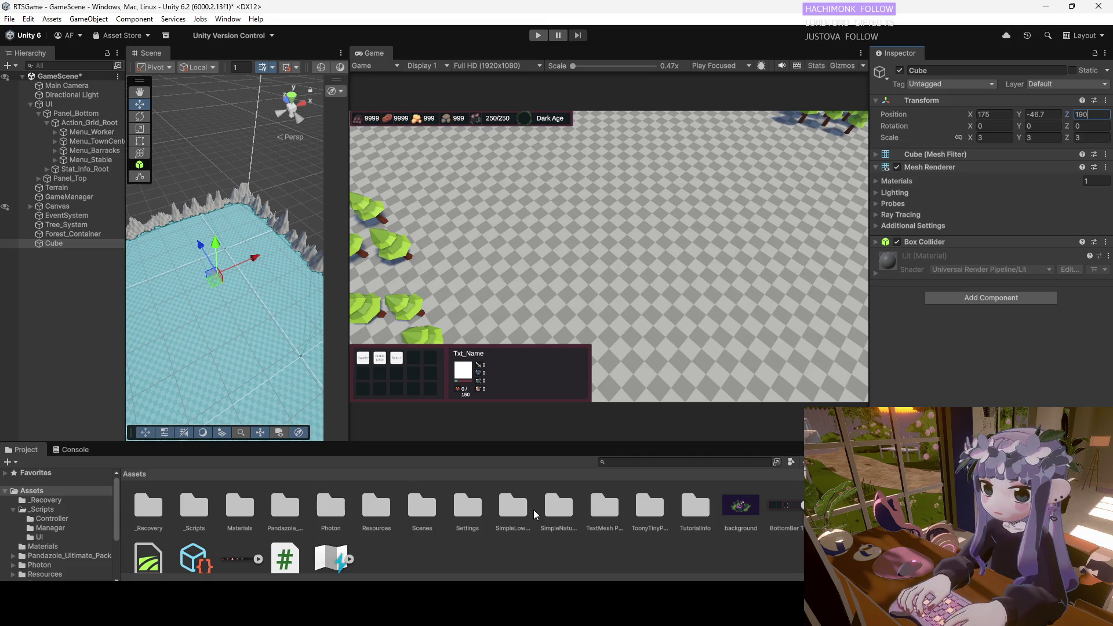
{"action": "mouse_move", "coordinate": [223, 292]}
{"action": "left_mouse_down"}
{"action": "mouse_move", "coordinate": [252, 300]}
{"action": "mouse_move", "coordinate": [232, 304]}
{"action": "mouse_move", "coordinate": [228, 288]}
{"action": "mouse_move", "coordinate": [238, 311]}
{"action": "mouse_move", "coordinate": [240, 286]}
{"action": "mouse_move", "coordinate": [268, 249]}
{"action": "left_mouse_up"}
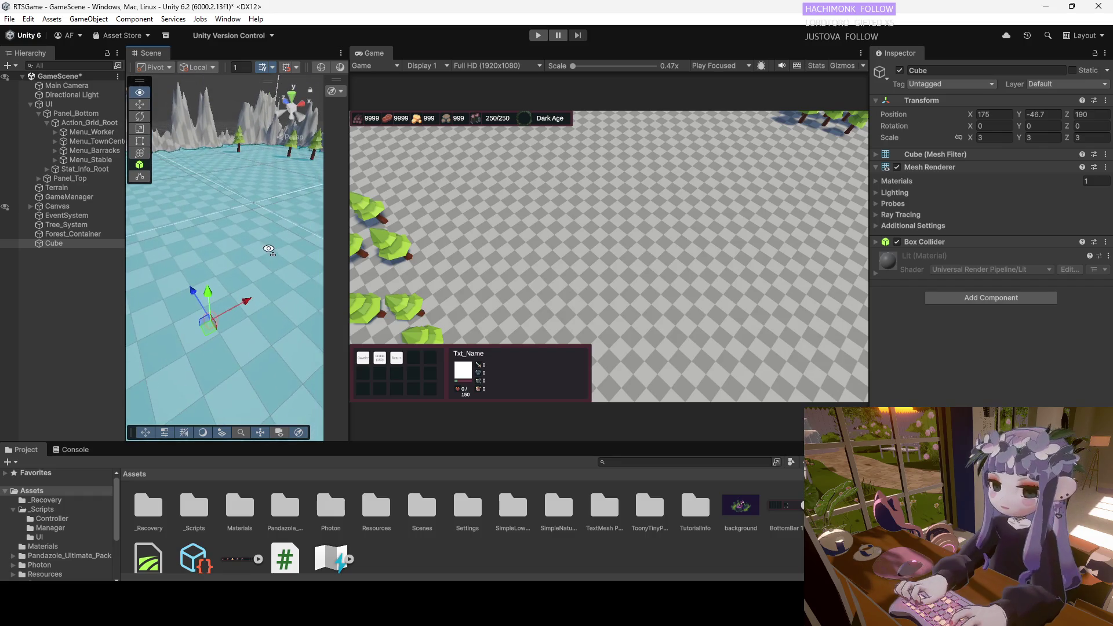
{"action": "double_click", "coordinate": [54, 242]}
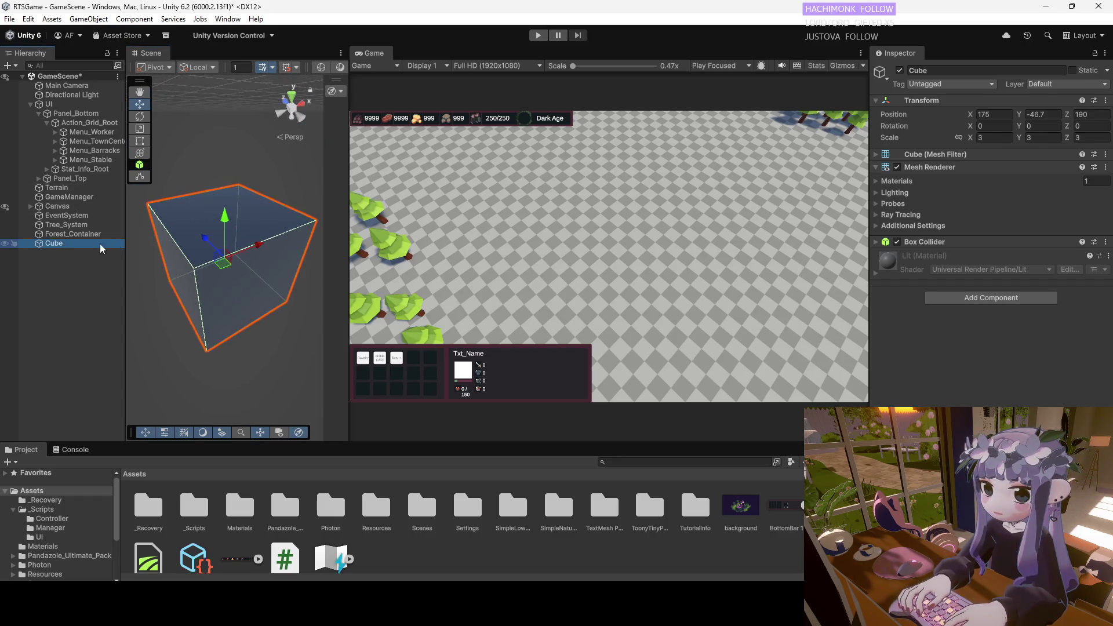
Set the Cube's Y position to 2 and nudge it along X and Z.
{"action": "left_click", "coordinate": [1041, 114]}
{"action": "type", "text": "2"}
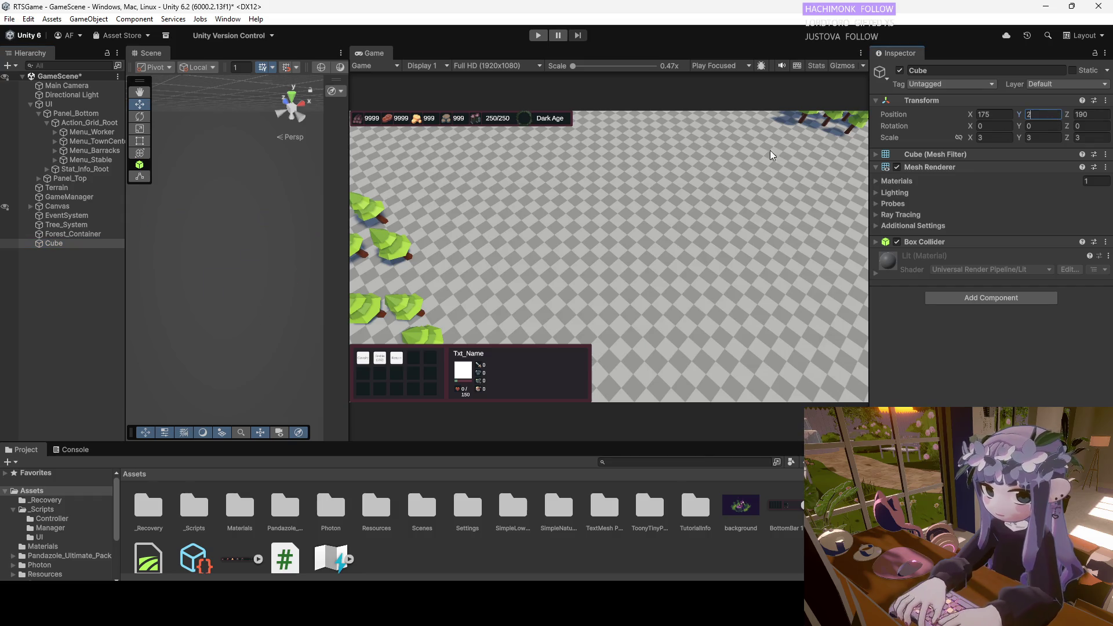
{"action": "double_click", "coordinate": [62, 242]}
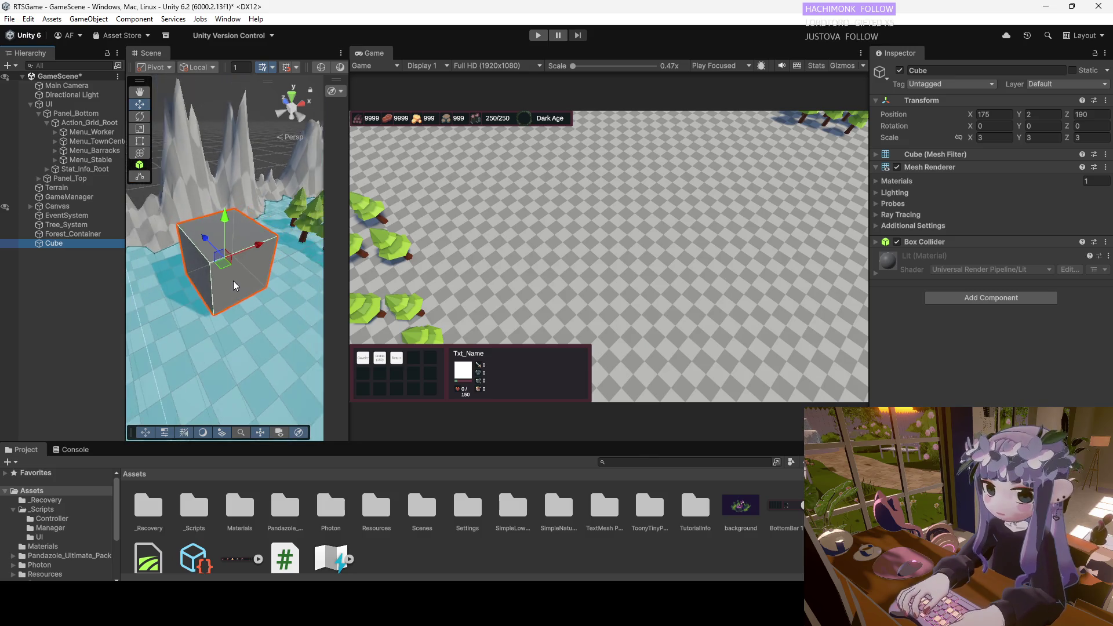
{"action": "scroll", "coordinate": [228, 275], "scroll_direction": "down", "scroll_amount": 6}
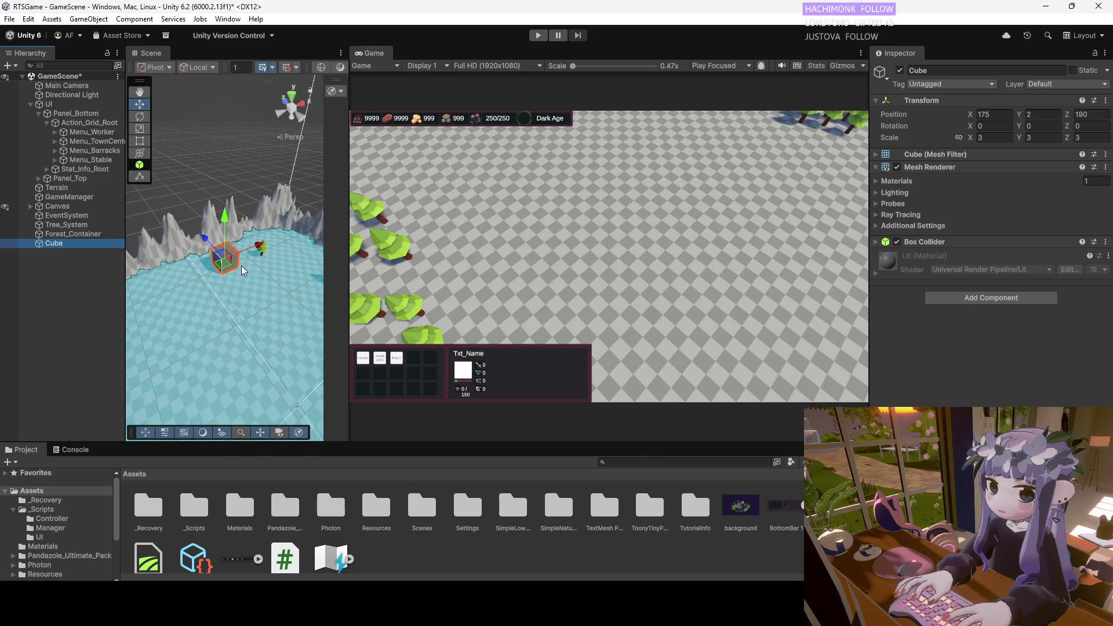
{"action": "left_click_drag", "start_coordinate": [261, 251], "coordinate": [280, 269]}
{"action": "mouse_move", "coordinate": [206, 242]}
{"action": "left_mouse_down"}
{"action": "mouse_move", "coordinate": [213, 266]}
{"action": "mouse_move", "coordinate": [272, 280]}
{"action": "mouse_move", "coordinate": [264, 294]}
{"action": "left_mouse_up"}
{"action": "left_click_drag", "start_coordinate": [276, 289], "coordinate": [243, 286]}
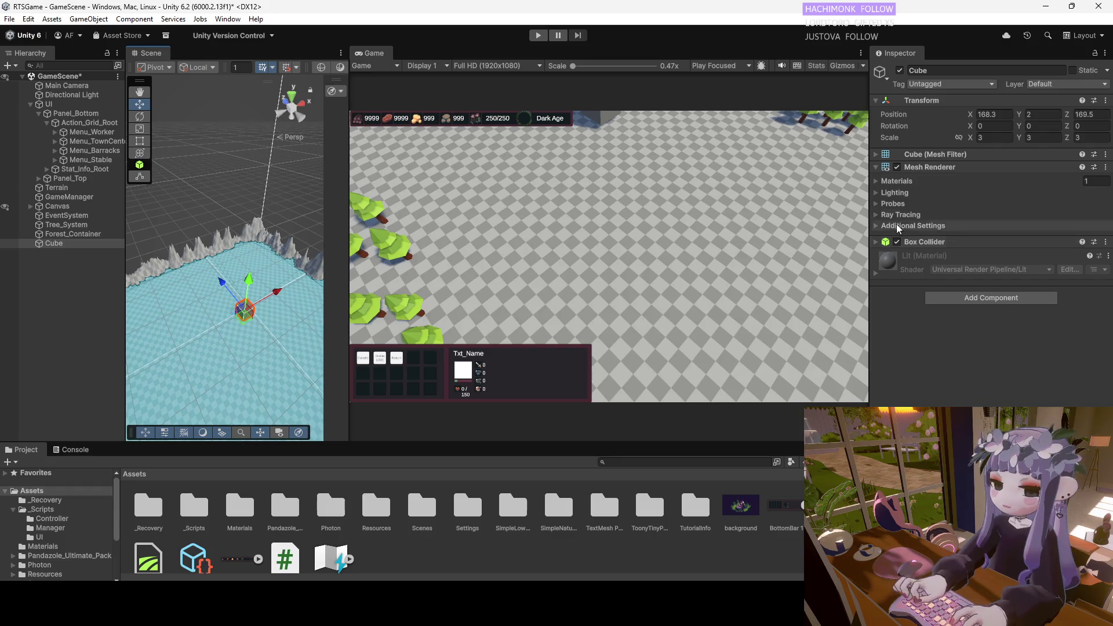
Enter the Cube's exact position X 170 and Z 170 in the Inspector.
{"action": "left_click", "coordinate": [1009, 113]}
{"action": "type", "text": "170"}
{"action": "key", "text": "Return"}
{"action": "left_click", "coordinate": [1094, 114]}
{"action": "type", "text": "170"}
{"action": "key", "text": "Return"}
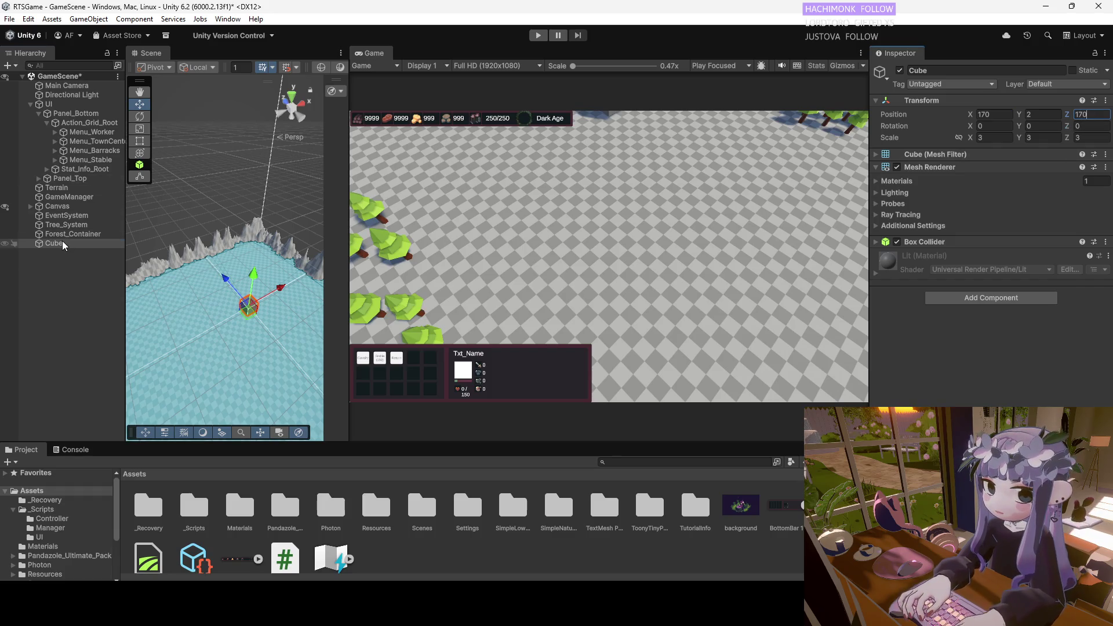
Frame the Cube, tilt the scene view, and select the Main Camera.
{"action": "double_click", "coordinate": [62, 244]}
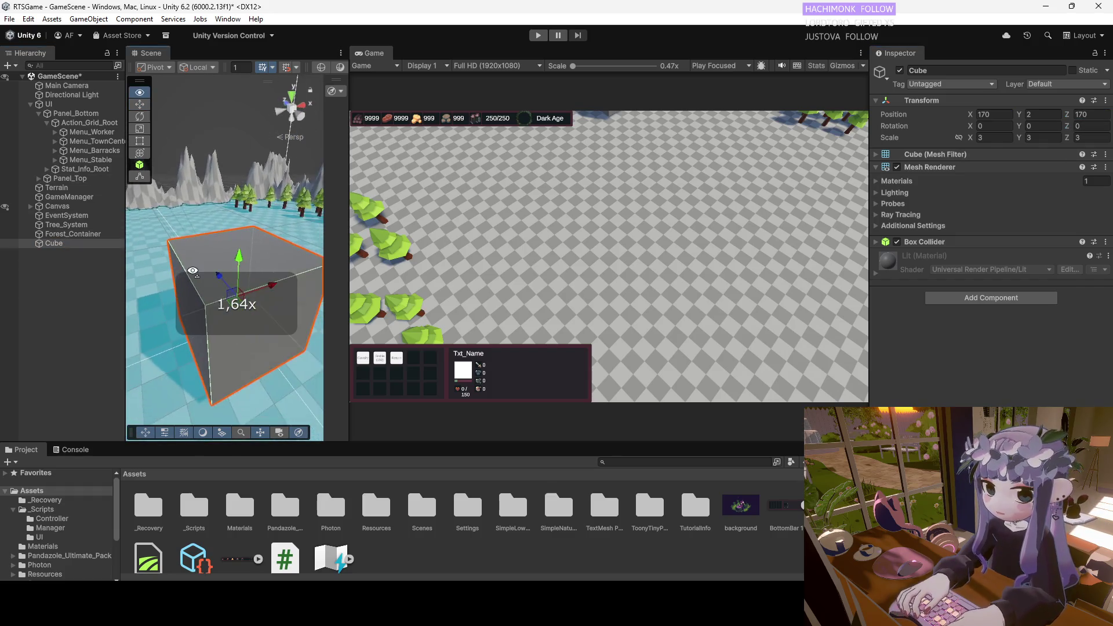
{"action": "scroll", "coordinate": [193, 269], "scroll_direction": "up", "scroll_amount": 4}
{"action": "mouse_move", "coordinate": [223, 270]}
{"action": "left_mouse_down"}
{"action": "mouse_move", "coordinate": [257, 234]}
{"action": "mouse_move", "coordinate": [264, 137]}
{"action": "mouse_move", "coordinate": [241, 155]}
{"action": "left_mouse_up"}
{"action": "double_click", "coordinate": [74, 86]}
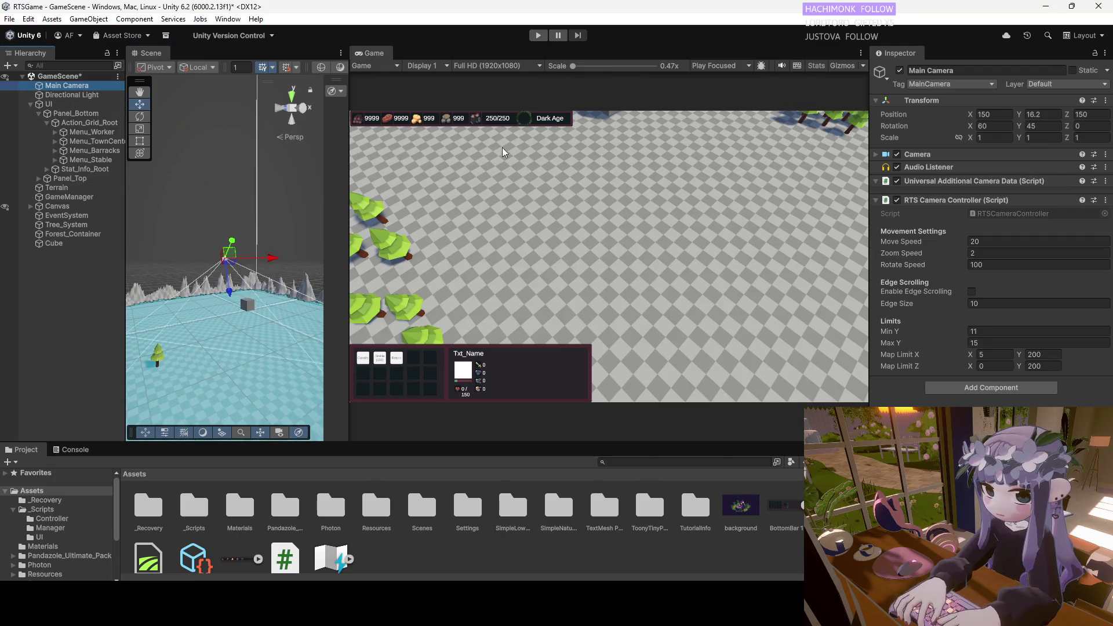
Try Main Camera positions X/Z 170, 170 and then 150, 150.
{"action": "left_click", "coordinate": [998, 114]}
{"action": "type", "text": "170"}
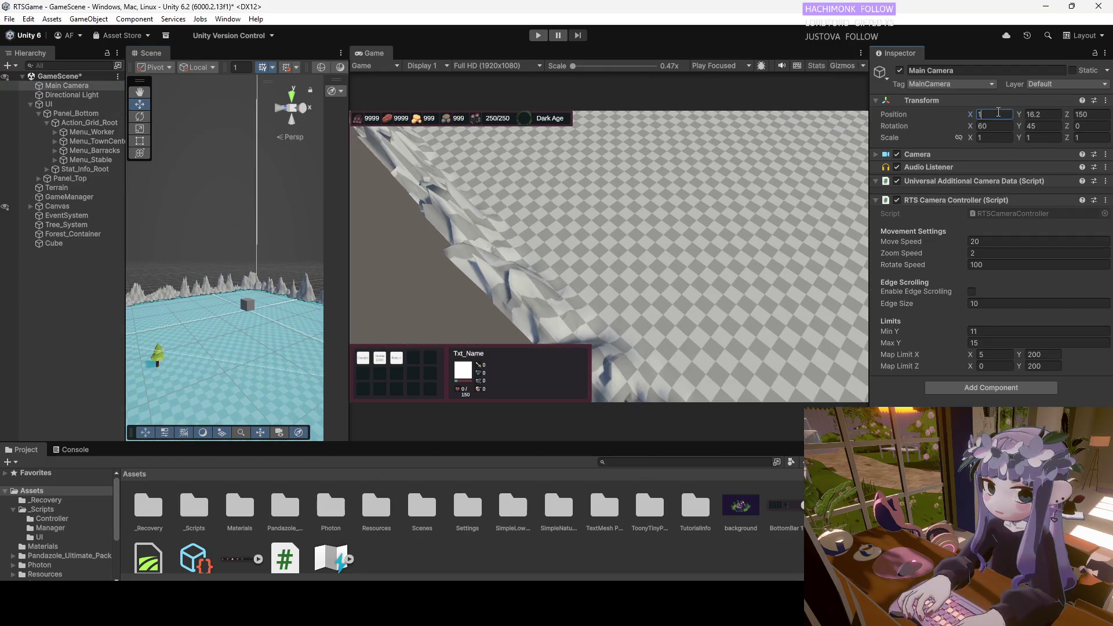
{"action": "left_click", "coordinate": [1097, 116]}
{"action": "type", "text": "170"}
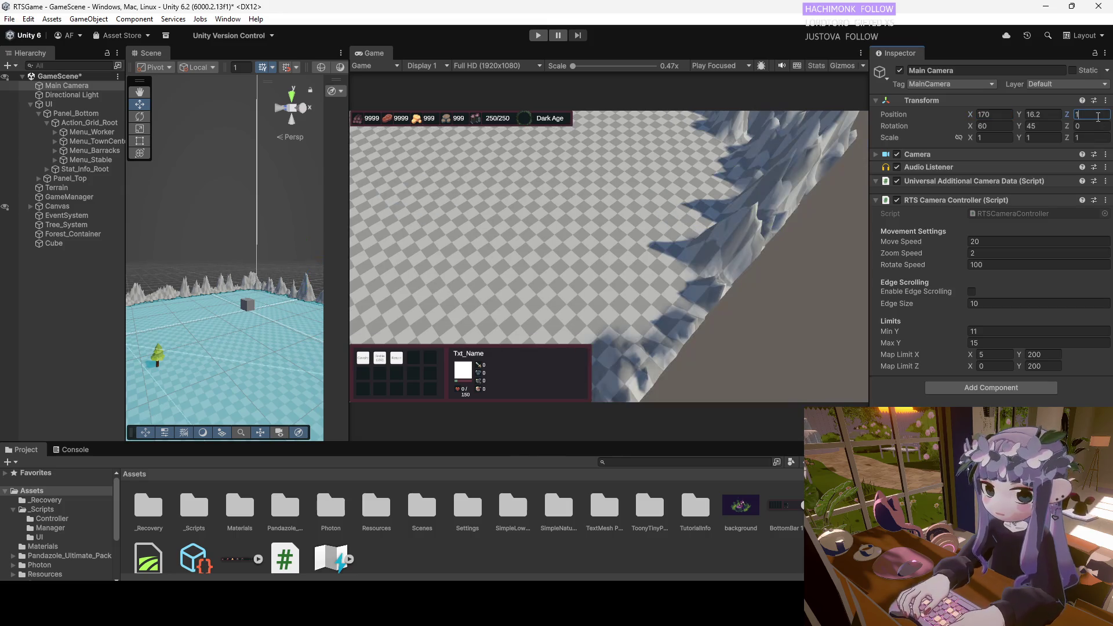
{"action": "left_click", "coordinate": [994, 115]}
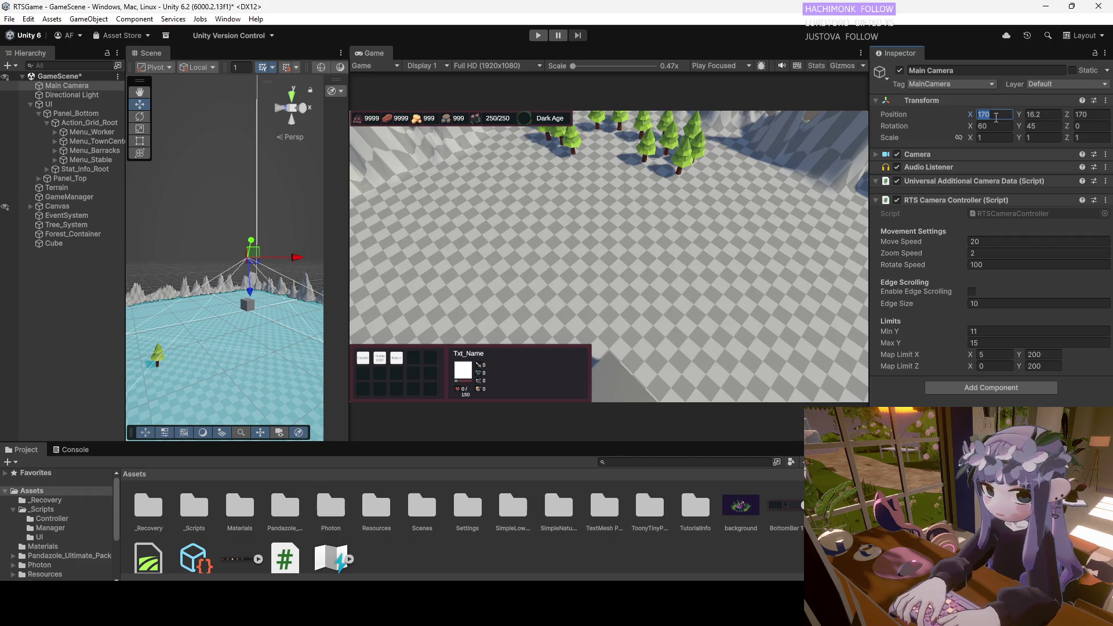
{"action": "type", "text": "150"}
{"action": "left_click", "coordinate": [1097, 116]}
{"action": "type", "text": "150"}
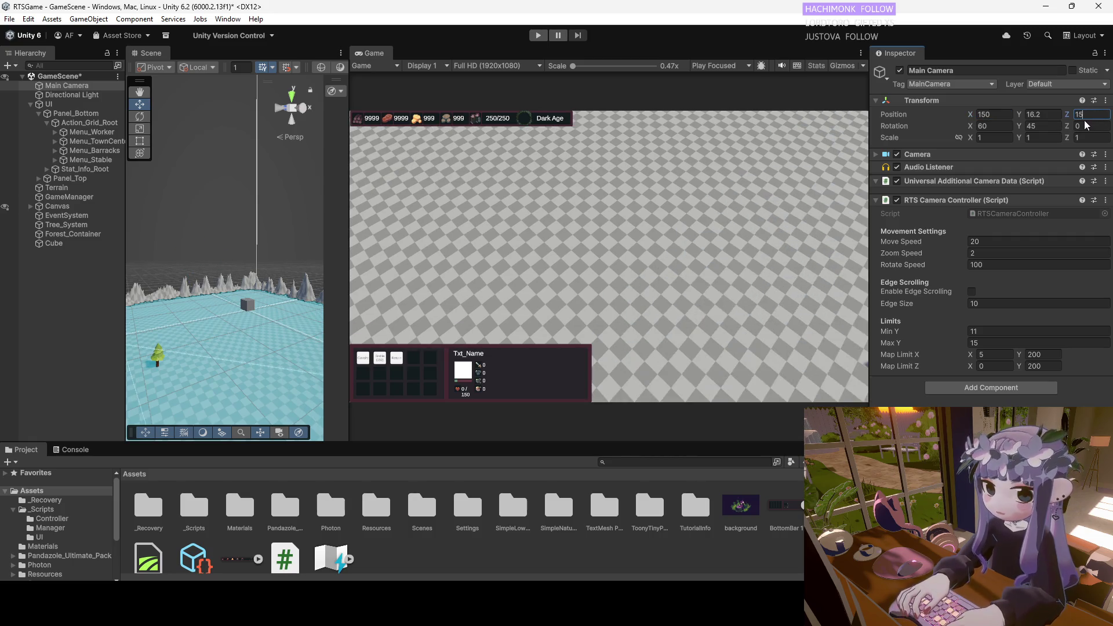
Settle the Main Camera at X 160, Z 160 to center the Cube marker.
{"action": "left_click", "coordinate": [994, 114]}
{"action": "type", "text": "160"}
{"action": "left_click", "coordinate": [1093, 114]}
{"action": "type", "text": "160"}
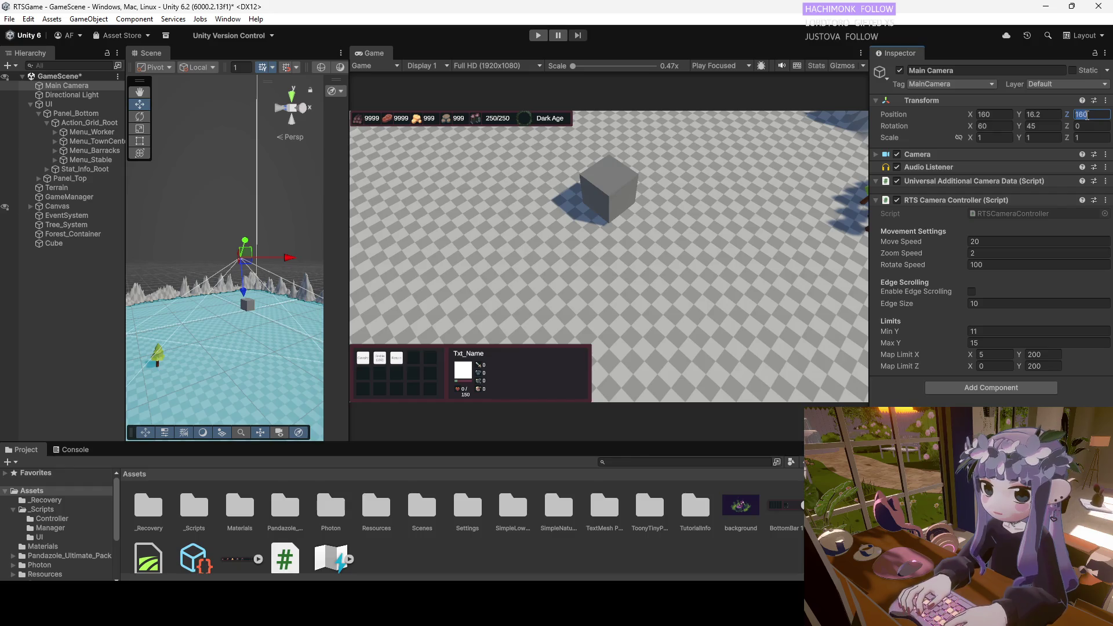
{"action": "left_click", "coordinate": [992, 115]}
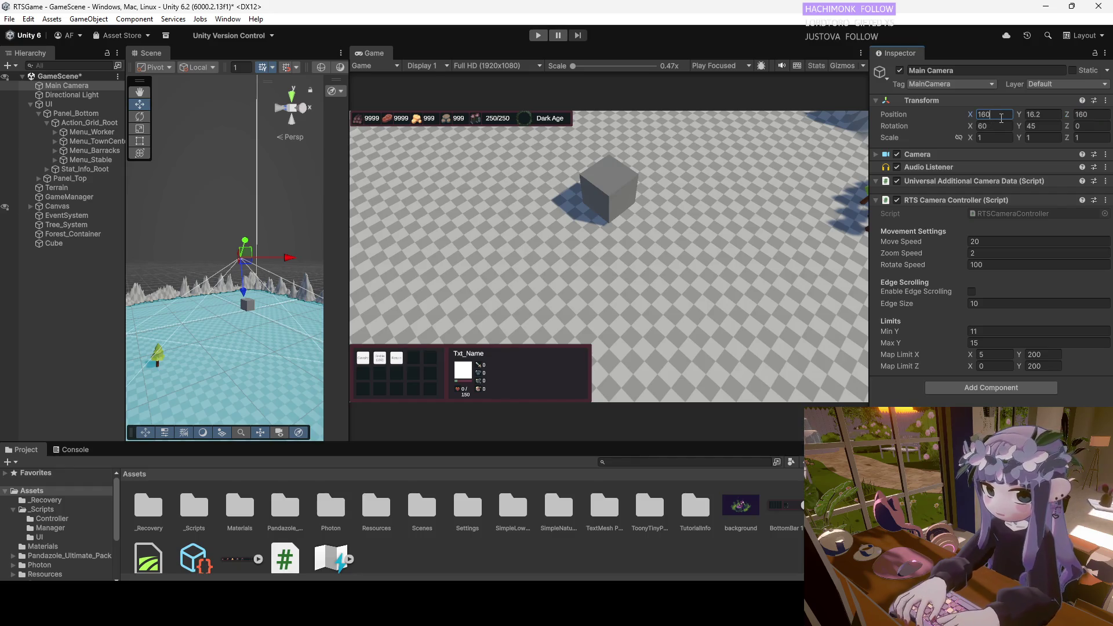
{"action": "type", "text": "165"}
{"action": "key", "text": "BackSpace"}
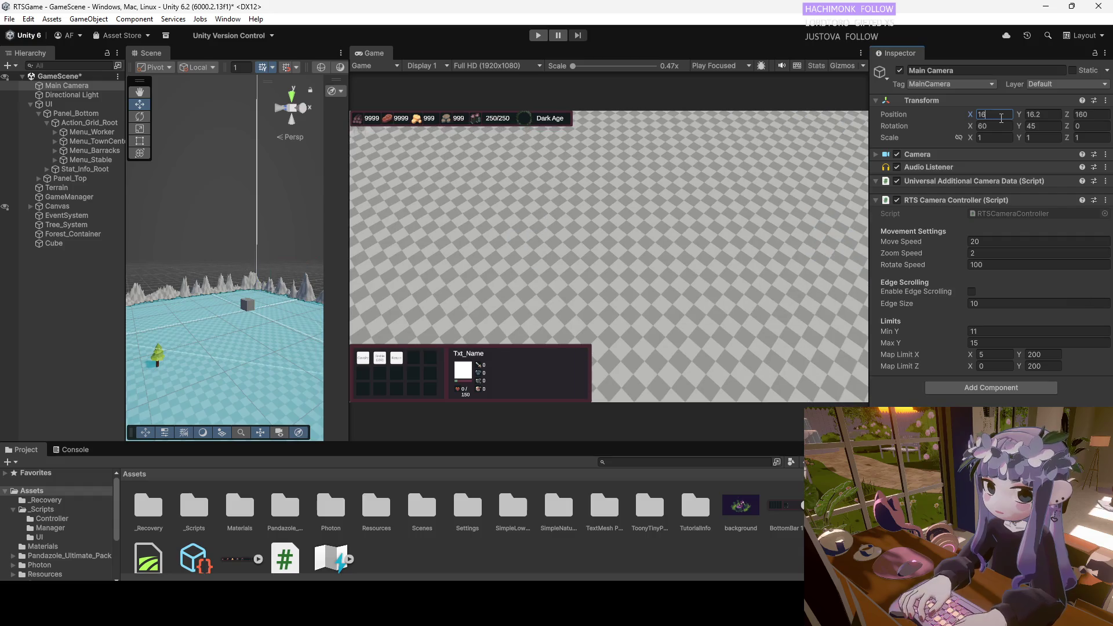
{"action": "type", "text": "0"}
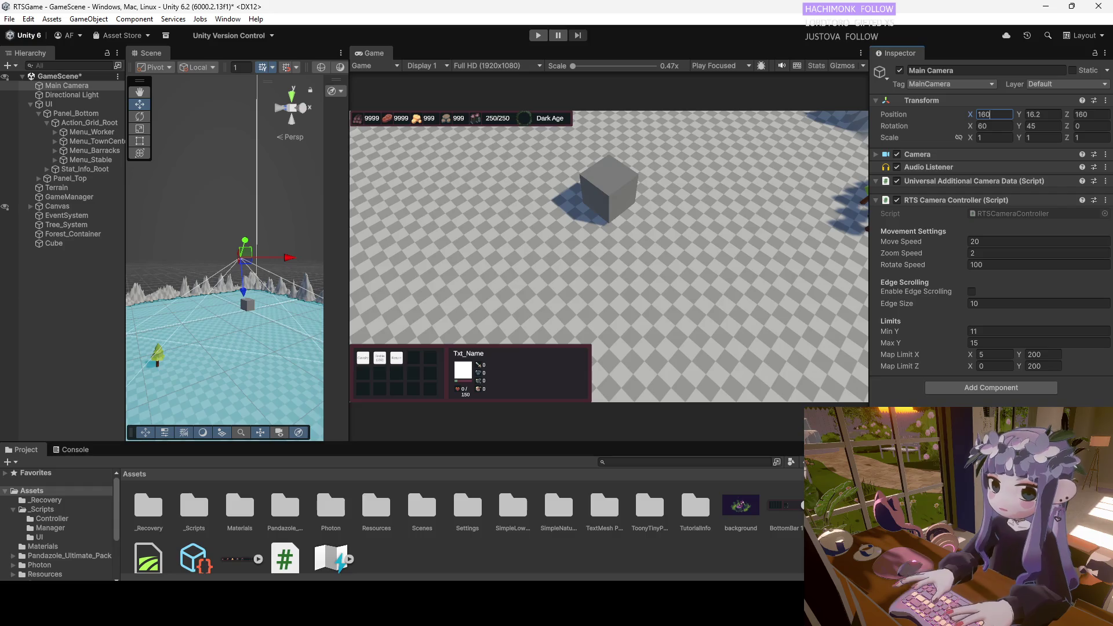
{"action": "mouse_move", "coordinate": [699, 609]}
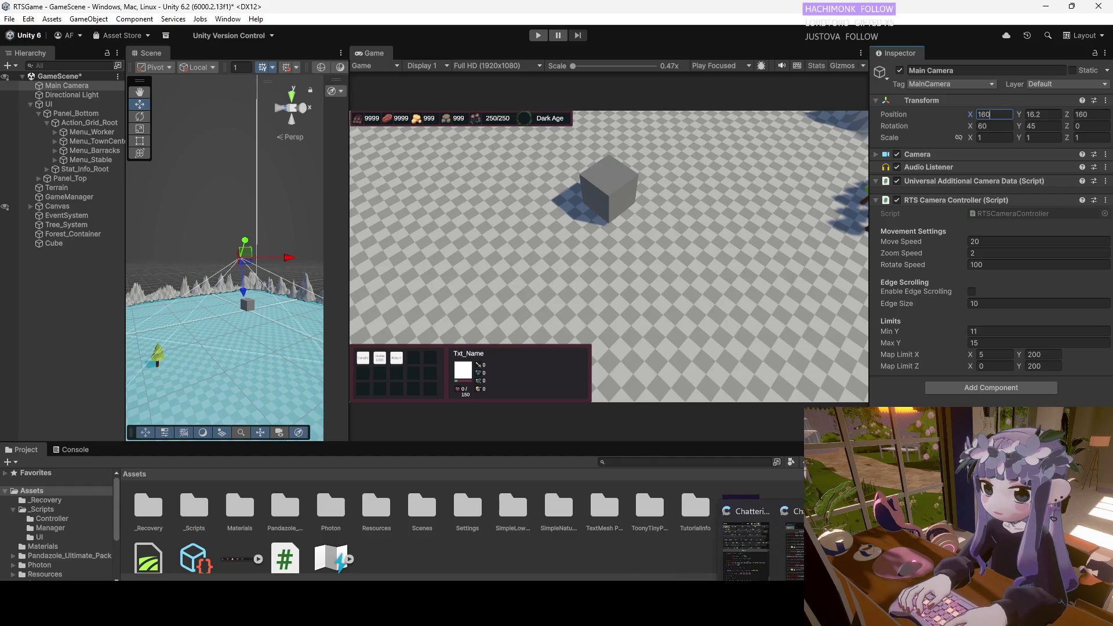
{"action": "left_click", "coordinate": [753, 609]}
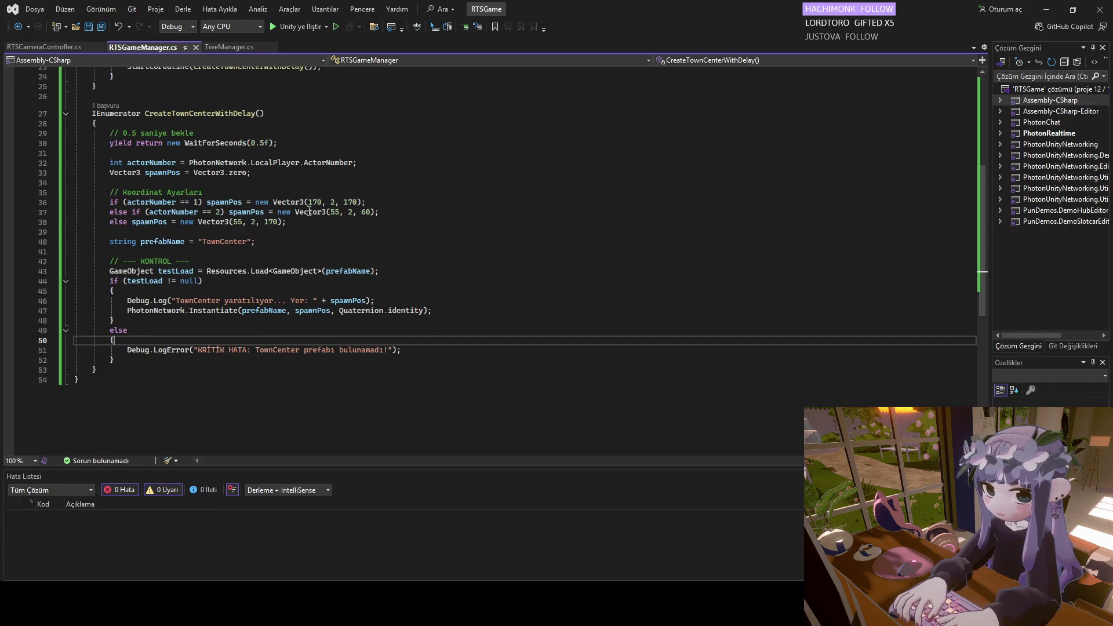
Read through RTSCameraController.cs, then view RTSGameManager.cs's CreateTownCenterWithDelay spawn coordinates.
{"action": "left_click", "coordinate": [100, 47]}
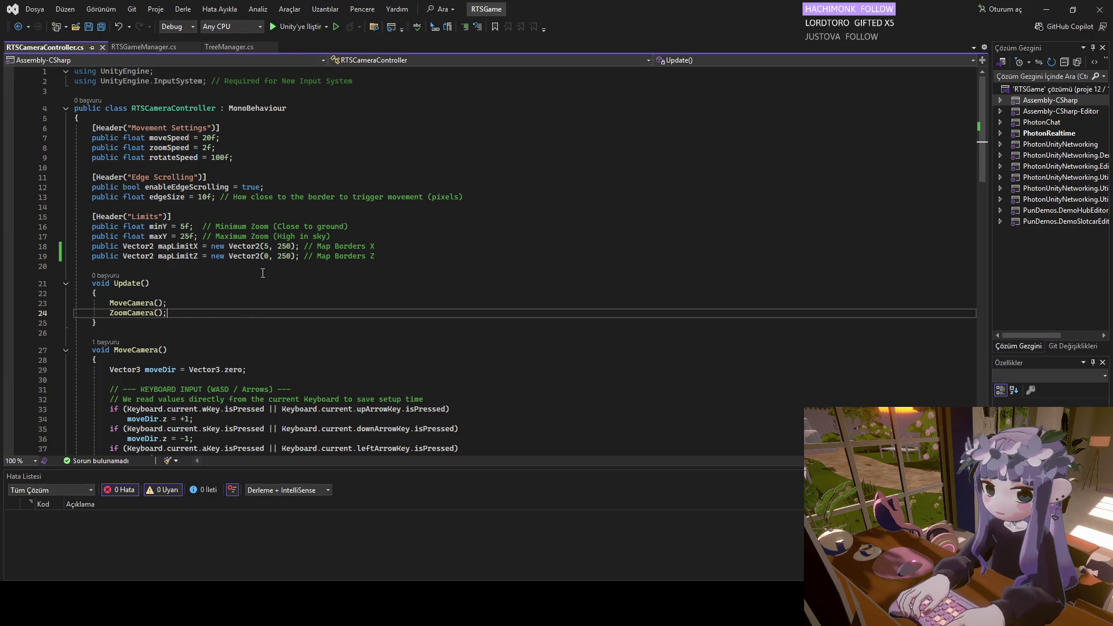
{"action": "scroll", "coordinate": [266, 282], "scroll_direction": "down", "scroll_amount": 12}
{"action": "scroll", "coordinate": [264, 270], "scroll_direction": "down", "scroll_amount": 6}
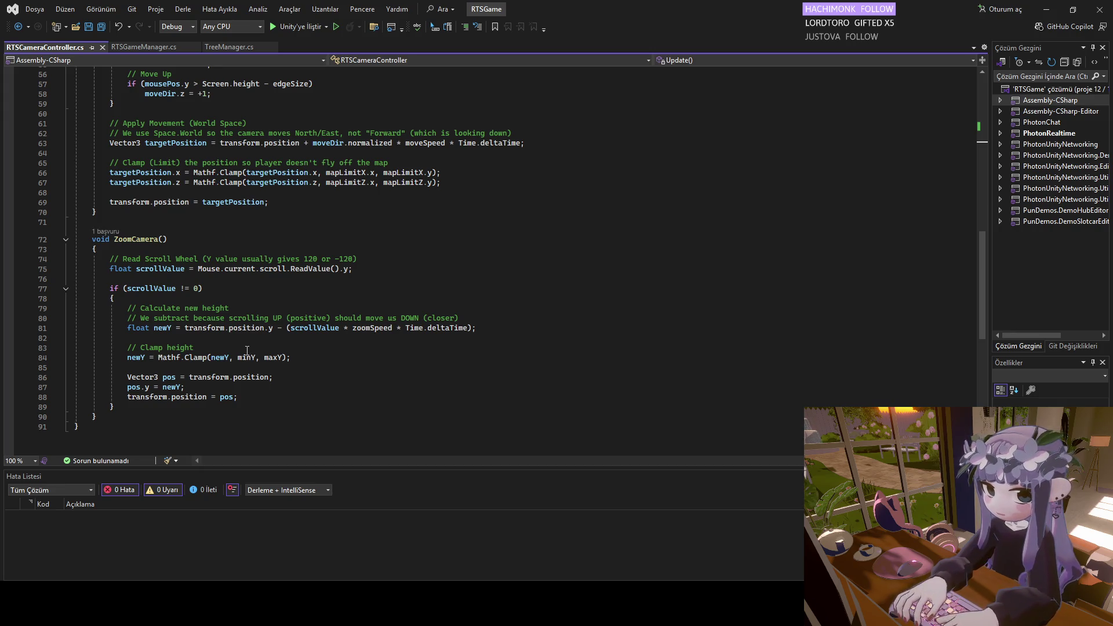
{"action": "scroll", "coordinate": [246, 346], "scroll_direction": "up", "scroll_amount": 3}
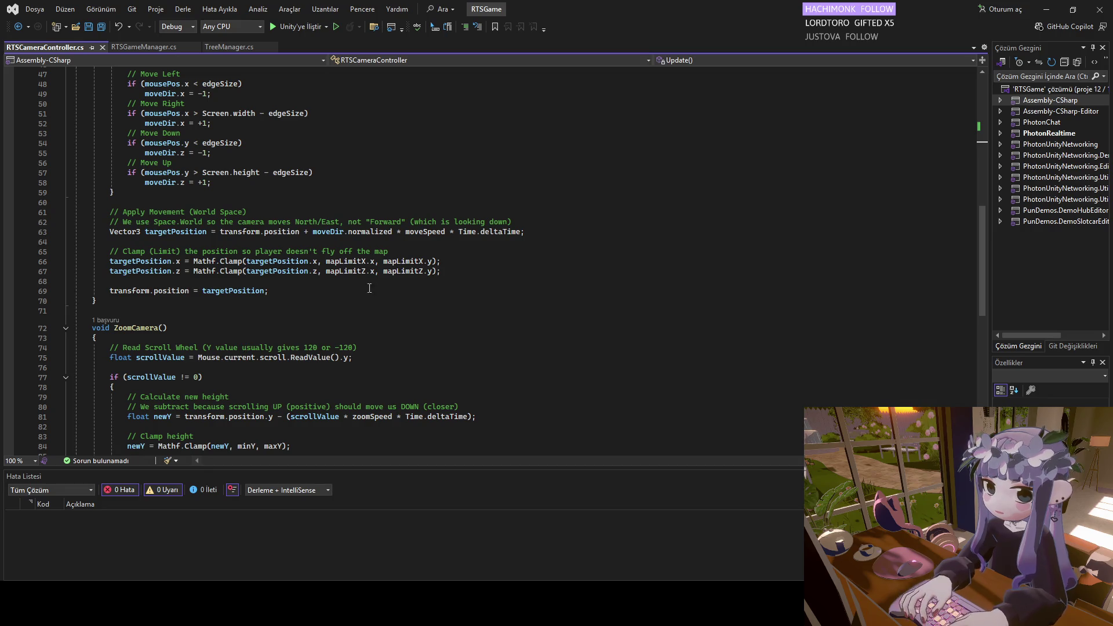
{"action": "scroll", "coordinate": [371, 289], "scroll_direction": "up", "scroll_amount": 14}
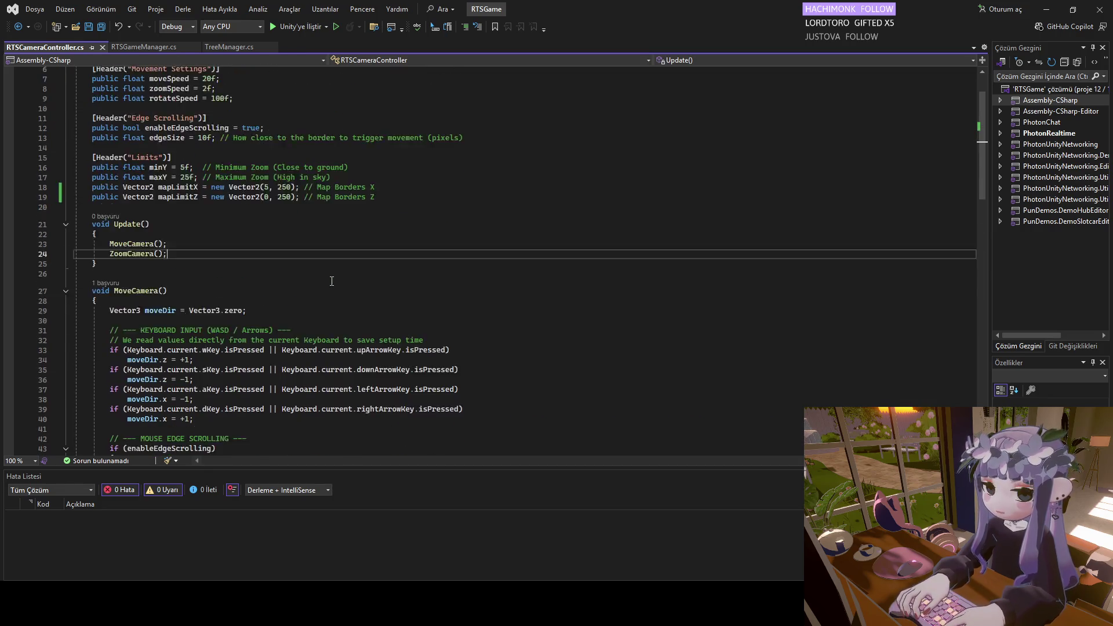
{"action": "scroll", "coordinate": [332, 281], "scroll_direction": "up", "scroll_amount": 1}
{"action": "scroll", "coordinate": [332, 281], "scroll_direction": "up", "scroll_amount": 1}
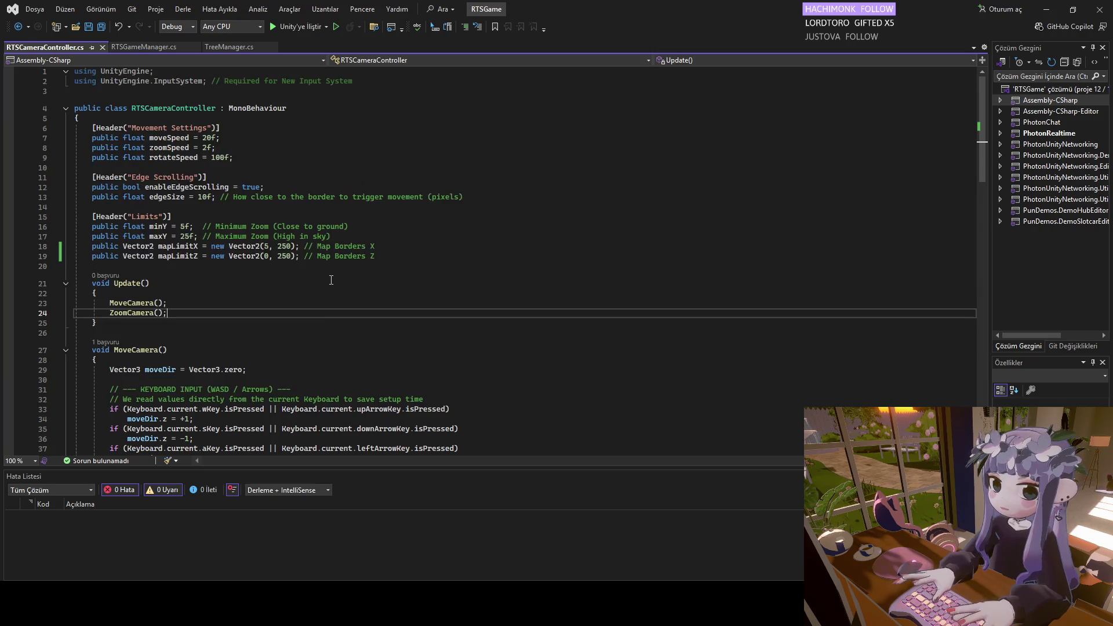
{"action": "scroll", "coordinate": [328, 280], "scroll_direction": "down", "scroll_amount": 9}
{"action": "scroll", "coordinate": [324, 280], "scroll_direction": "up", "scroll_amount": 3}
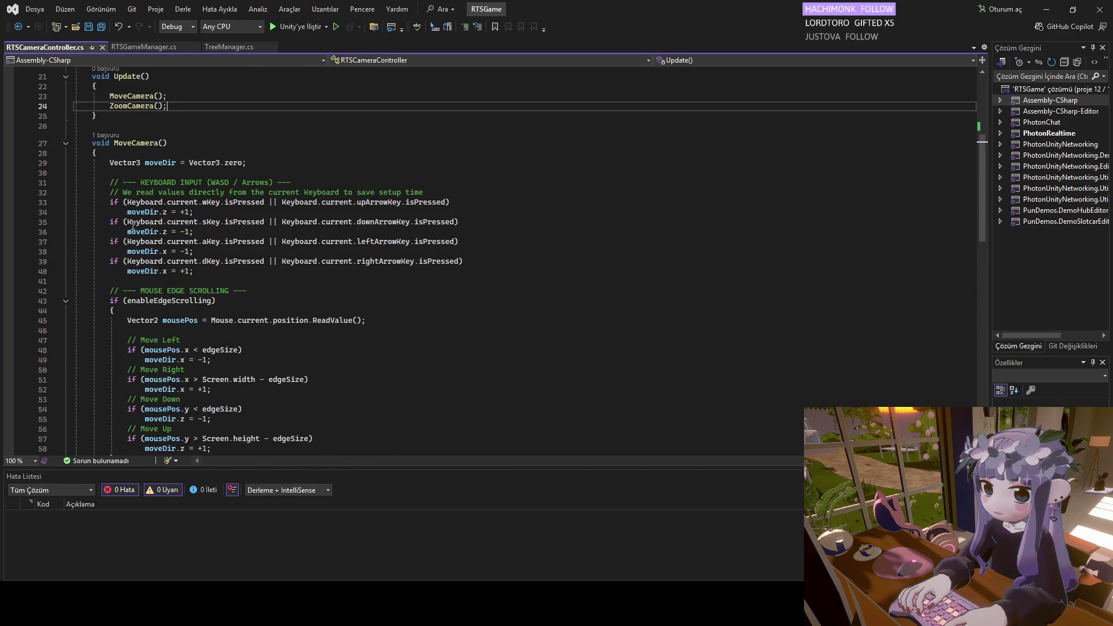
{"action": "scroll", "coordinate": [174, 249], "scroll_direction": "down", "scroll_amount": 4}
{"action": "scroll", "coordinate": [197, 279], "scroll_direction": "up", "scroll_amount": 1}
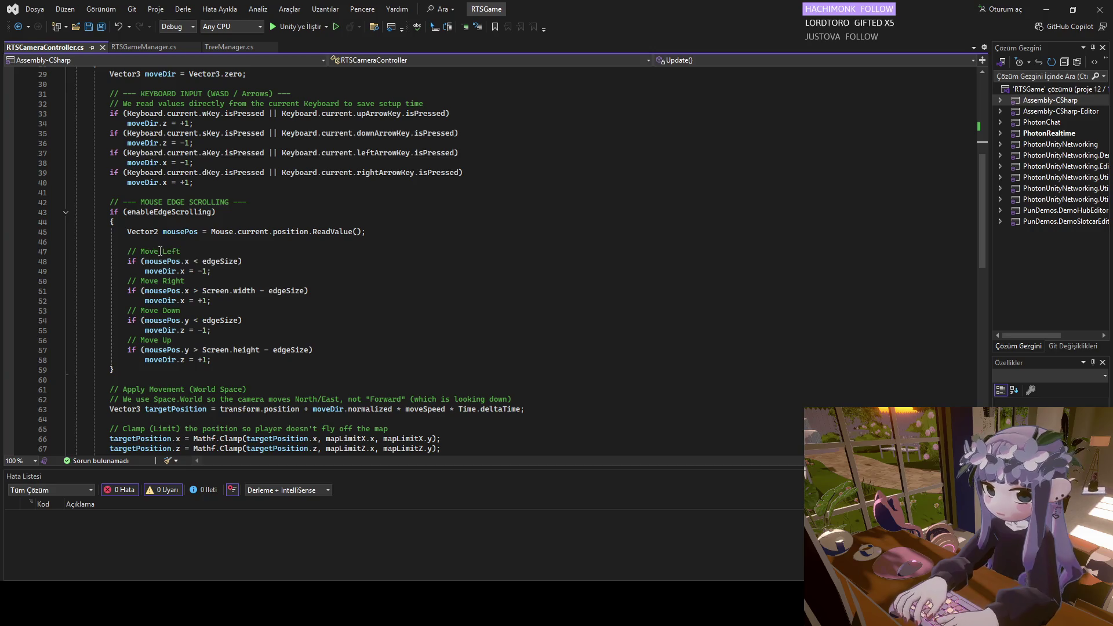
{"action": "scroll", "coordinate": [210, 306], "scroll_direction": "down", "scroll_amount": 3}
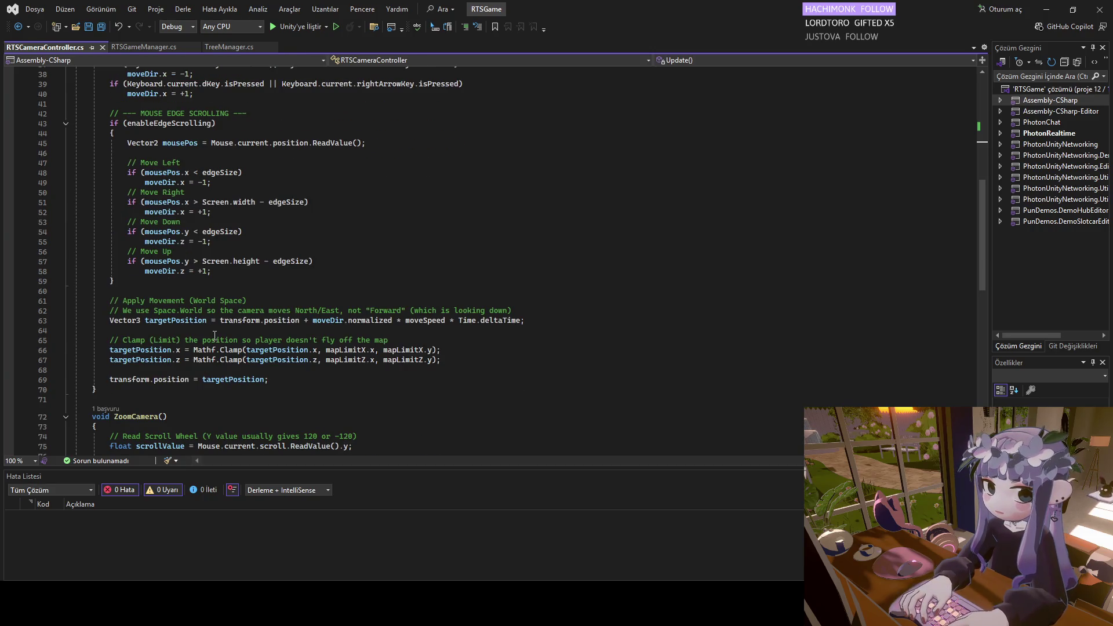
{"action": "scroll", "coordinate": [217, 337], "scroll_direction": "down", "scroll_amount": 1}
{"action": "scroll", "coordinate": [217, 333], "scroll_direction": "down", "scroll_amount": 2}
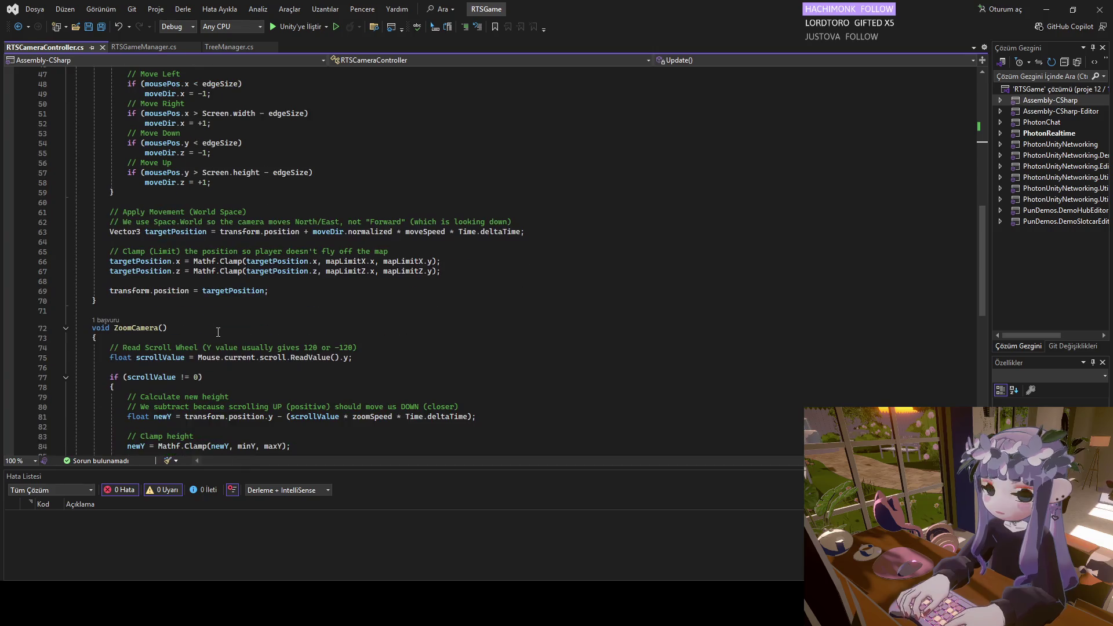
{"action": "scroll", "coordinate": [217, 331], "scroll_direction": "down", "scroll_amount": 2}
{"action": "scroll", "coordinate": [217, 329], "scroll_direction": "down", "scroll_amount": 2}
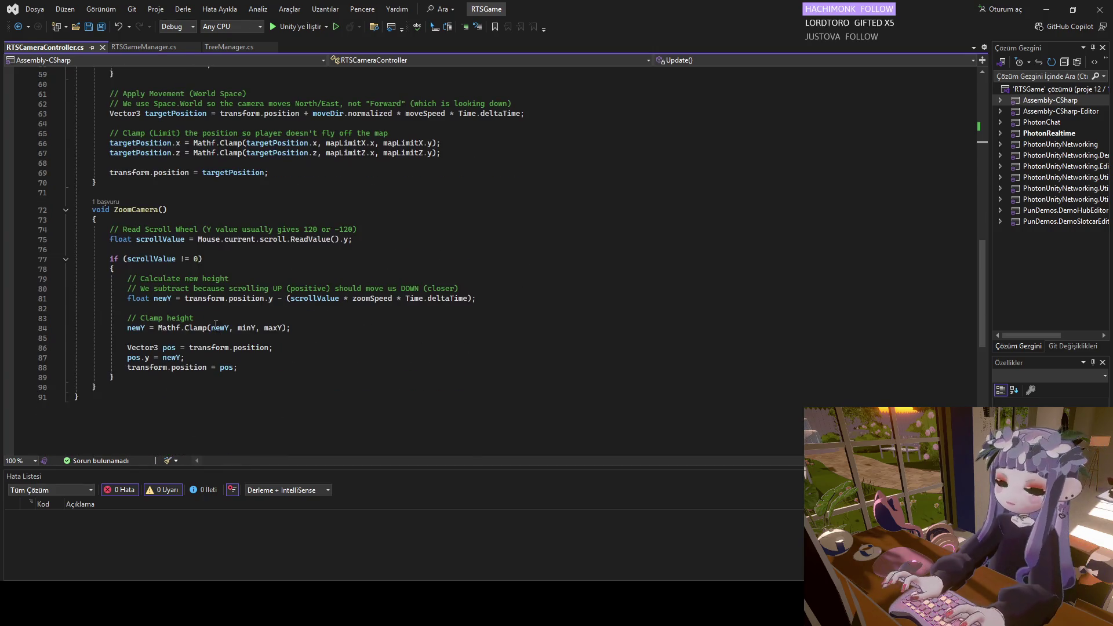
{"action": "scroll", "coordinate": [191, 269], "scroll_direction": "up", "scroll_amount": 10}
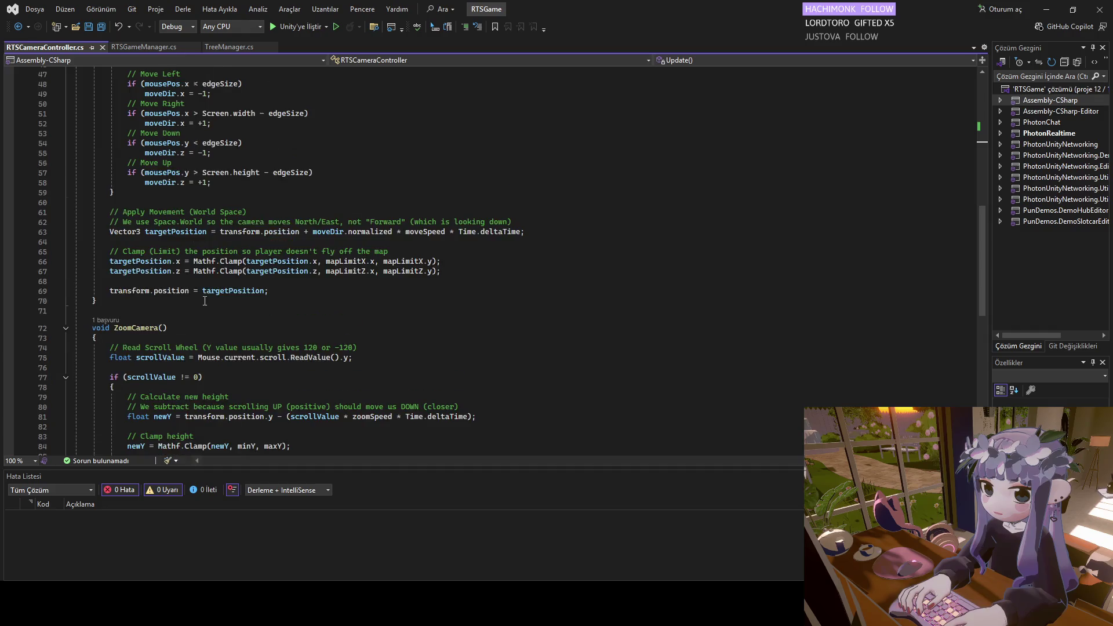
{"action": "left_click", "coordinate": [153, 48]}
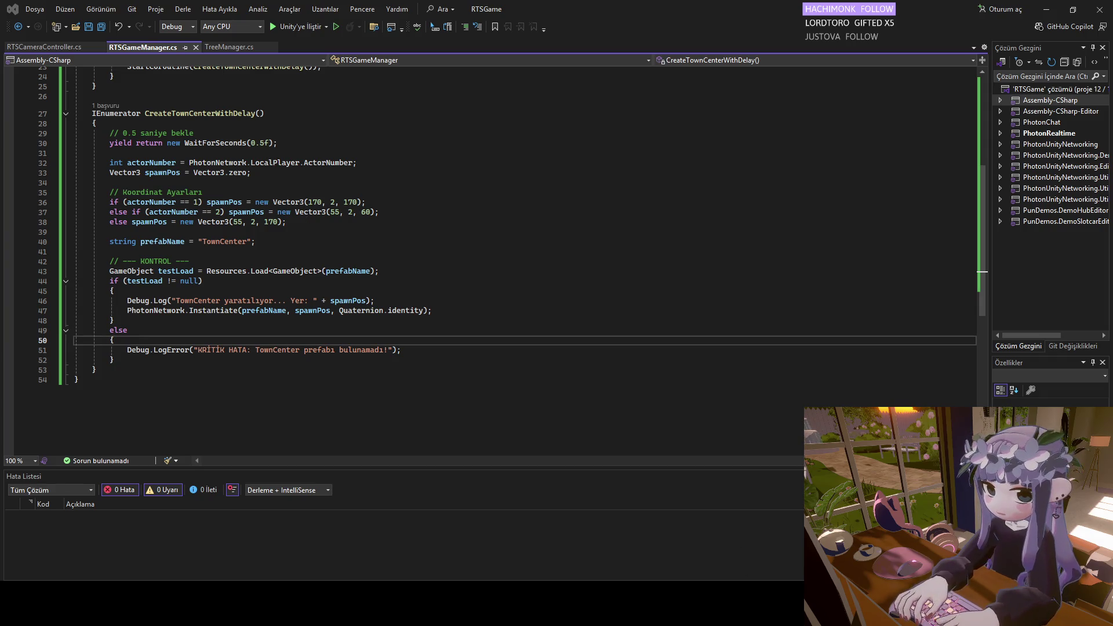
{"action": "key", "text": "alt+Tab"}
Duplicate the marker Cube into Cube (1) and set its position to X 55, Z 60.
{"action": "left_click", "coordinate": [53, 243]}
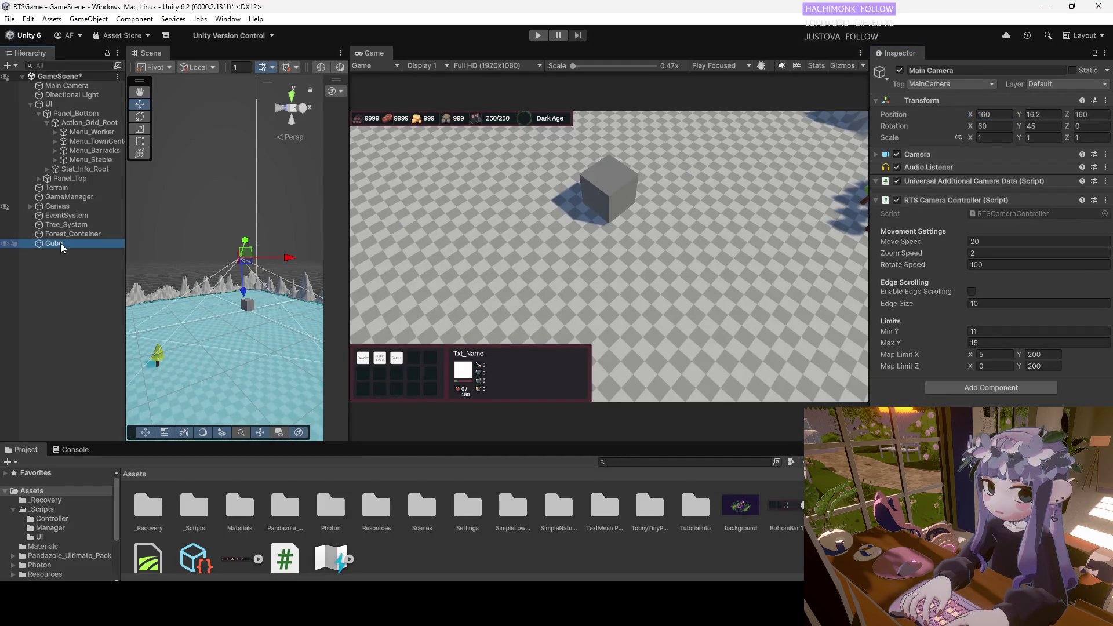
{"action": "key", "text": "ctrl+d"}
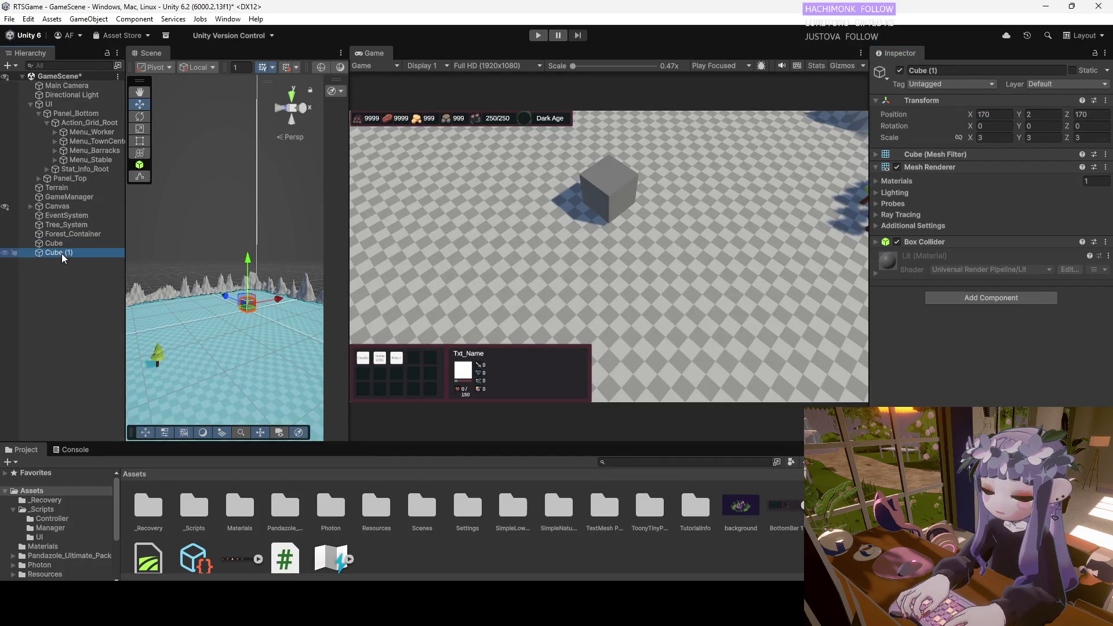
{"action": "double_click", "coordinate": [62, 252]}
{"action": "left_click", "coordinate": [996, 114]}
{"action": "type", "text": "5"}
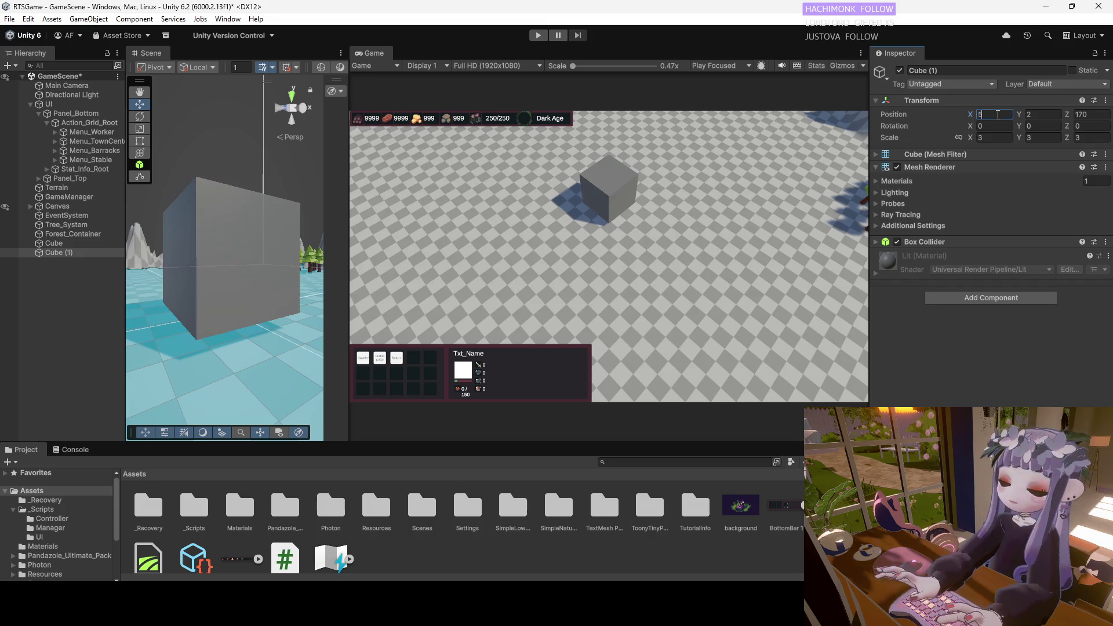
{"action": "type", "text": "5"}
{"action": "left_click", "coordinate": [1092, 114]}
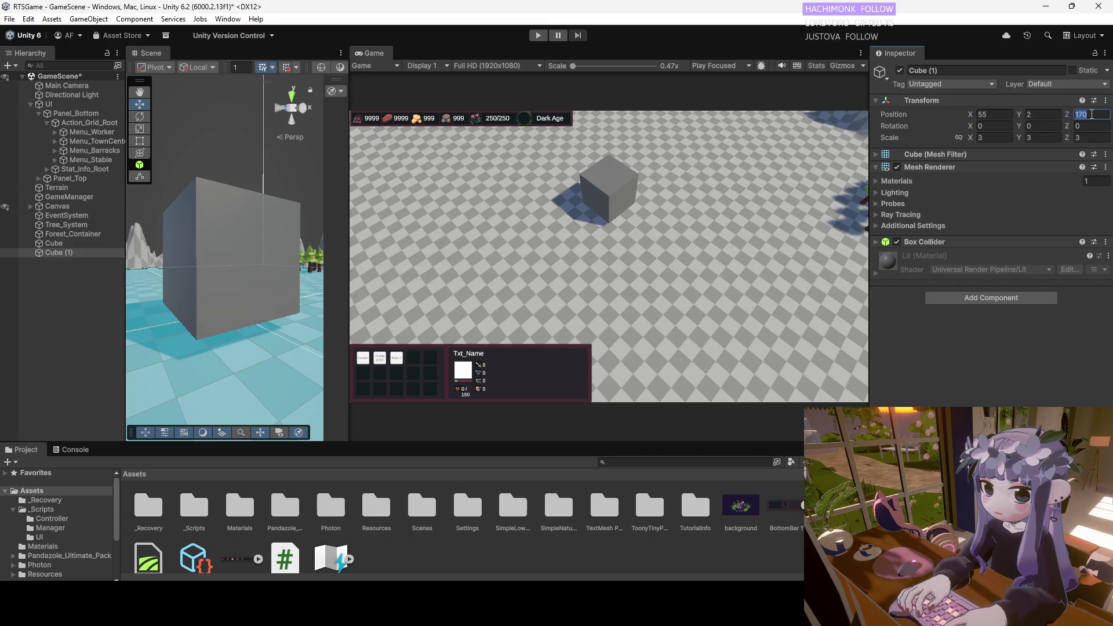
{"action": "type", "text": "60"}
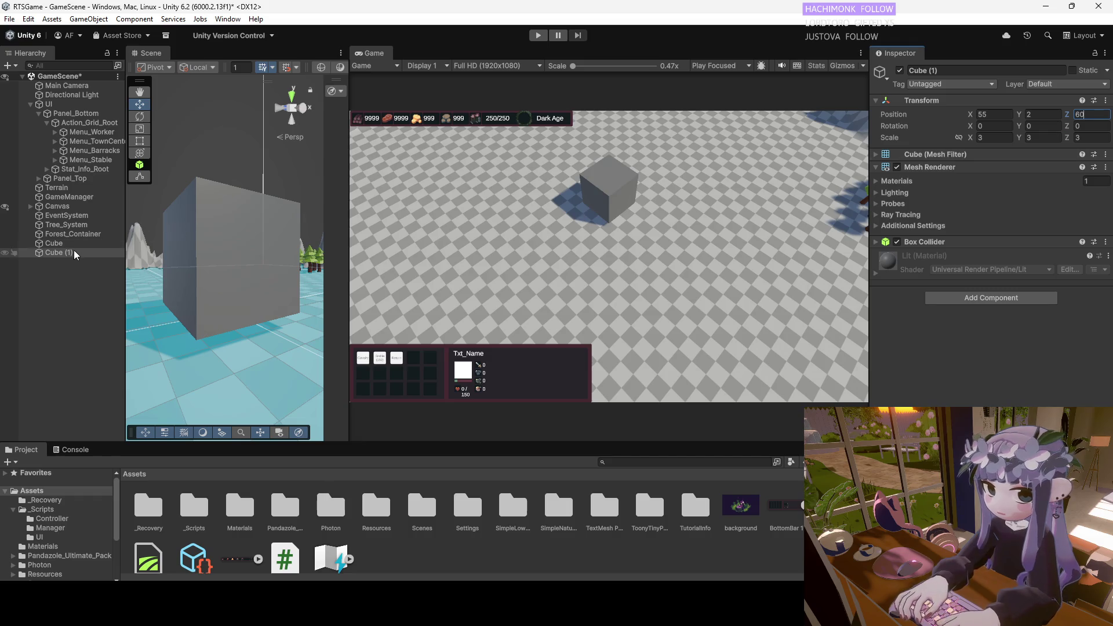
{"action": "double_click", "coordinate": [76, 253]}
Drag Cube (1) toward the map corner with the move gizmo, undoing an accidental raise.
{"action": "mouse_move", "coordinate": [227, 295]}
{"action": "left_mouse_down"}
{"action": "mouse_move", "coordinate": [261, 319]}
{"action": "mouse_move", "coordinate": [141, 236]}
{"action": "mouse_move", "coordinate": [250, 231]}
{"action": "left_mouse_up"}
{"action": "mouse_move", "coordinate": [204, 358]}
{"action": "left_mouse_down"}
{"action": "mouse_move", "coordinate": [193, 282]}
{"action": "mouse_move", "coordinate": [198, 342]}
{"action": "left_mouse_up"}
{"action": "key", "text": "ctrl+z"}
{"action": "mouse_move", "coordinate": [233, 417]}
{"action": "left_mouse_down"}
{"action": "mouse_move", "coordinate": [147, 250]}
{"action": "mouse_move", "coordinate": [229, 215]}
{"action": "mouse_move", "coordinate": [242, 226]}
{"action": "left_mouse_up"}
{"action": "double_click", "coordinate": [40, 252]}
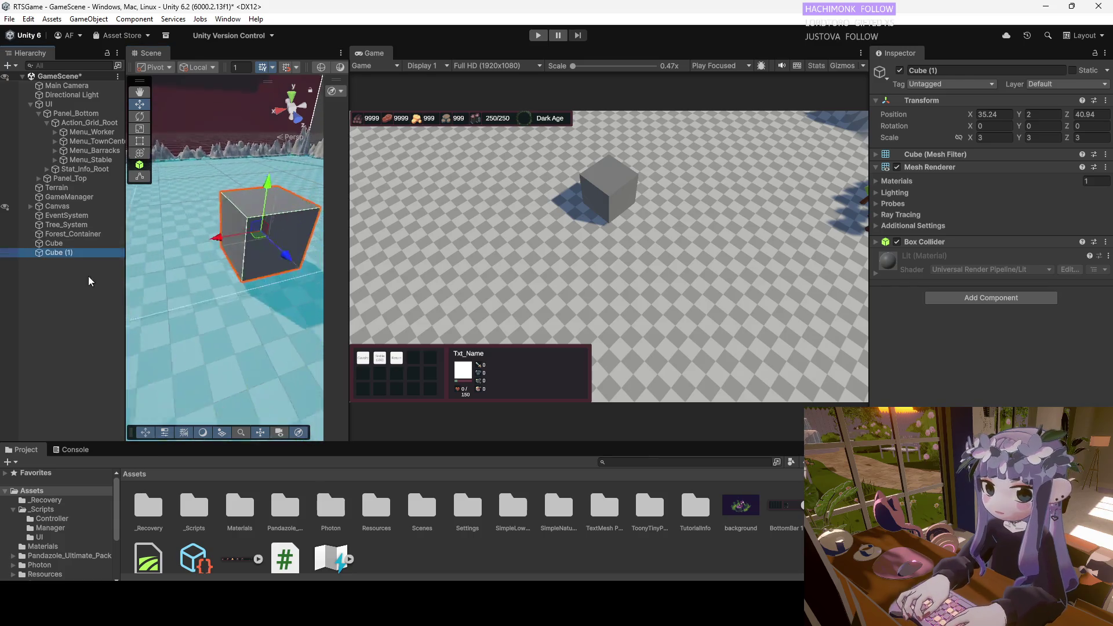
{"action": "scroll", "coordinate": [226, 309], "scroll_direction": "down", "scroll_amount": 6}
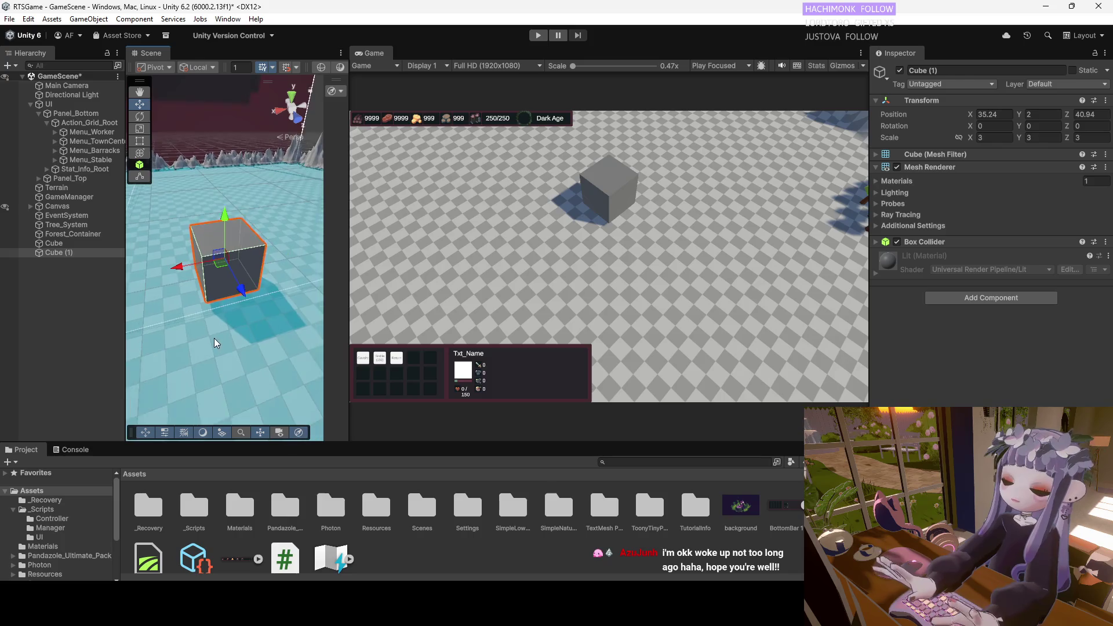
{"action": "mouse_move", "coordinate": [166, 224]}
{"action": "left_mouse_down"}
{"action": "mouse_move", "coordinate": [154, 220]}
{"action": "mouse_move", "coordinate": [177, 212]}
{"action": "left_mouse_up"}
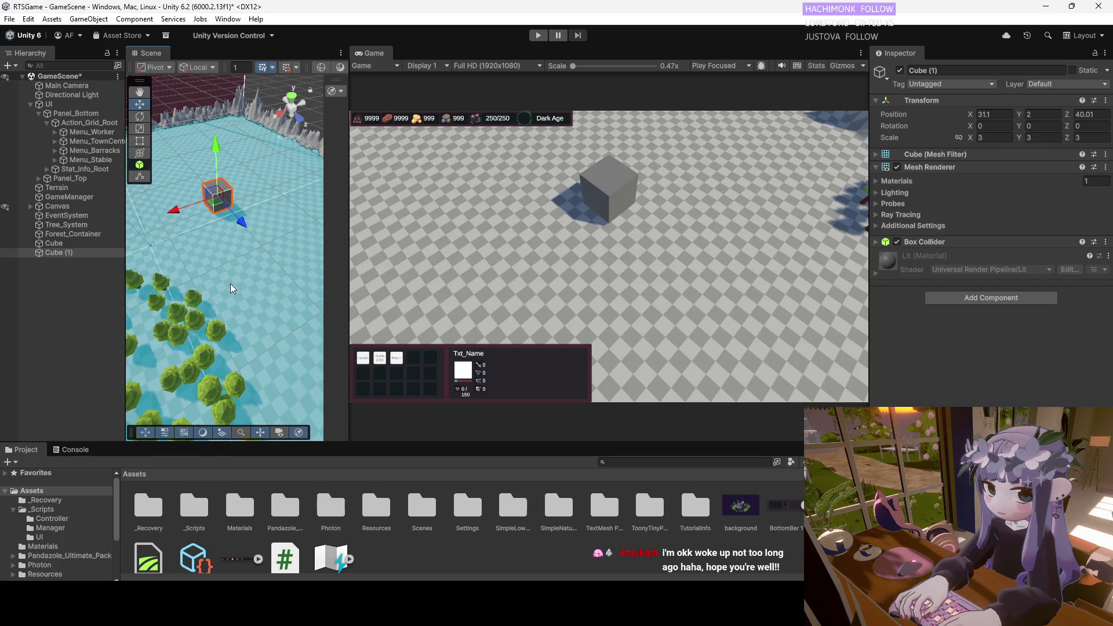
Set Cube (1)'s position to X 30, Z 30 in the Inspector.
{"action": "left_click", "coordinate": [1001, 114]}
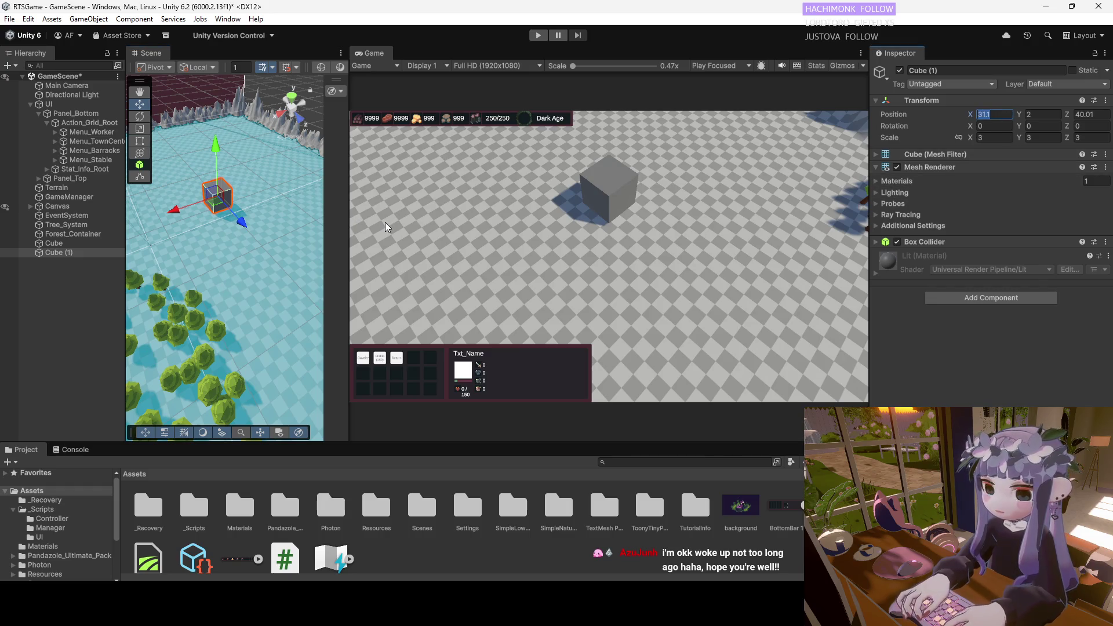
{"action": "type", "text": "30"}
{"action": "left_click", "coordinate": [1068, 116]}
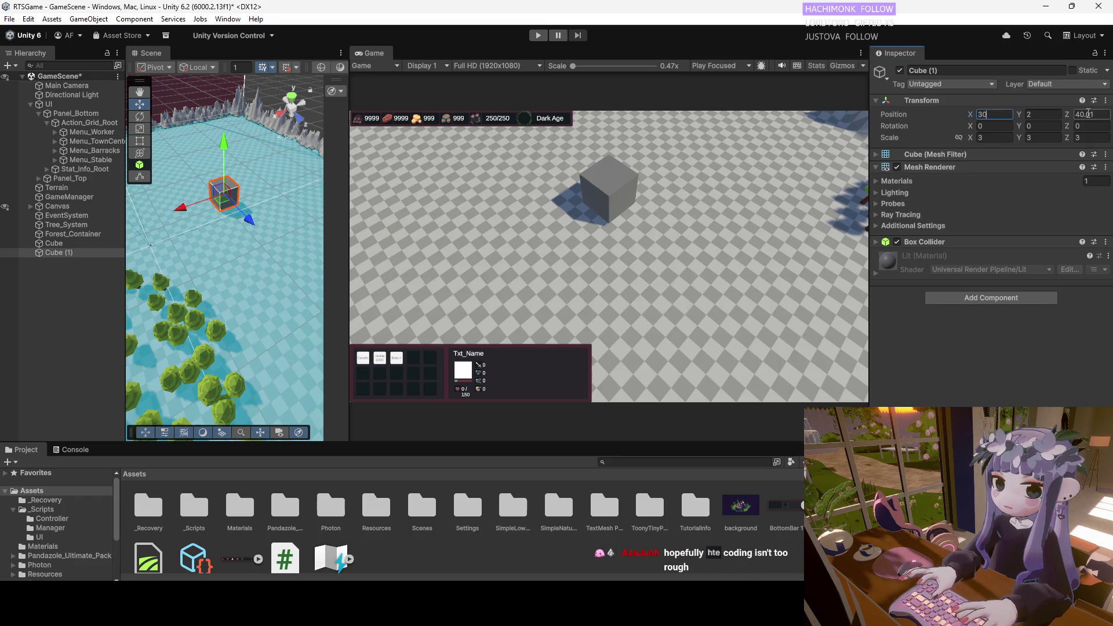
{"action": "type", "text": "30"}
{"action": "double_click", "coordinate": [58, 252]}
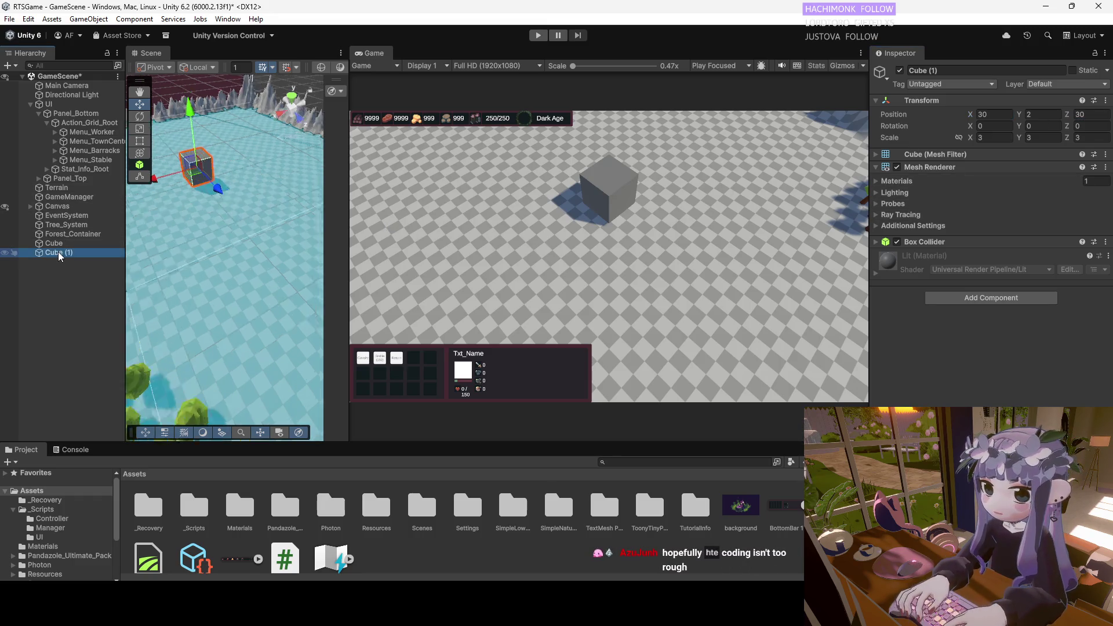
{"action": "scroll", "coordinate": [230, 302], "scroll_direction": "down", "scroll_amount": 3}
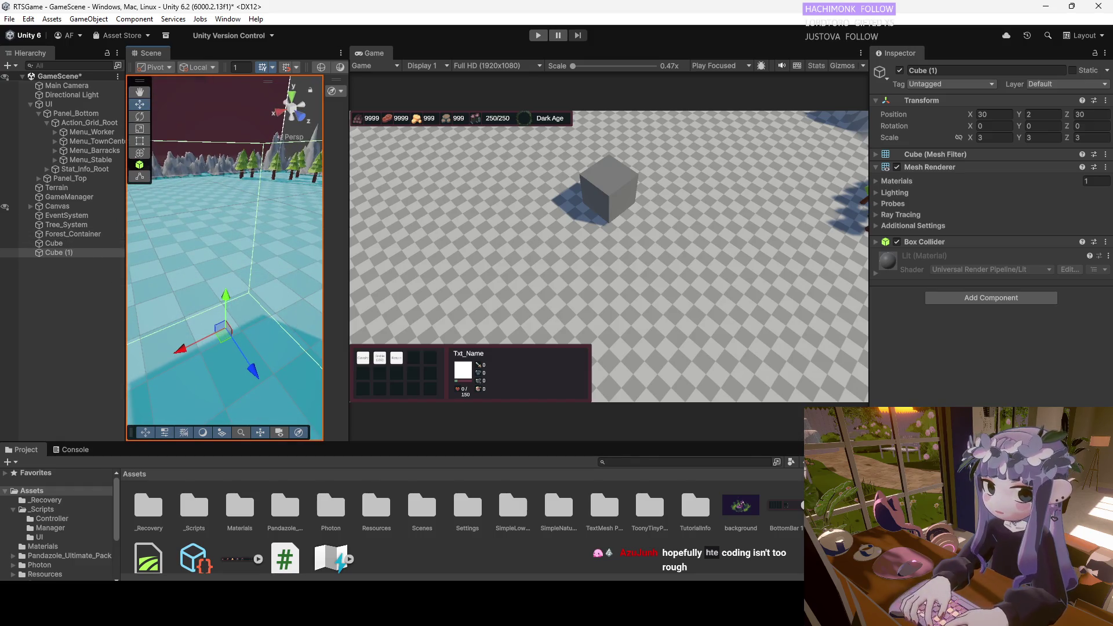
{"action": "mouse_move", "coordinate": [699, 603]}
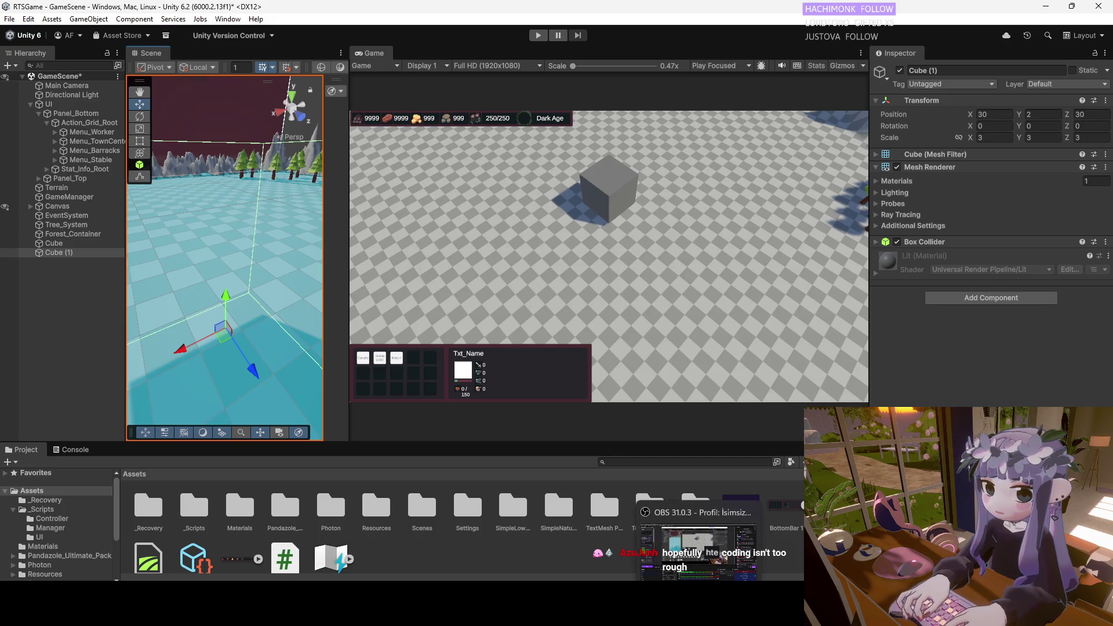
{"action": "key", "text": "alt+Tab"}
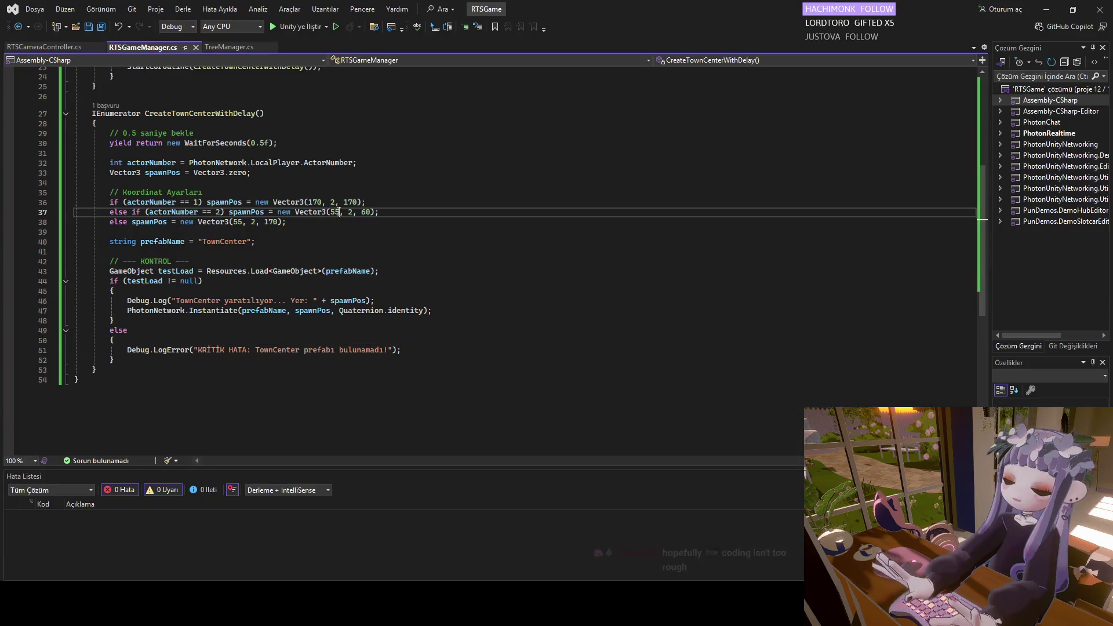
Change player two's spawn to (30, 2, 30) and the fallback X to 30, then save RTSGameManager.cs.
{"action": "double_click", "coordinate": [333, 213]}
{"action": "type", "text": "30"}
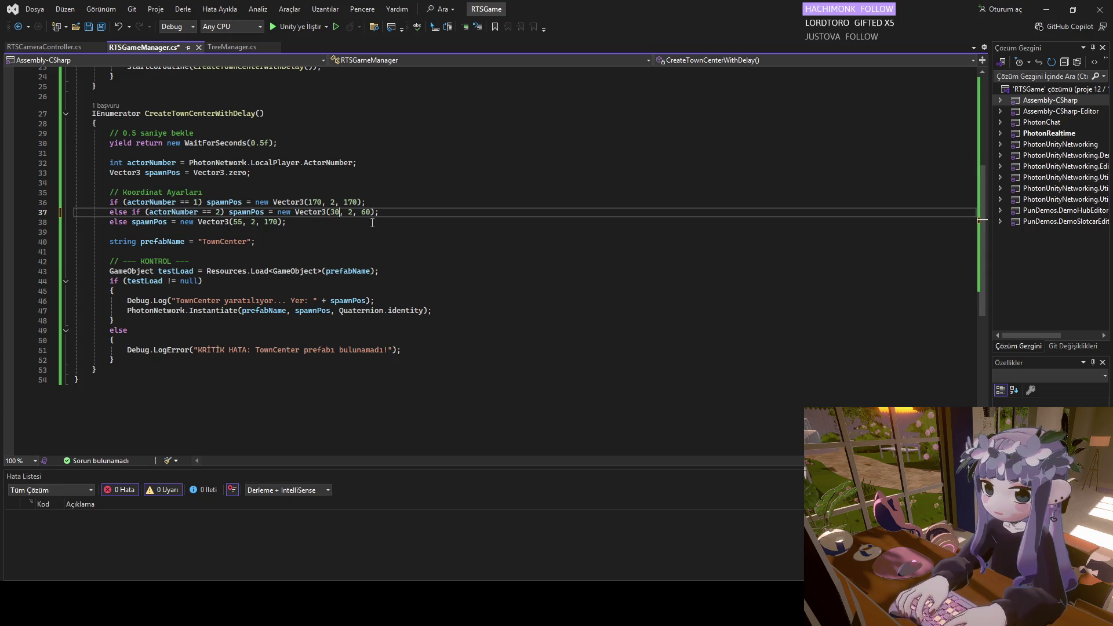
{"action": "double_click", "coordinate": [365, 212]}
{"action": "type", "text": "30"}
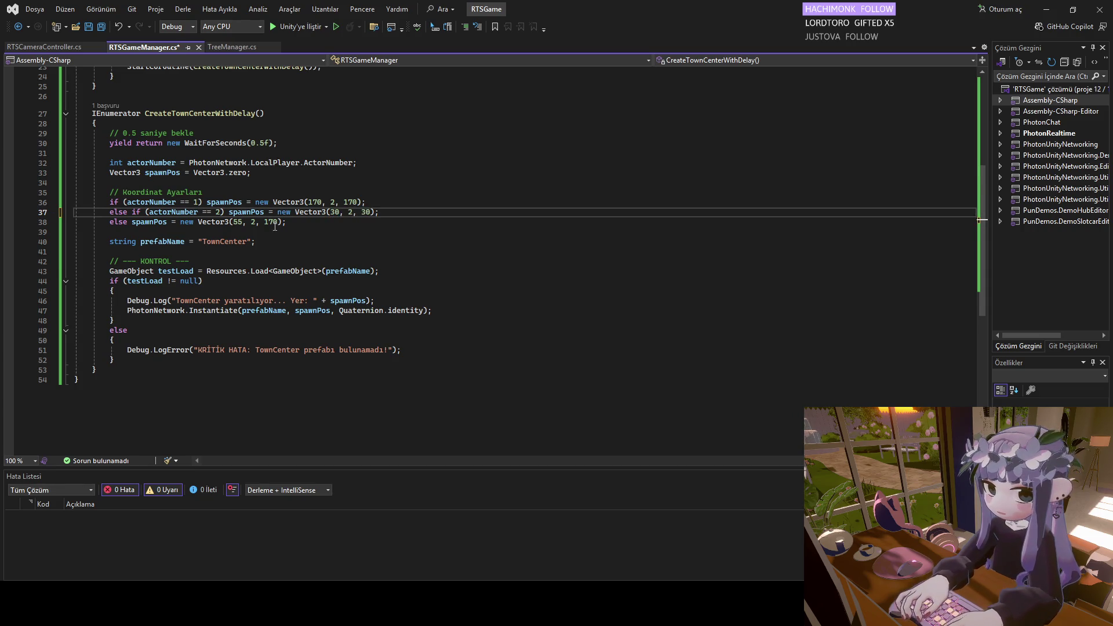
{"action": "double_click", "coordinate": [250, 222]}
{"action": "type", "text": "30"}
{"action": "left_click", "coordinate": [265, 242]}
{"action": "key", "text": "ctrl+s"}
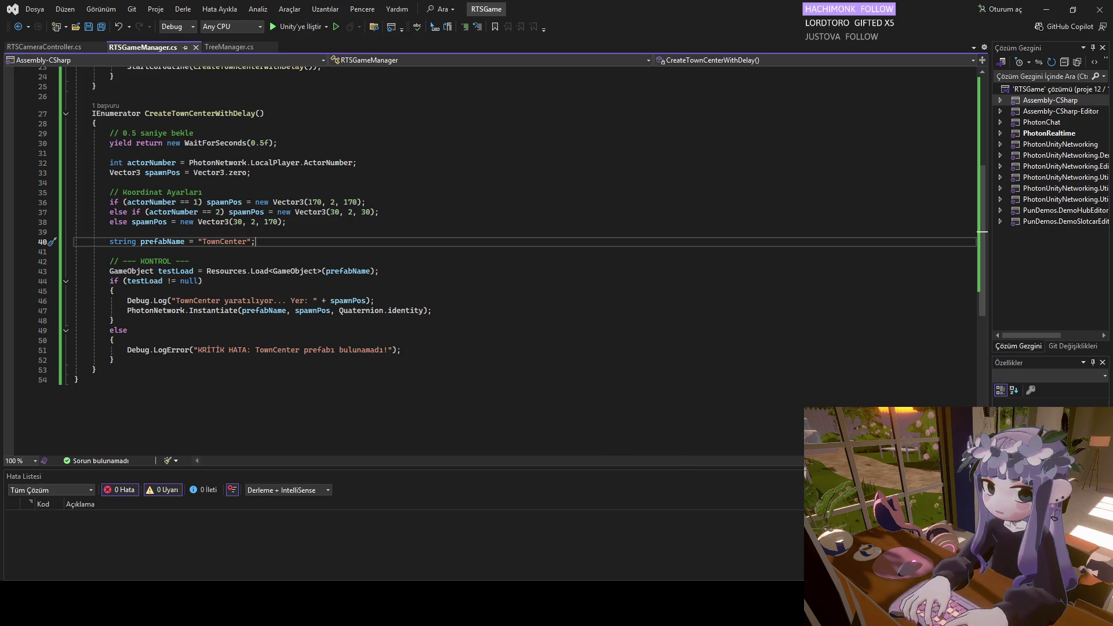
In Unity's Project panel, select RTSPlayerController in _Scripts > Controller.
{"action": "mouse_move", "coordinate": [672, 612]}
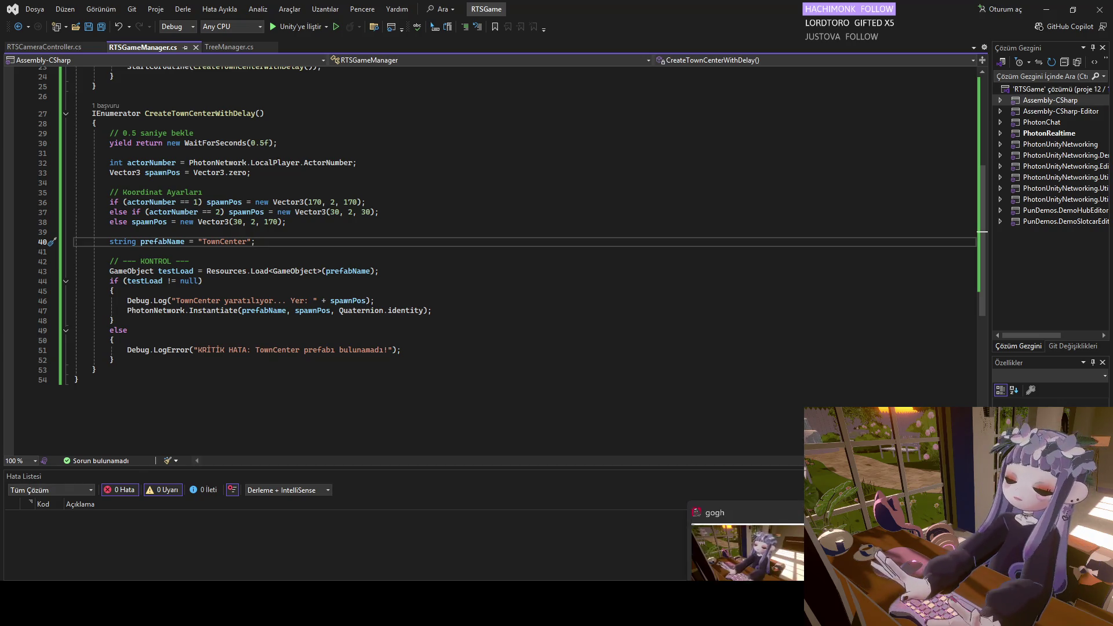
{"action": "mouse_move", "coordinate": [723, 611]}
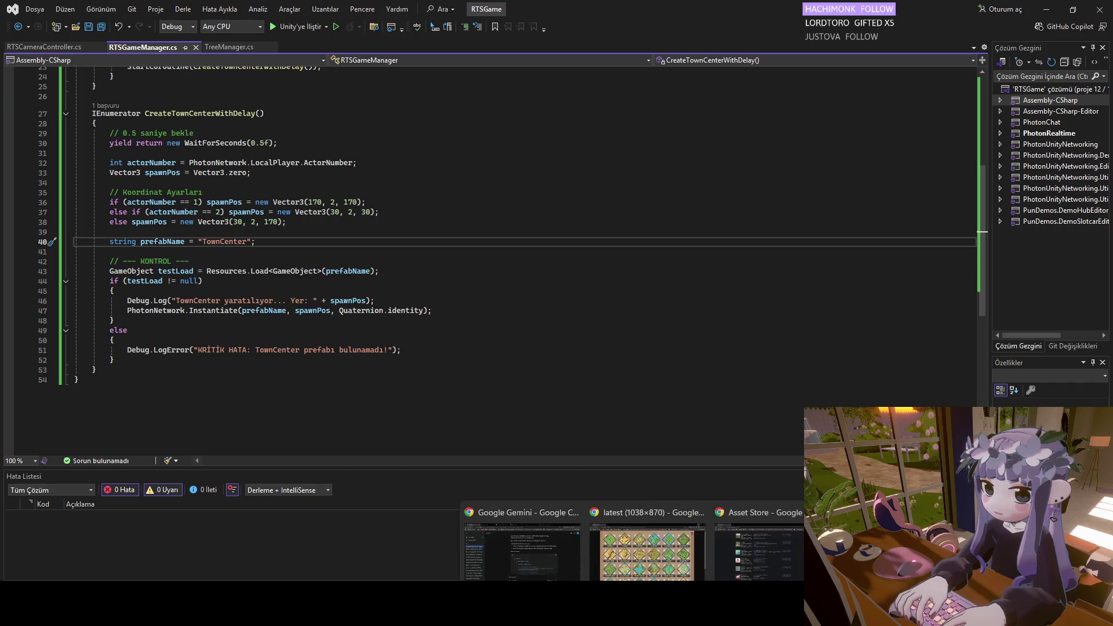
{"action": "left_click", "coordinate": [649, 570]}
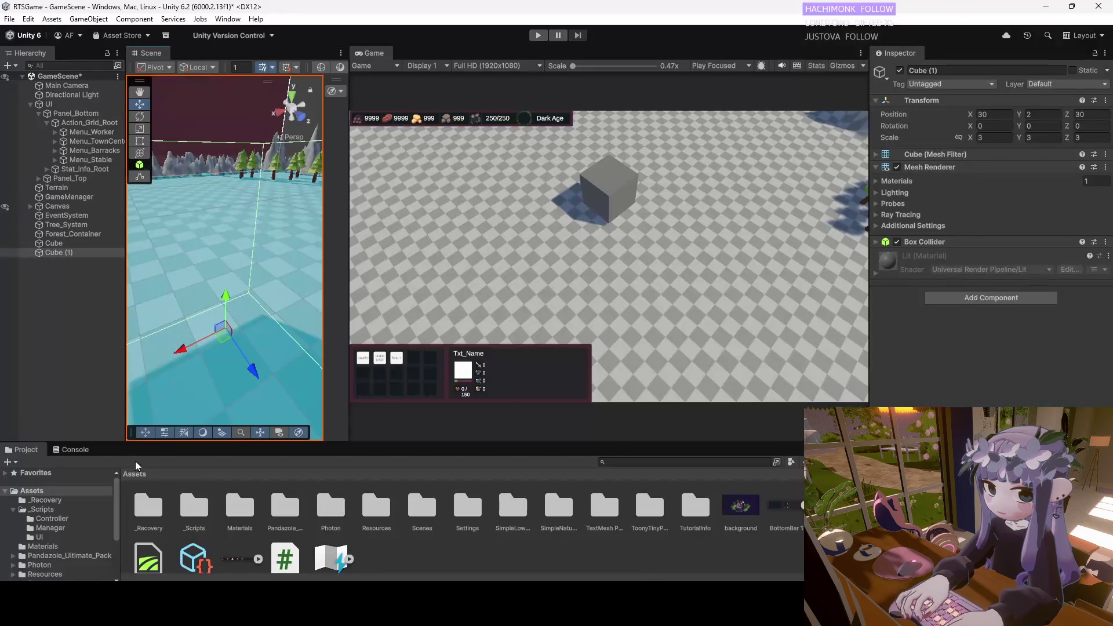
{"action": "double_click", "coordinate": [191, 510]}
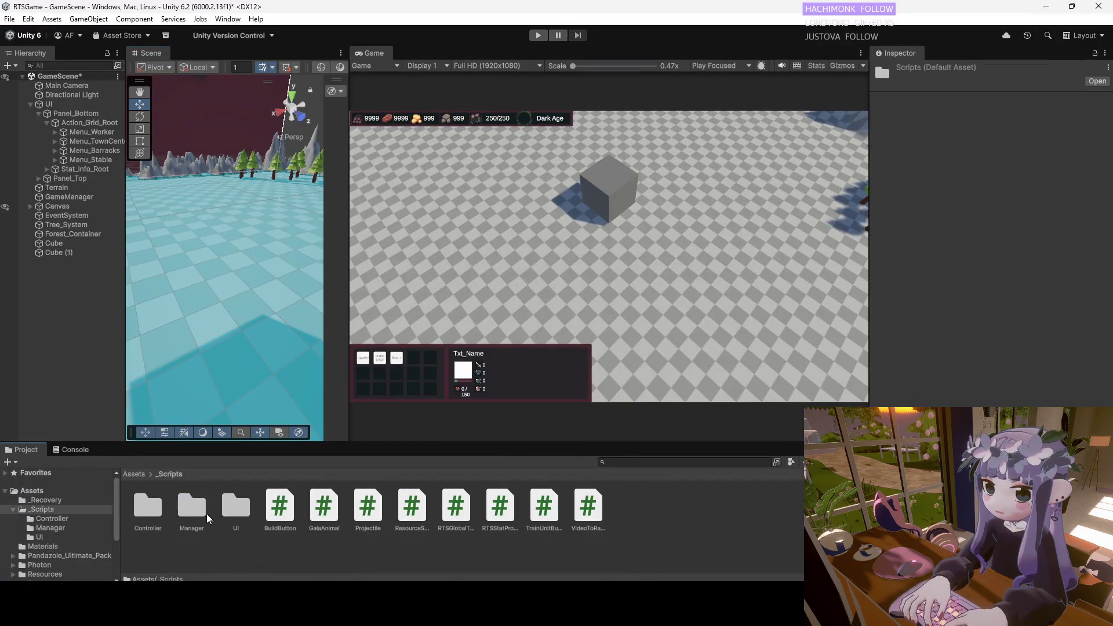
{"action": "double_click", "coordinate": [158, 518]}
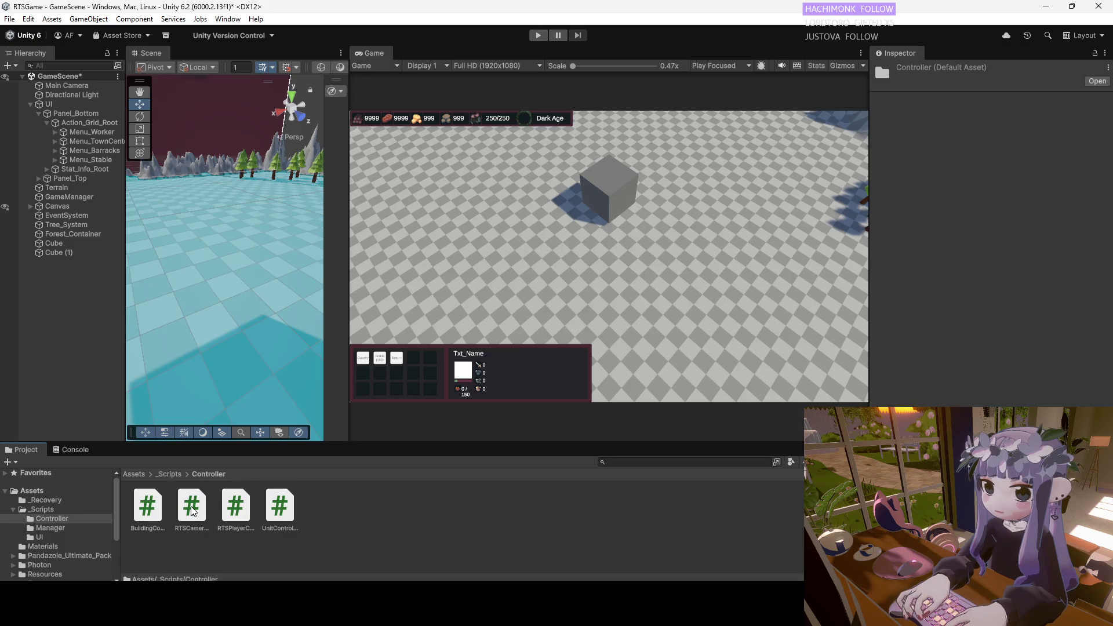
{"action": "left_click", "coordinate": [235, 508]}
Open RTSPlayerController.cs and review Start()'s camera offset (0, 15, -20) and Euler(60, 45, 0) rotation.
{"action": "double_click", "coordinate": [234, 509]}
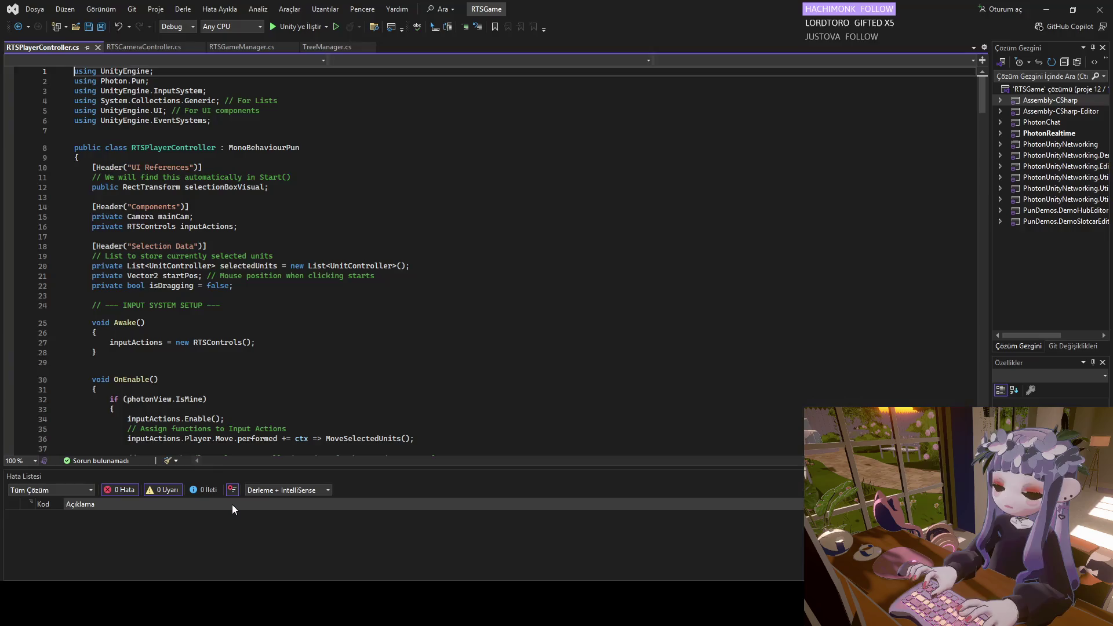
{"action": "scroll", "coordinate": [189, 284], "scroll_direction": "down", "scroll_amount": 9}
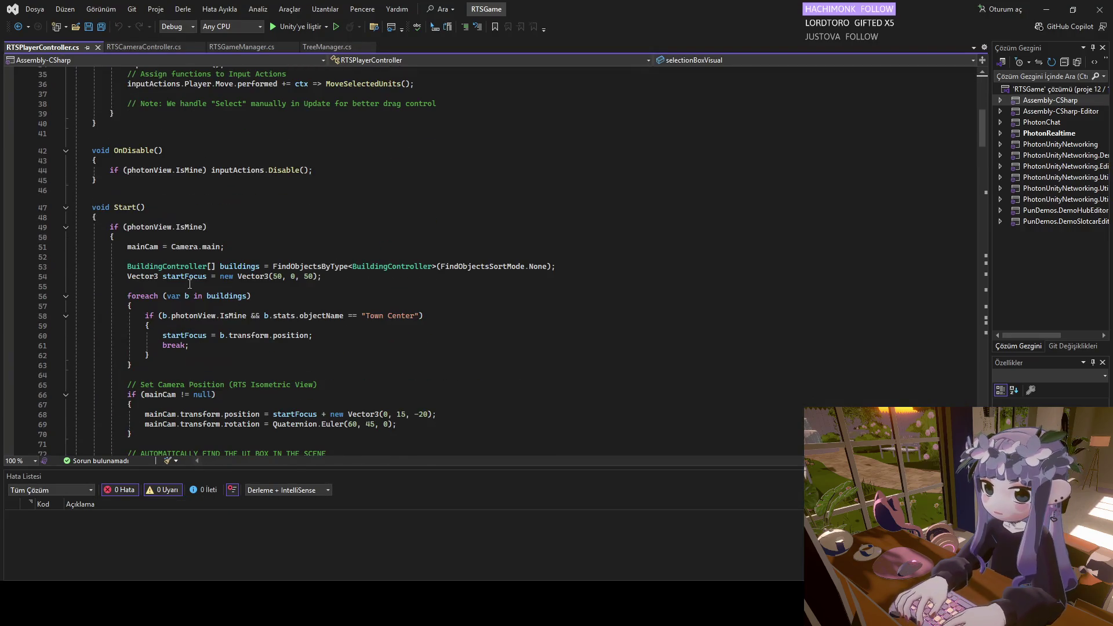
{"action": "scroll", "coordinate": [189, 284], "scroll_direction": "down", "scroll_amount": 3}
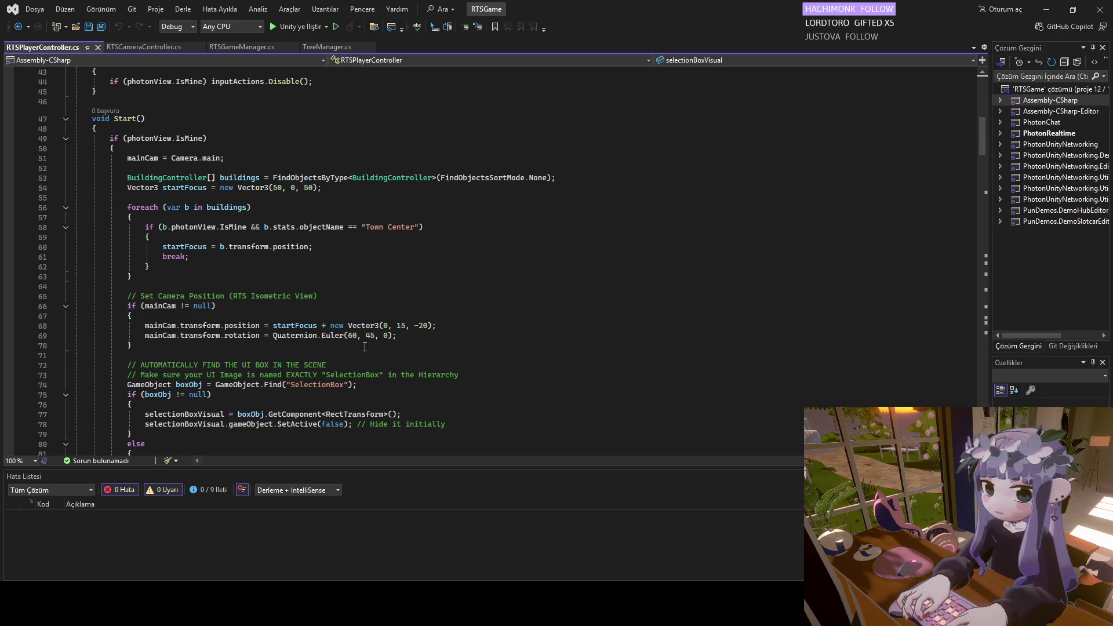
{"action": "scroll", "coordinate": [365, 346], "scroll_direction": "down", "scroll_amount": 2}
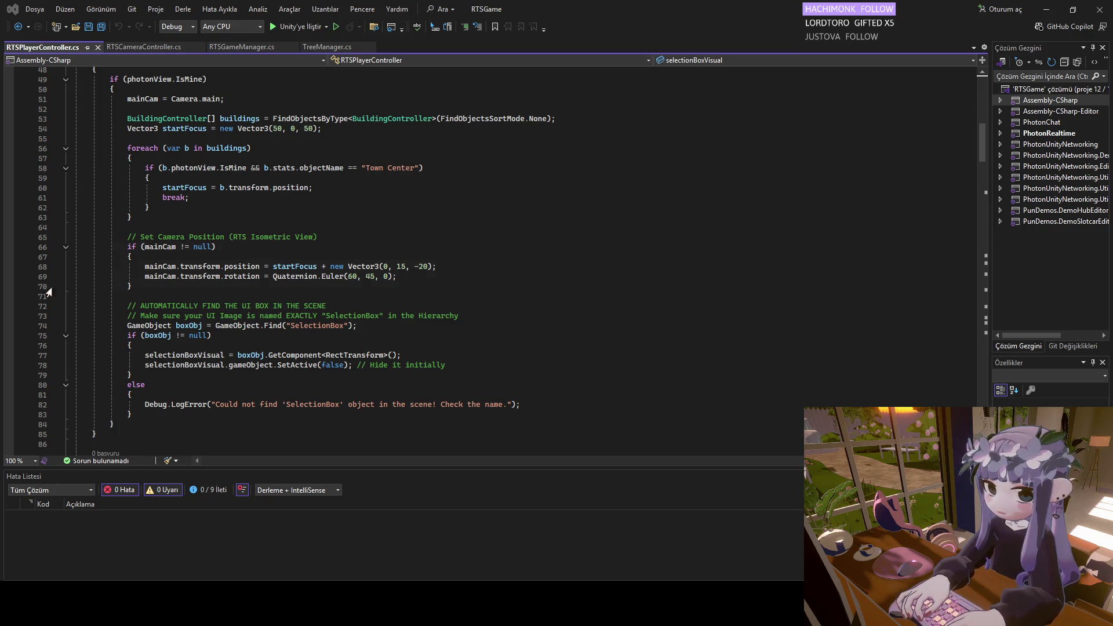
{"action": "scroll", "coordinate": [186, 264], "scroll_direction": "up", "scroll_amount": 2}
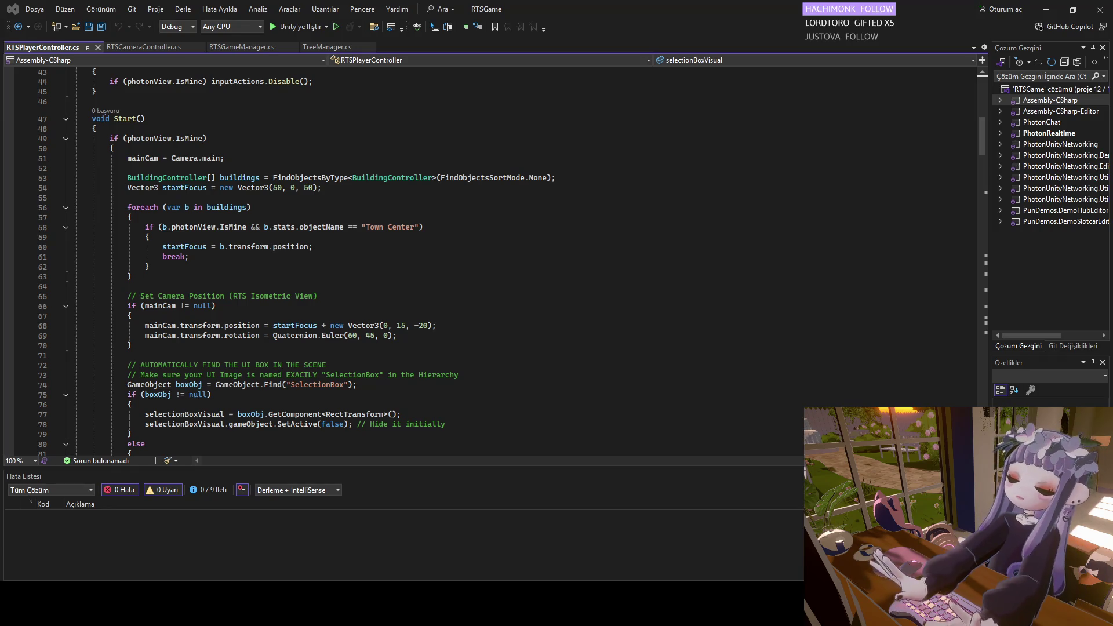
{"action": "mouse_move", "coordinate": [520, 611]}
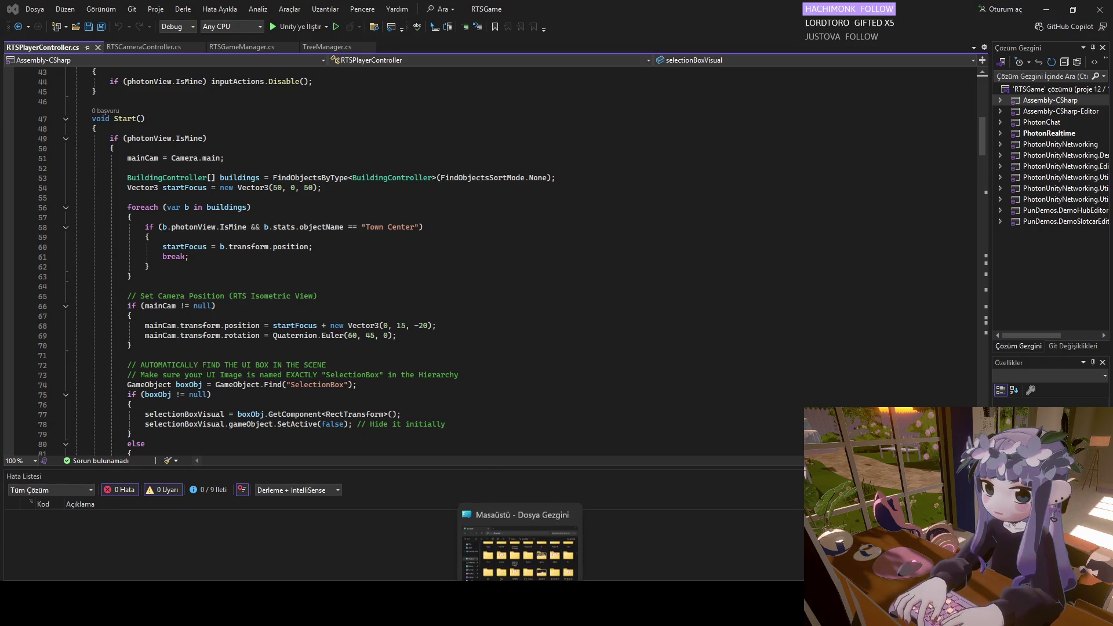
{"action": "mouse_move", "coordinate": [698, 611]}
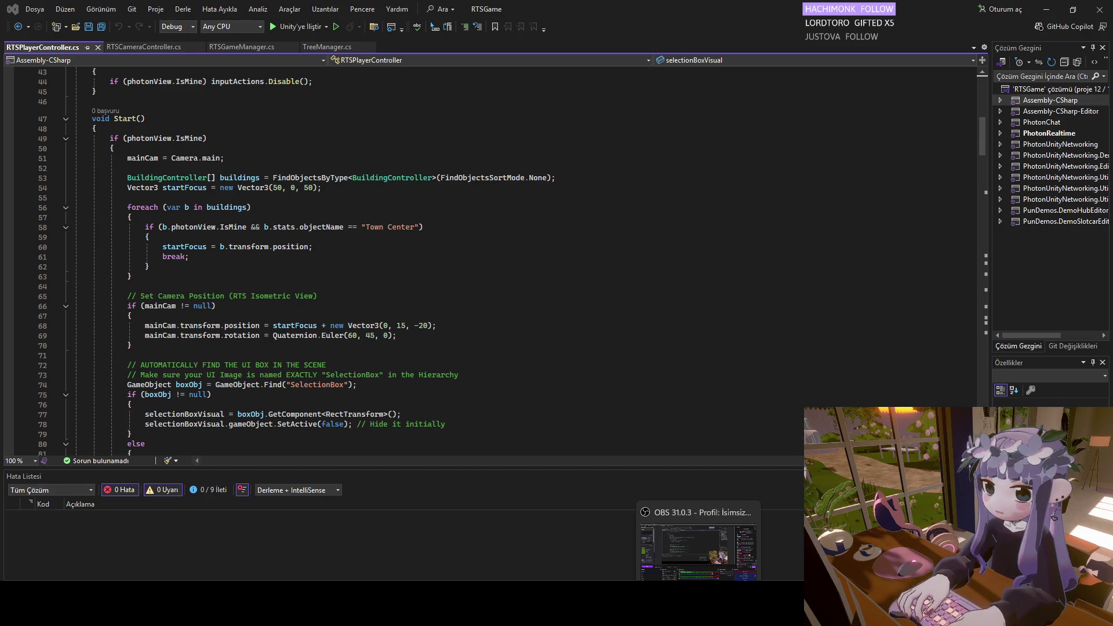
{"action": "mouse_move", "coordinate": [622, 612]}
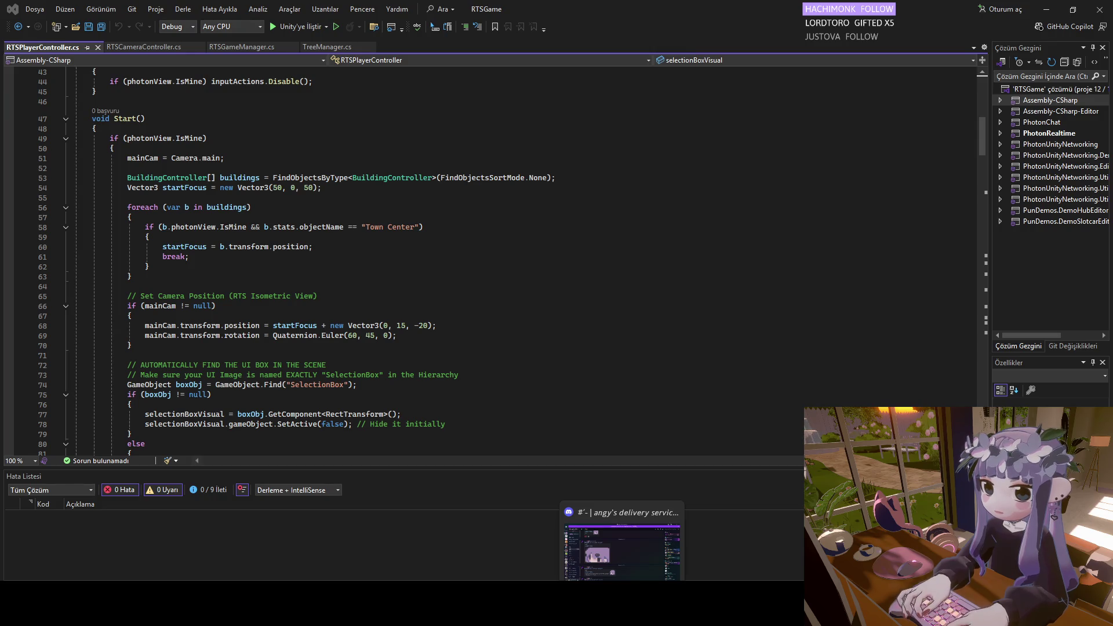
{"action": "key", "text": "alt+Tab"}
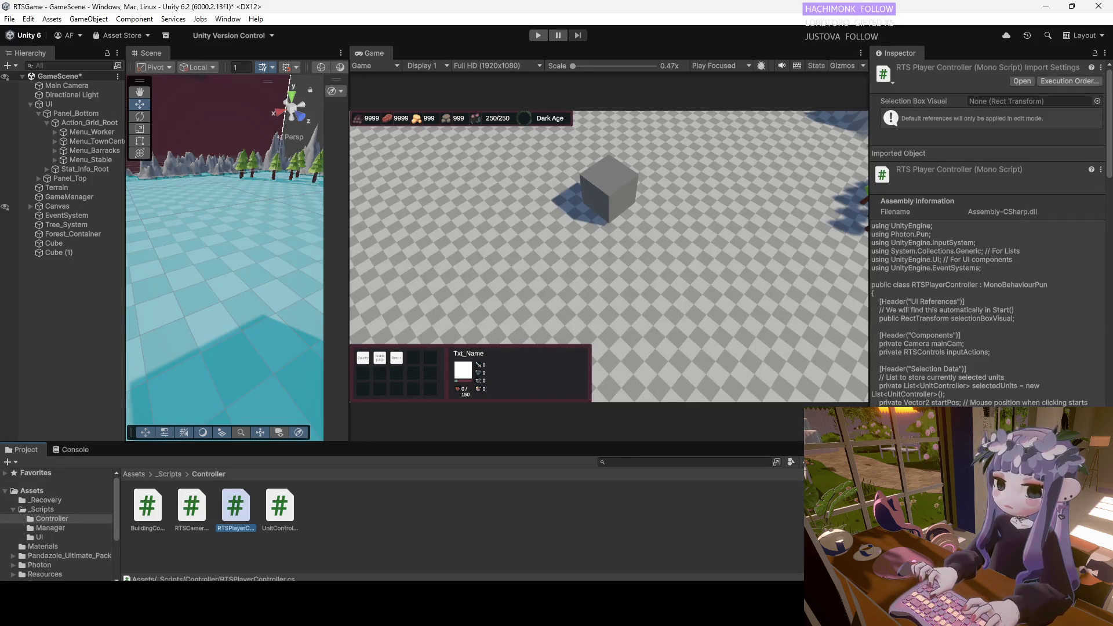
Browse the Manager and Controller folders under _Scripts in the Project panel.
{"action": "left_click_drag", "start_coordinate": [197, 515], "coordinate": [99, 530]}
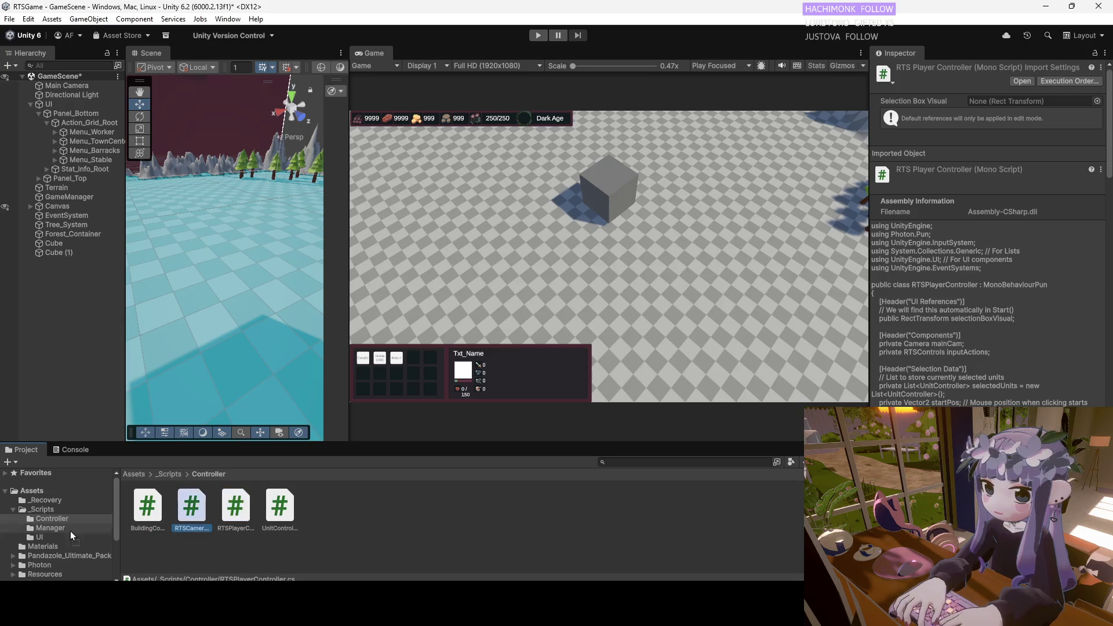
{"action": "left_click", "coordinate": [175, 474]}
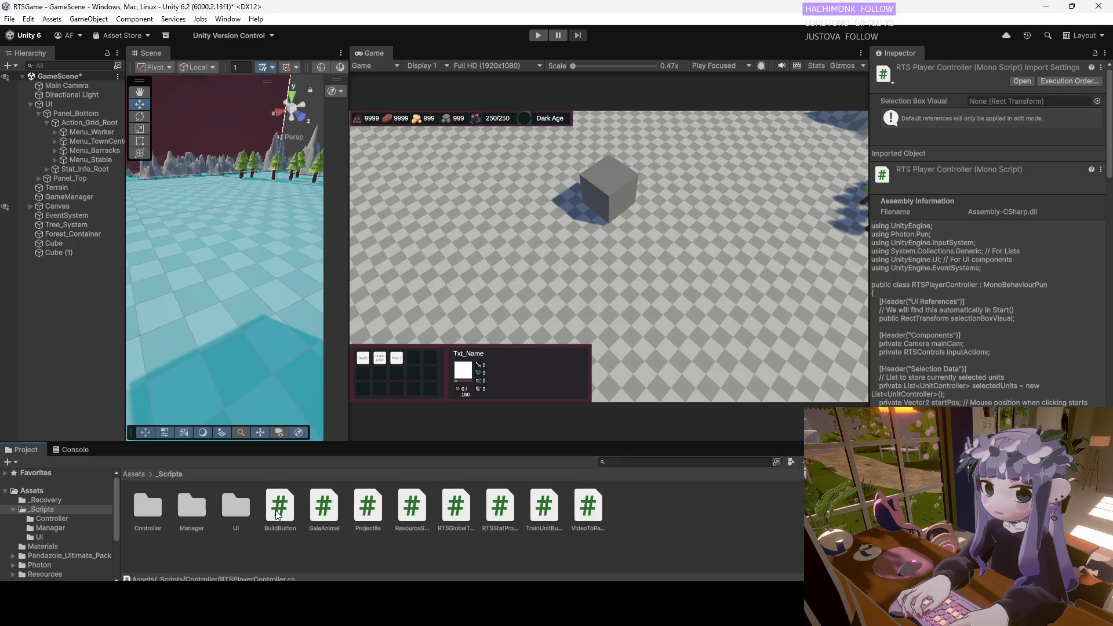
{"action": "double_click", "coordinate": [192, 509]}
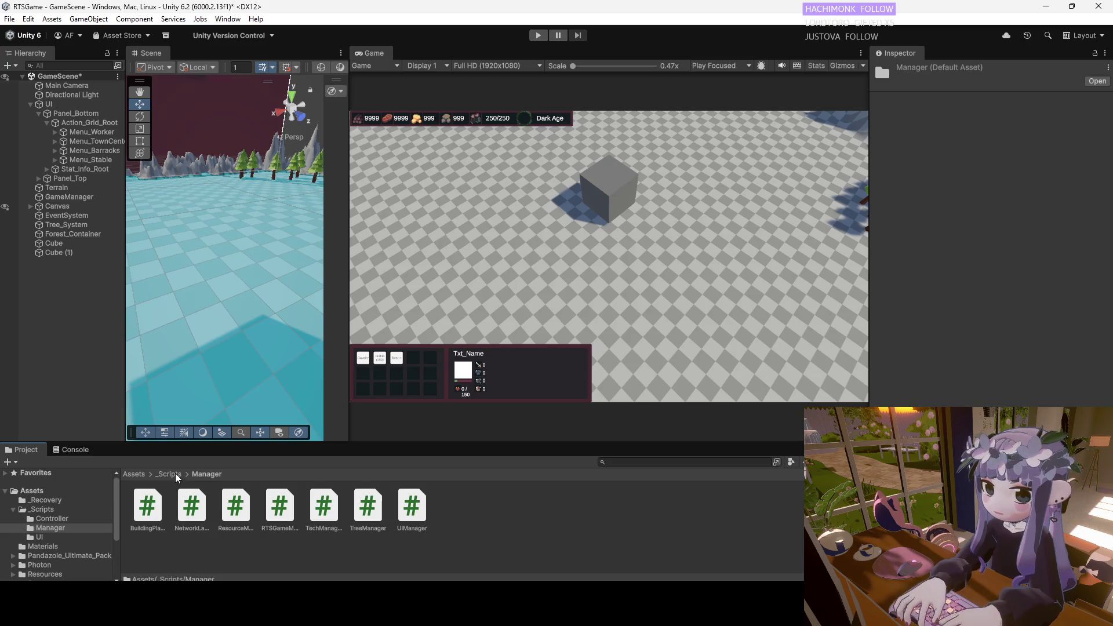
{"action": "left_click", "coordinate": [177, 475]}
{"action": "double_click", "coordinate": [185, 509]}
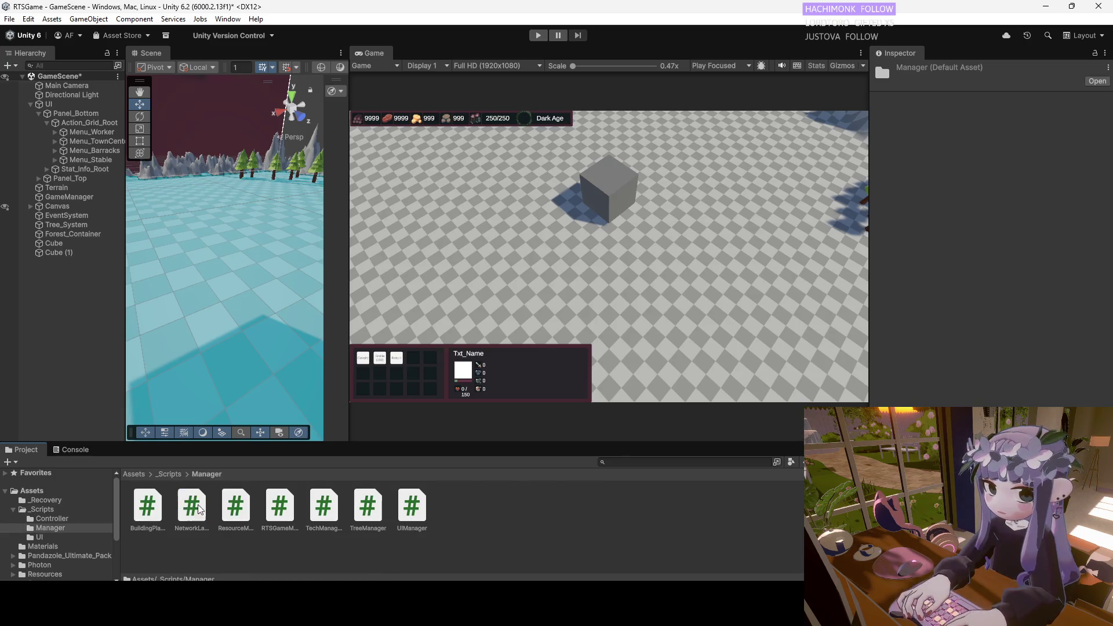
{"action": "left_click", "coordinate": [176, 476]}
{"action": "double_click", "coordinate": [150, 507]}
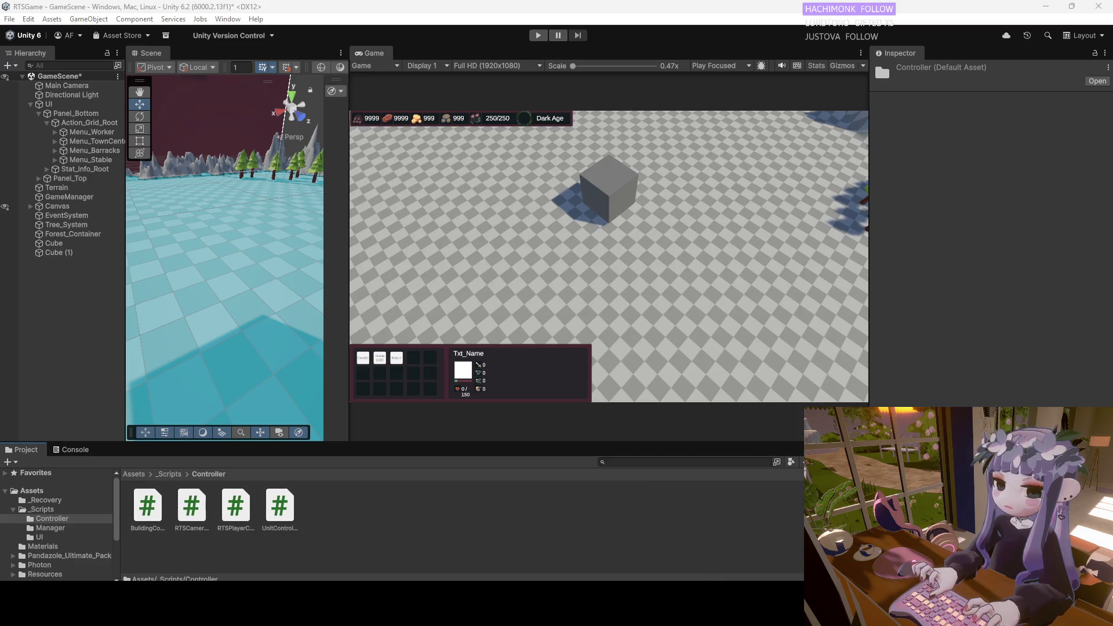
{"action": "key", "text": "alt+Tab"}
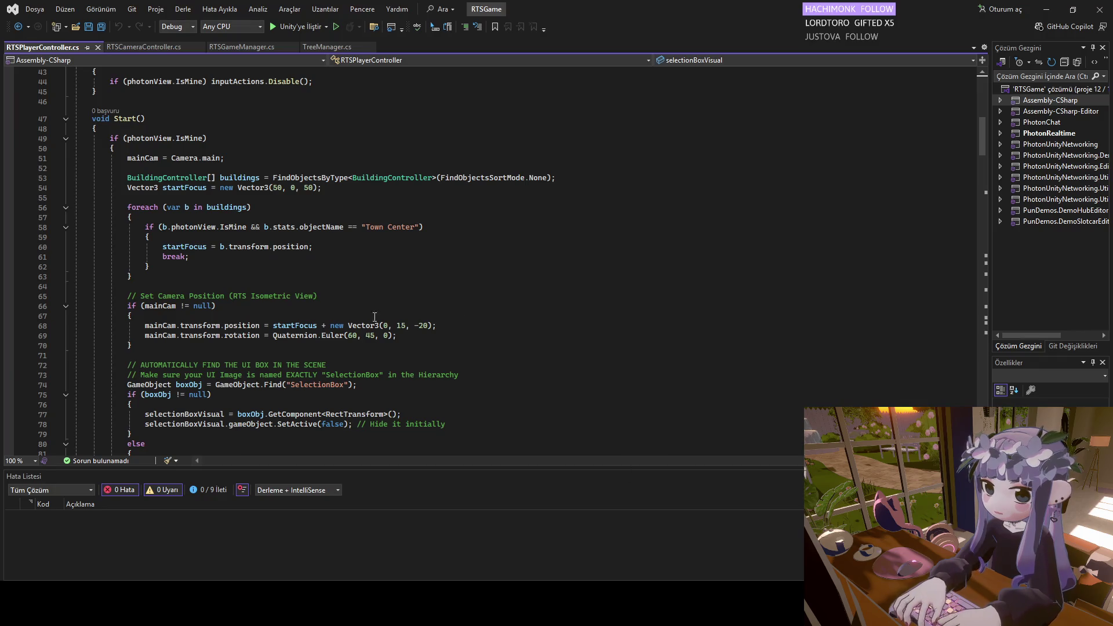
{"action": "scroll", "coordinate": [322, 343], "scroll_direction": "down", "scroll_amount": 2}
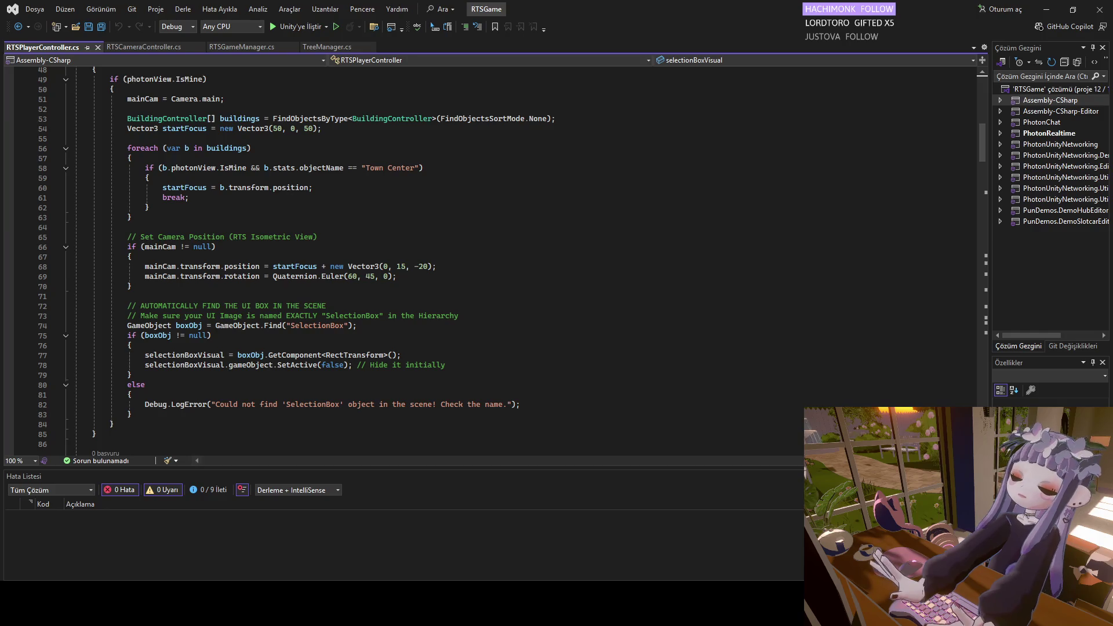
{"action": "scroll", "coordinate": [220, 371], "scroll_direction": "down", "scroll_amount": 4}
{"action": "scroll", "coordinate": [220, 372], "scroll_direction": "down", "scroll_amount": 15}
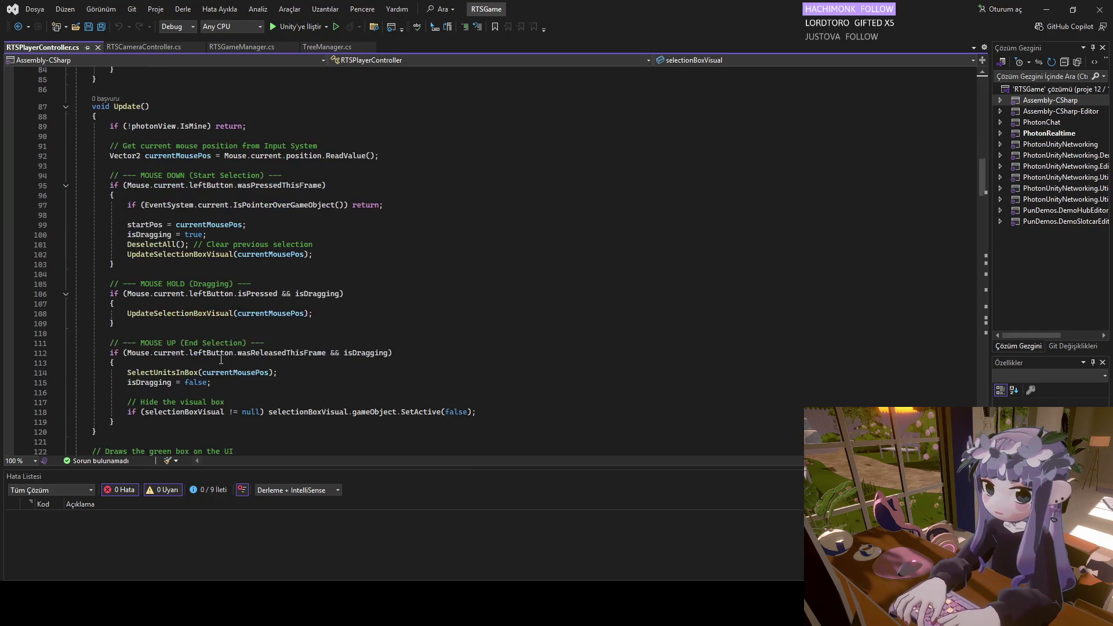
{"action": "scroll", "coordinate": [222, 354], "scroll_direction": "up", "scroll_amount": 20}
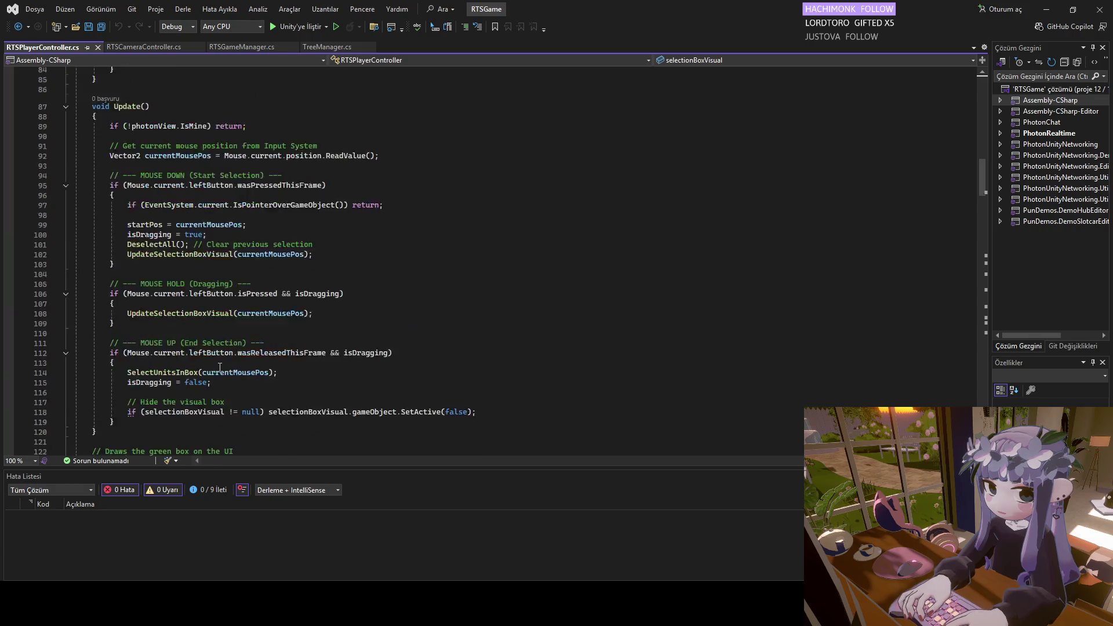
{"action": "scroll", "coordinate": [220, 362], "scroll_direction": "up", "scroll_amount": 5}
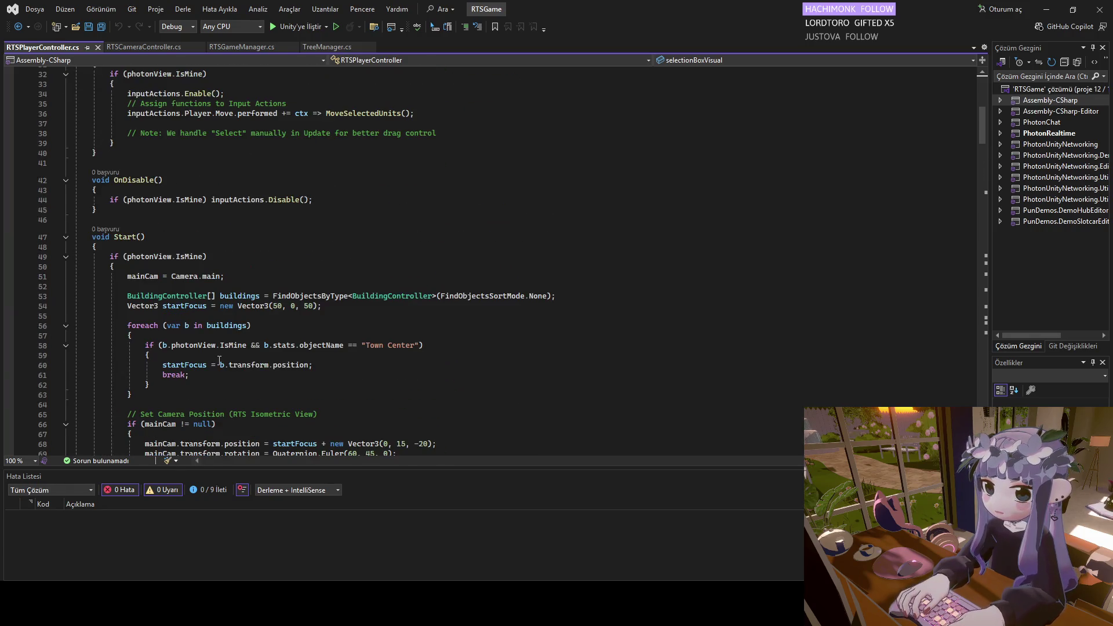
{"action": "scroll", "coordinate": [190, 348], "scroll_direction": "up", "scroll_amount": 10}
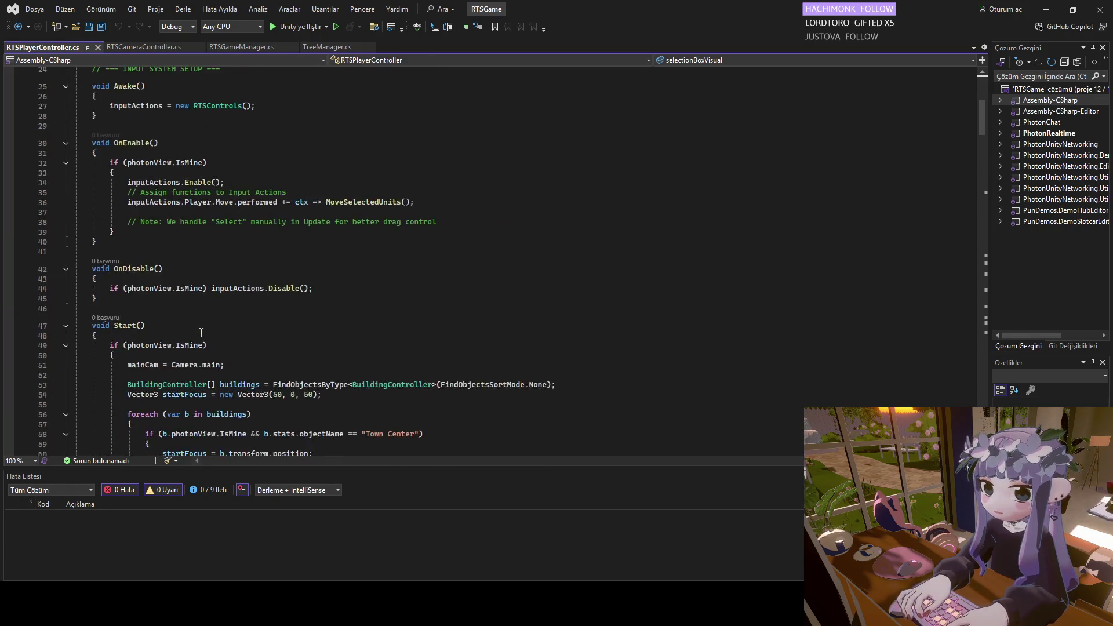
{"action": "scroll", "coordinate": [189, 347], "scroll_direction": "down", "scroll_amount": 12}
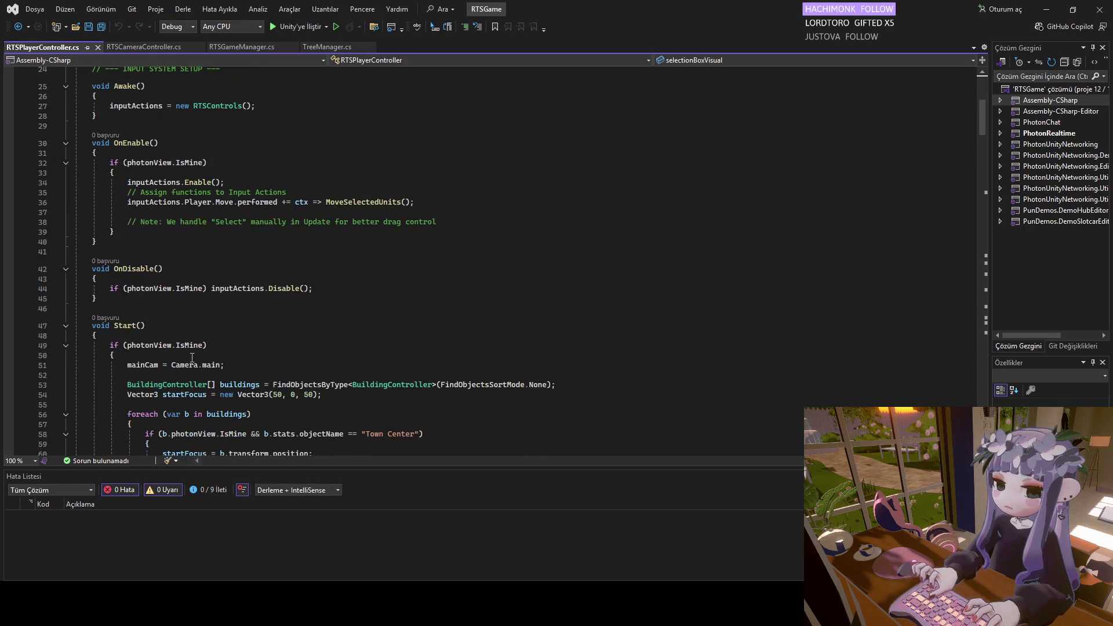
{"action": "scroll", "coordinate": [173, 367], "scroll_direction": "down", "scroll_amount": 20}
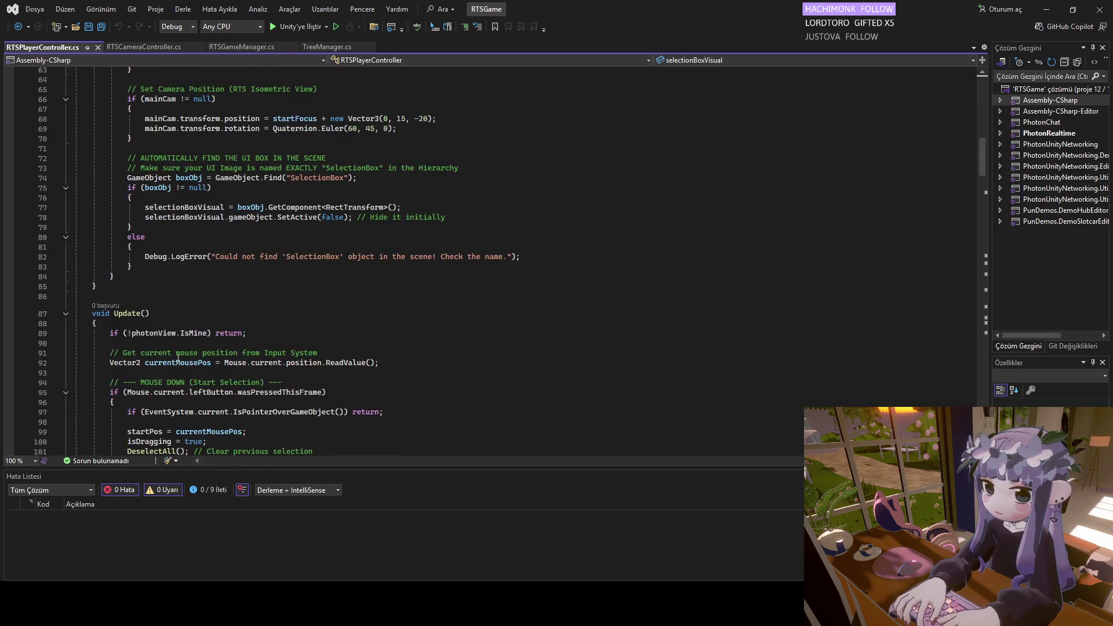
{"action": "scroll", "coordinate": [178, 359], "scroll_direction": "down", "scroll_amount": 13}
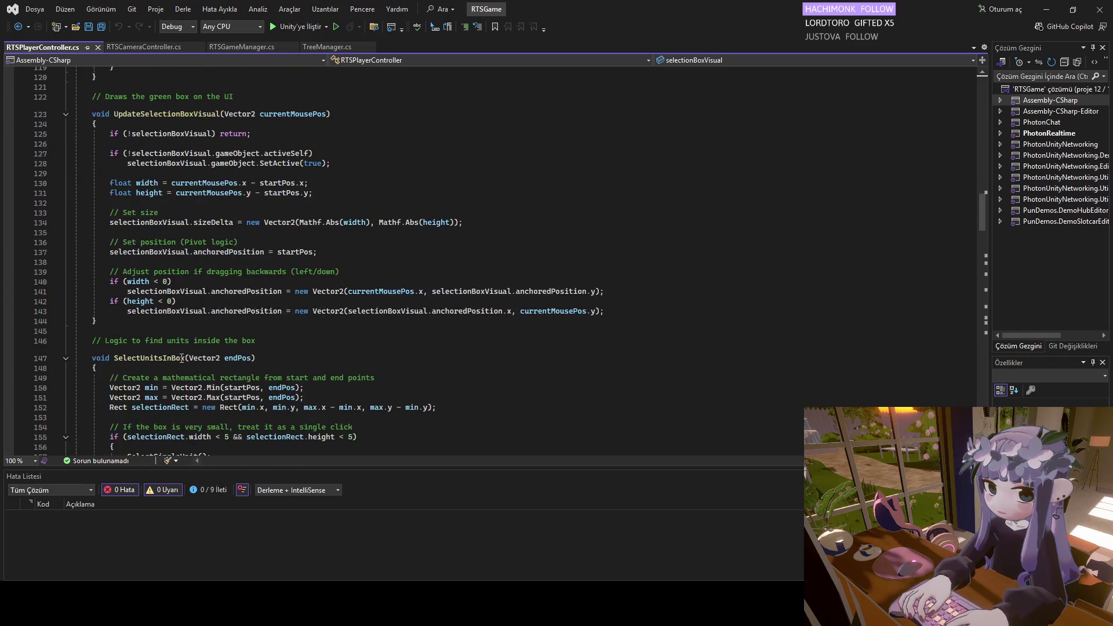
{"action": "scroll", "coordinate": [181, 356], "scroll_direction": "down", "scroll_amount": 5}
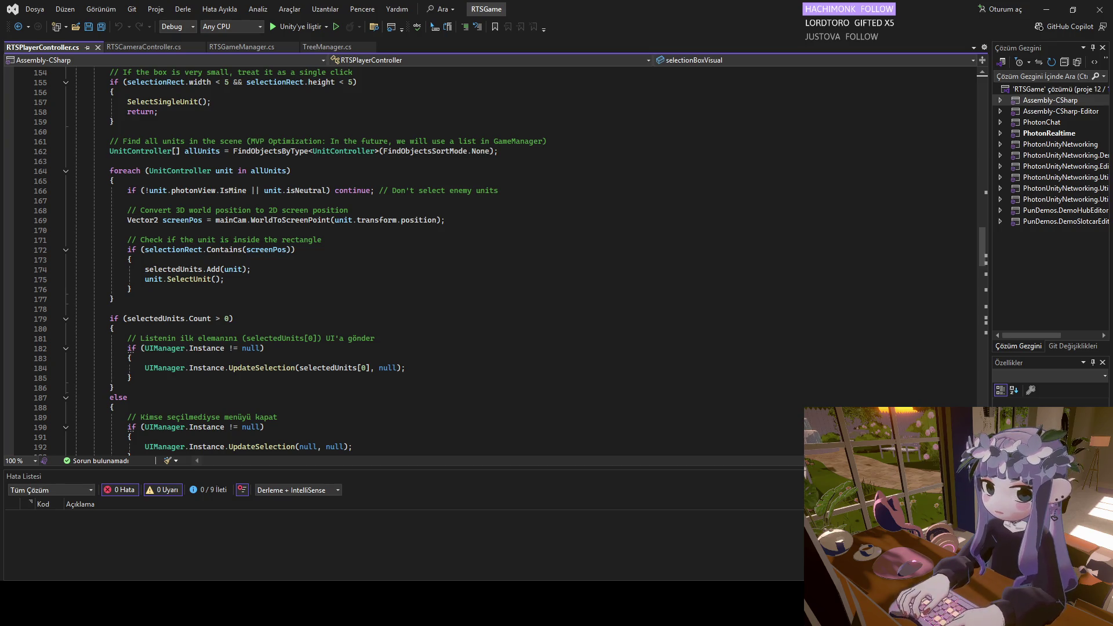
{"action": "key", "text": "alt+Tab"}
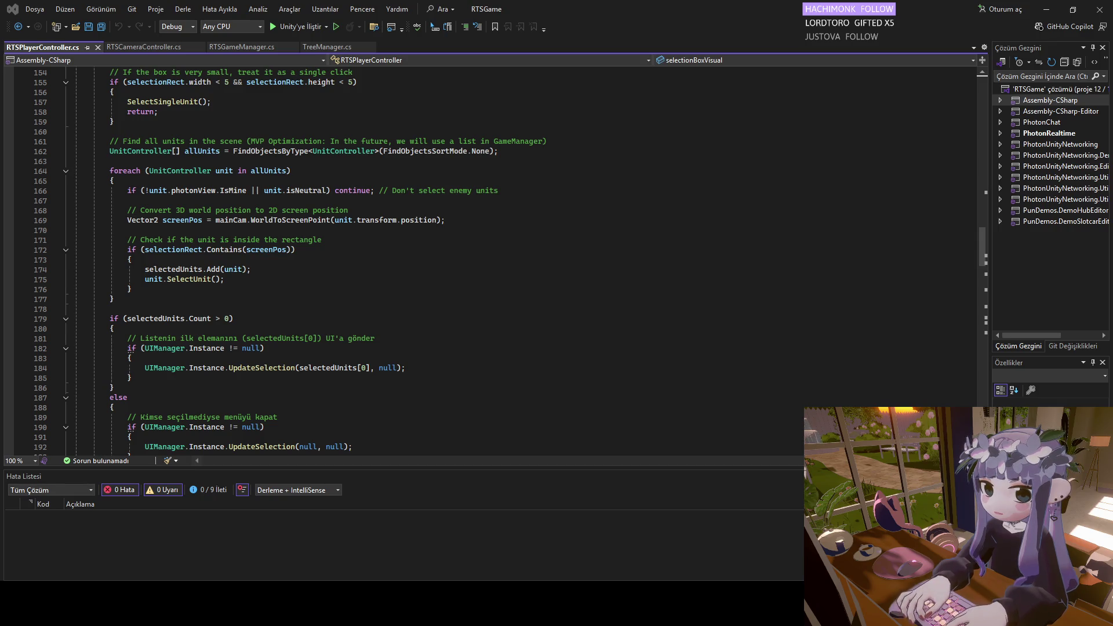
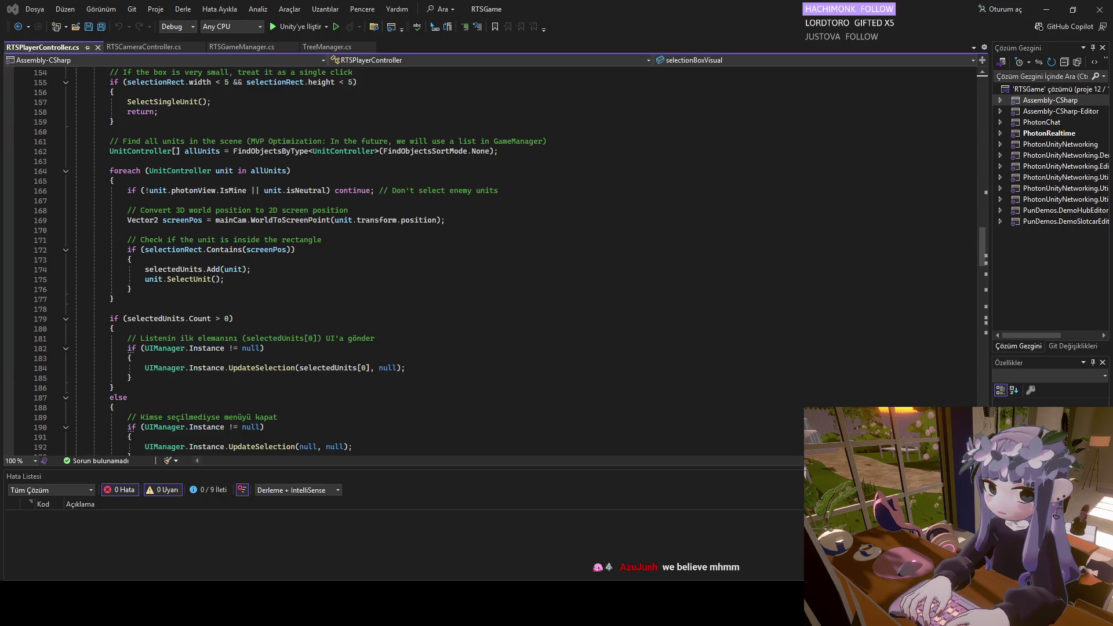
Scroll to the top of RTSPlayerController.cs and place the caret after the last using directive.
{"action": "scroll", "coordinate": [383, 285], "scroll_direction": "up", "scroll_amount": 14}
{"action": "scroll", "coordinate": [384, 285], "scroll_direction": "up", "scroll_amount": 20}
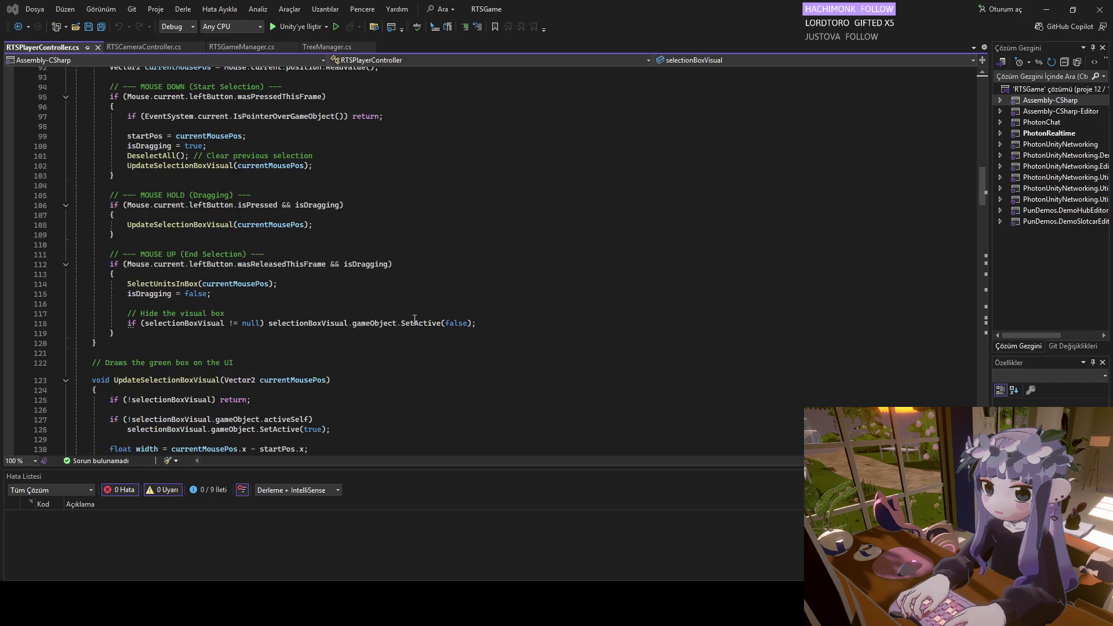
{"action": "scroll", "coordinate": [448, 257], "scroll_direction": "up", "scroll_amount": 14}
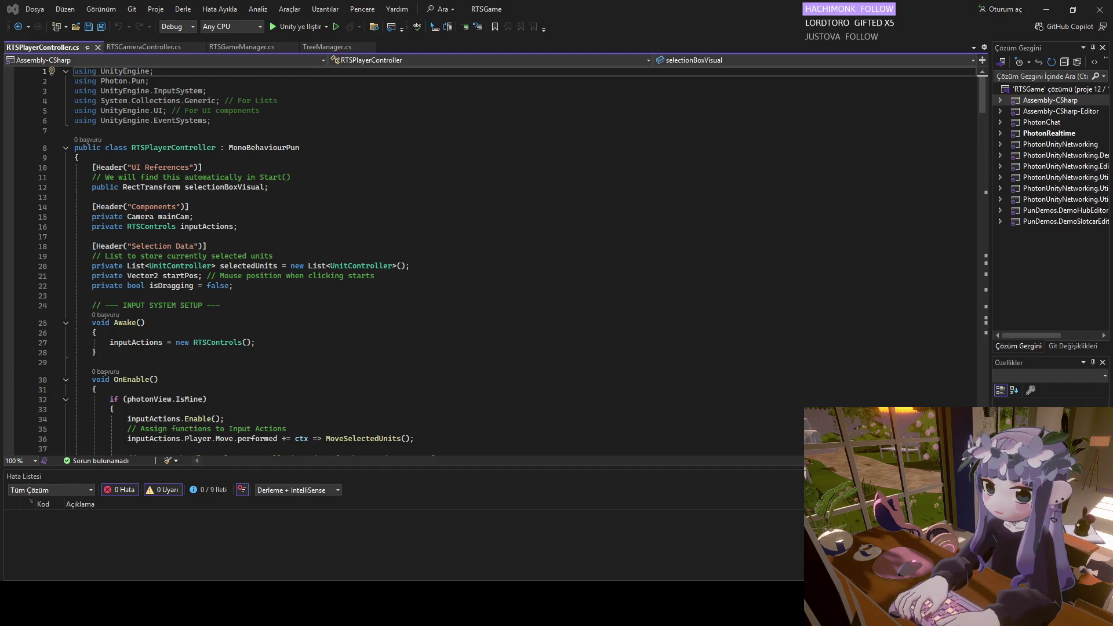
{"action": "left_click", "coordinate": [219, 122]}
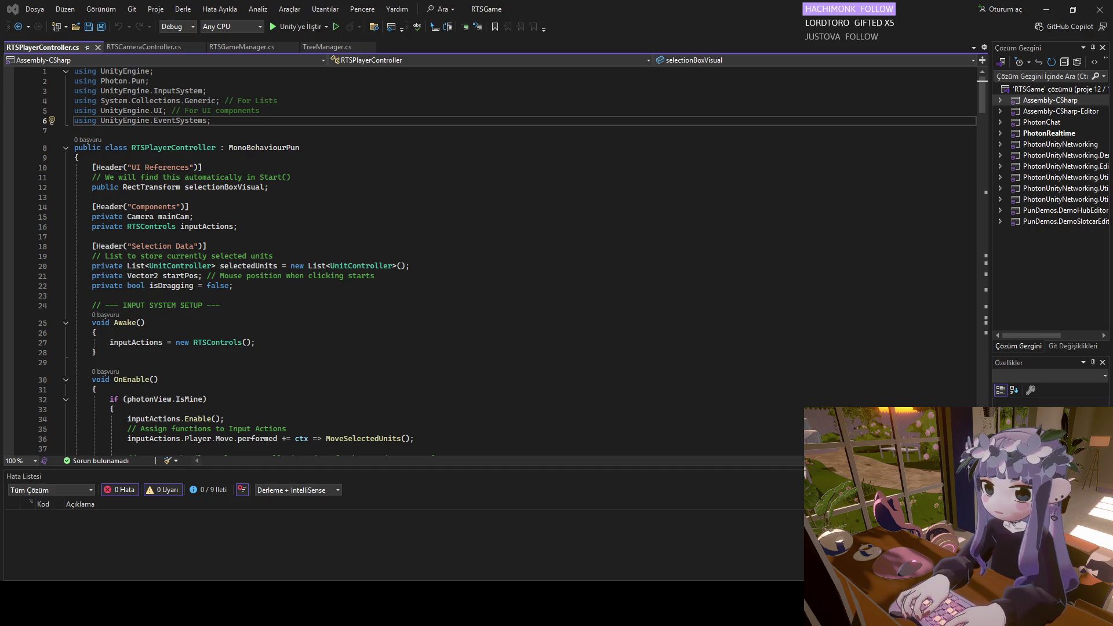
Add 'using System.Collections;', delete the comment about finding it in Start, and save.
{"action": "left_click", "coordinate": [236, 121]}
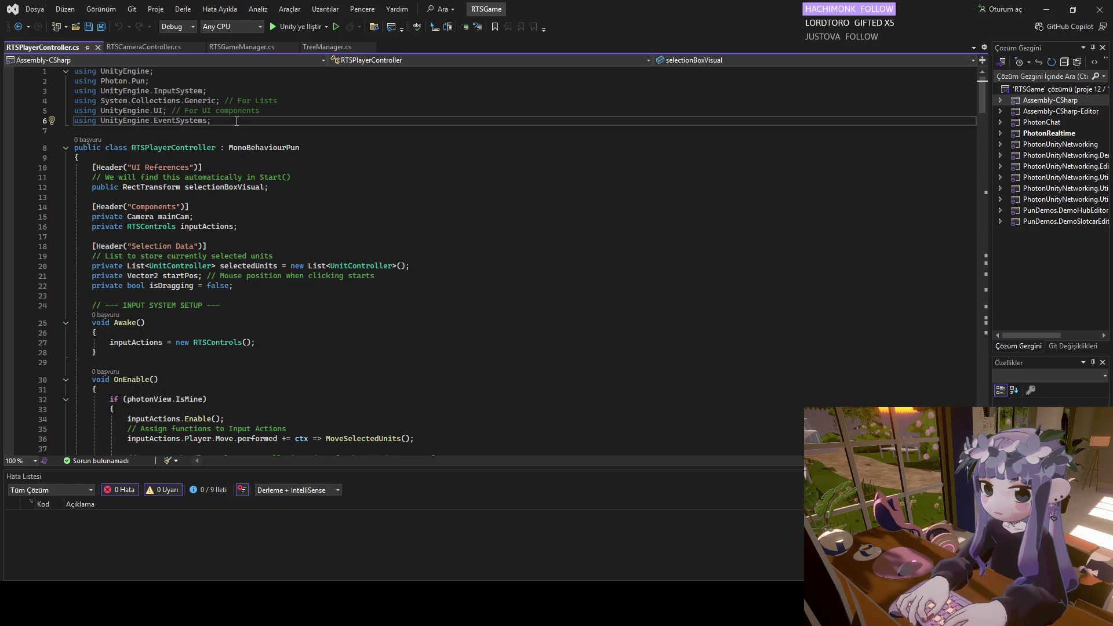
{"action": "key", "text": "Return"}
{"action": "type", "text": "using S"}
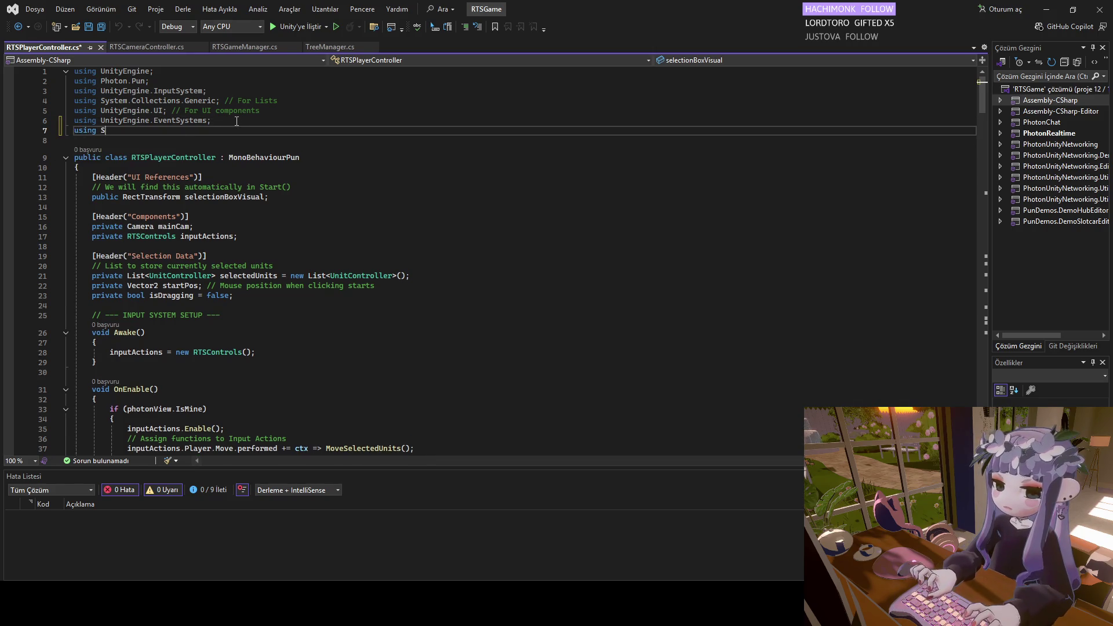
{"action": "type", "text": "ystem."}
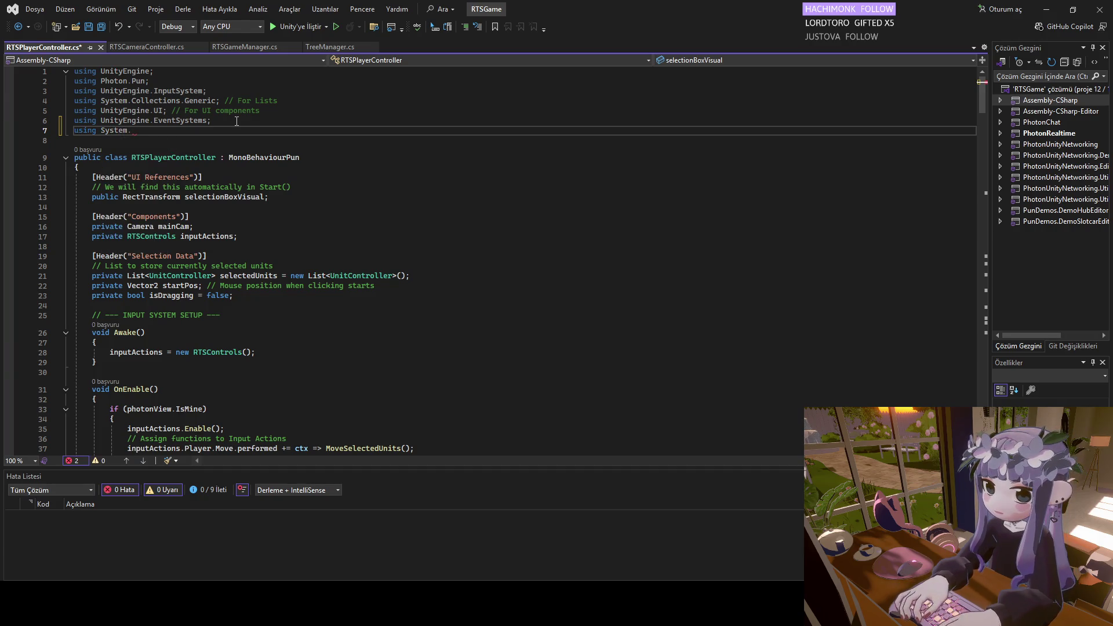
{"action": "type", "text": "Collecti"}
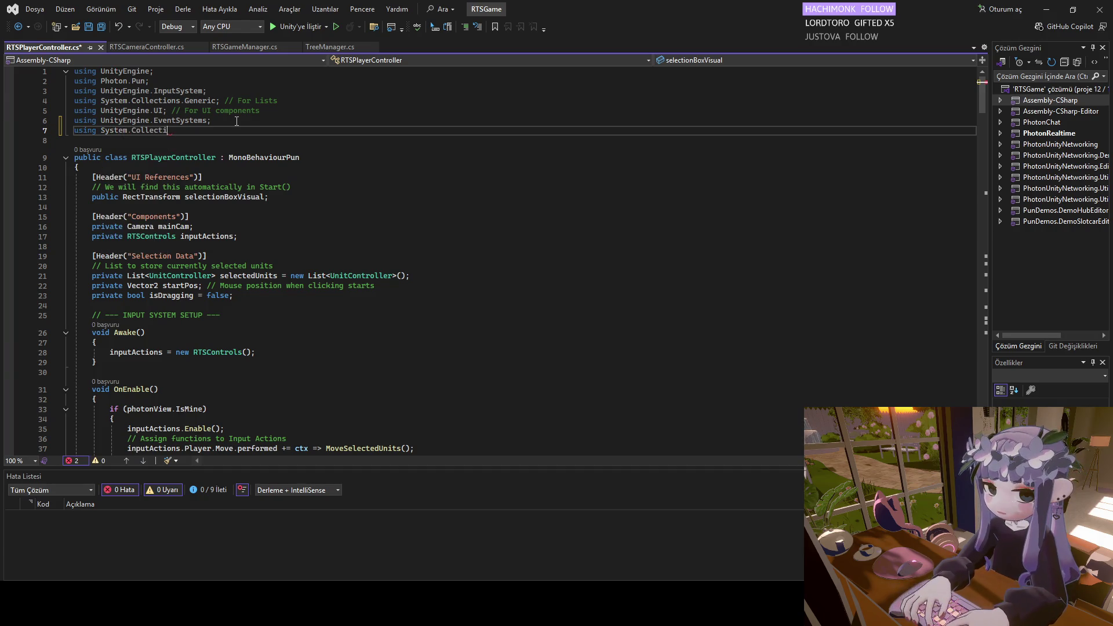
{"action": "type", "text": "ons;"}
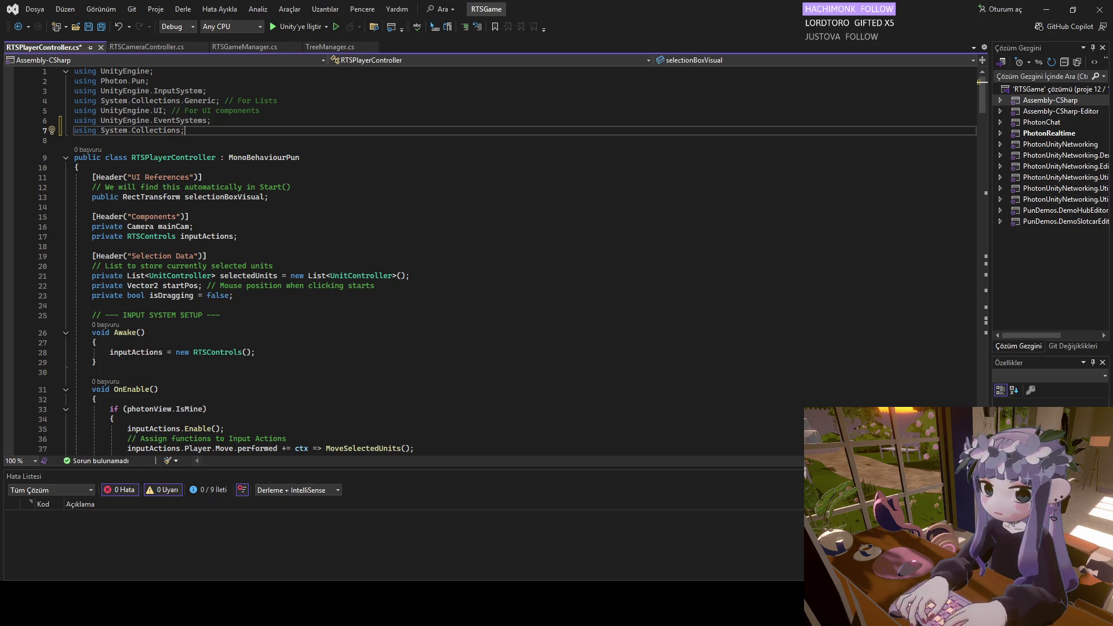
{"action": "scroll", "coordinate": [508, 262], "scroll_direction": "down", "scroll_amount": 1}
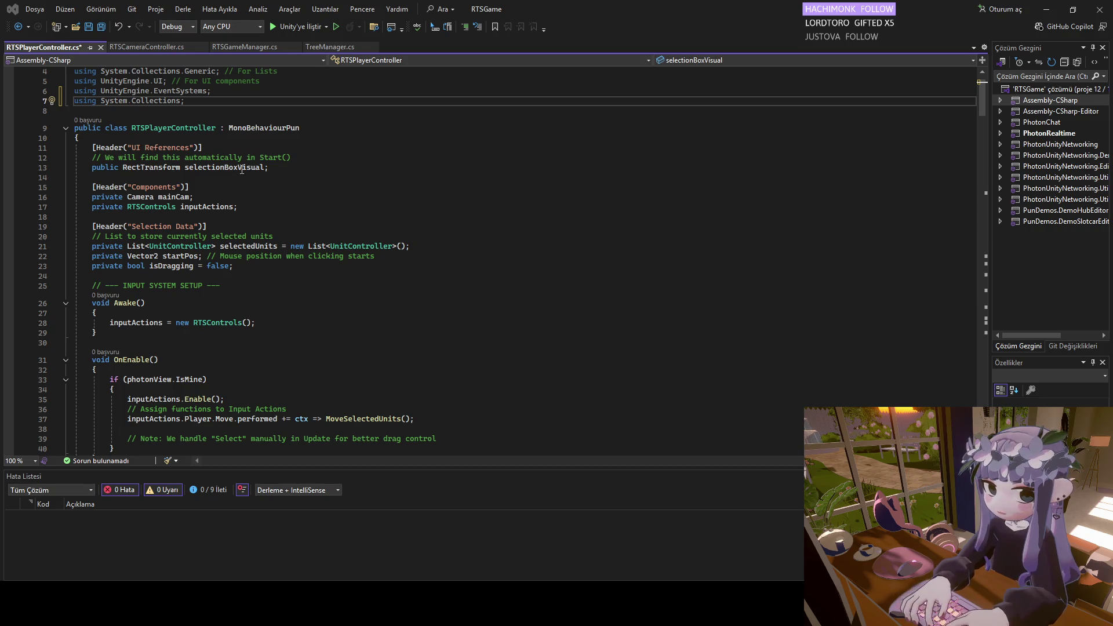
{"action": "left_click_drag", "start_coordinate": [298, 157], "coordinate": [73, 159]}
{"action": "key", "text": "BackSpace"}
{"action": "key", "text": "BackSpace"}
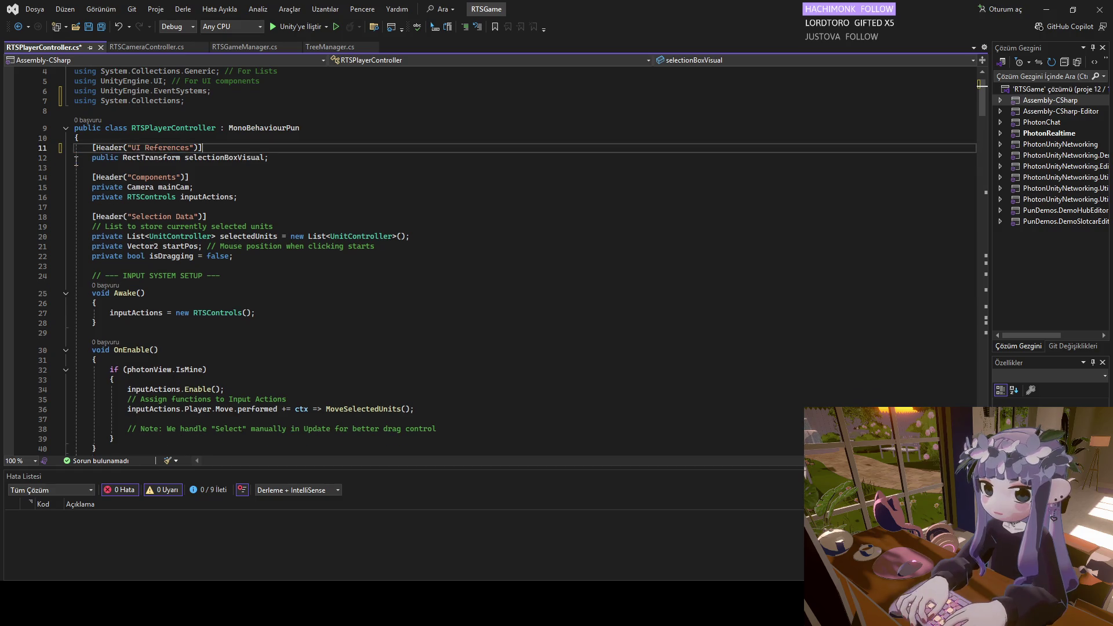
{"action": "key", "text": "ctrl+s"}
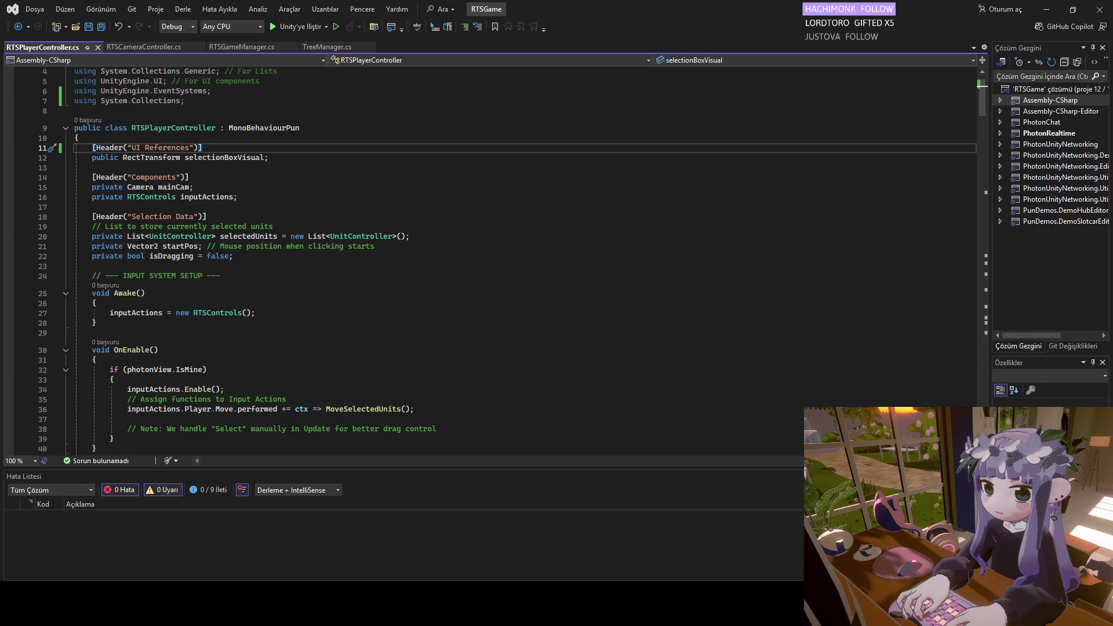
Delete the comment about assigning input actions and its empty line, then save.
{"action": "scroll", "coordinate": [125, 320], "scroll_direction": "down", "scroll_amount": 3}
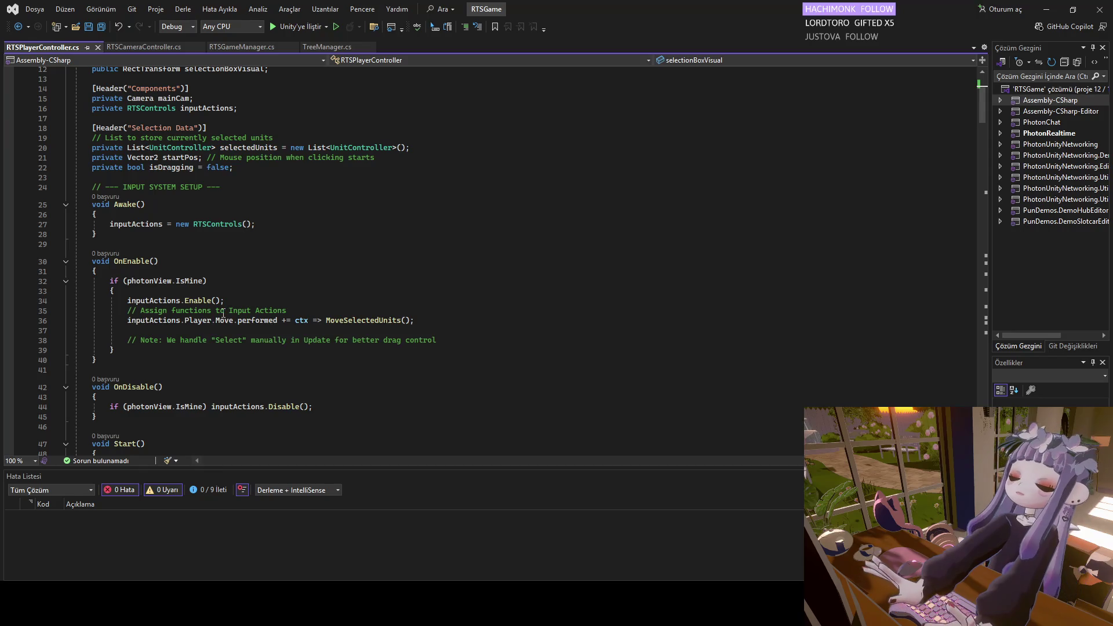
{"action": "left_click_drag", "start_coordinate": [293, 310], "coordinate": [120, 311]}
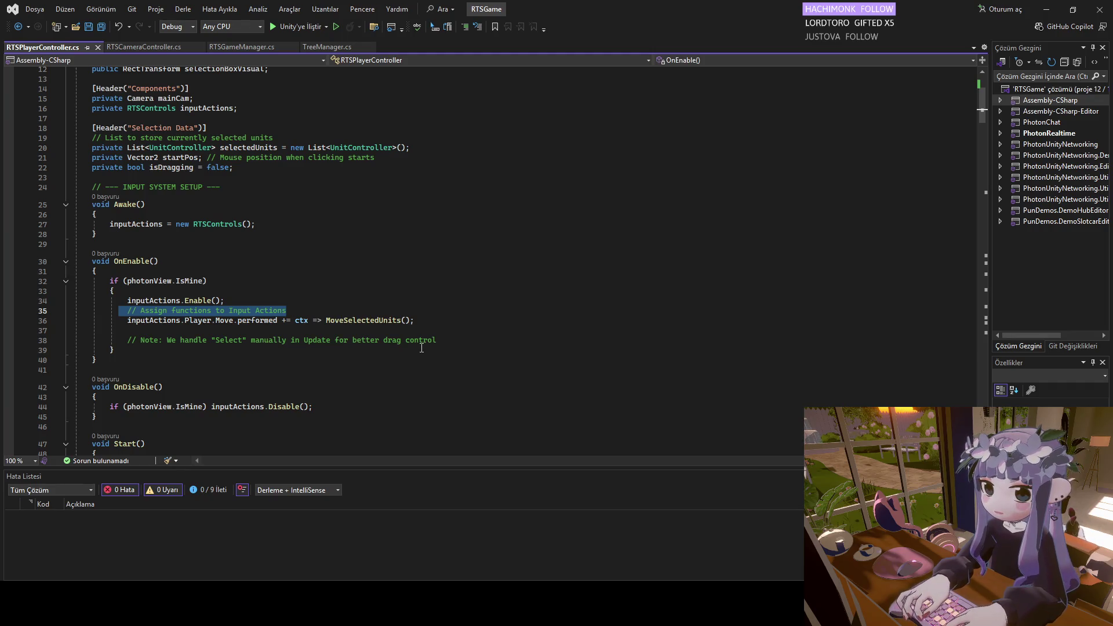
{"action": "key", "text": "BackSpace"}
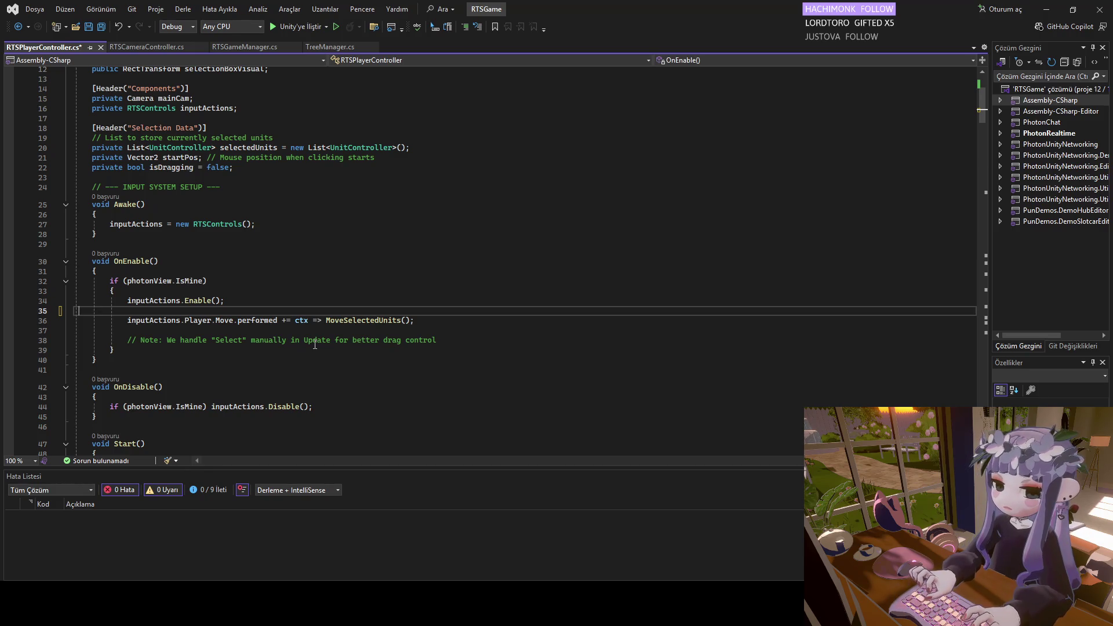
{"action": "key", "text": "BackSpace"}
{"action": "key", "text": "ctrl+s"}
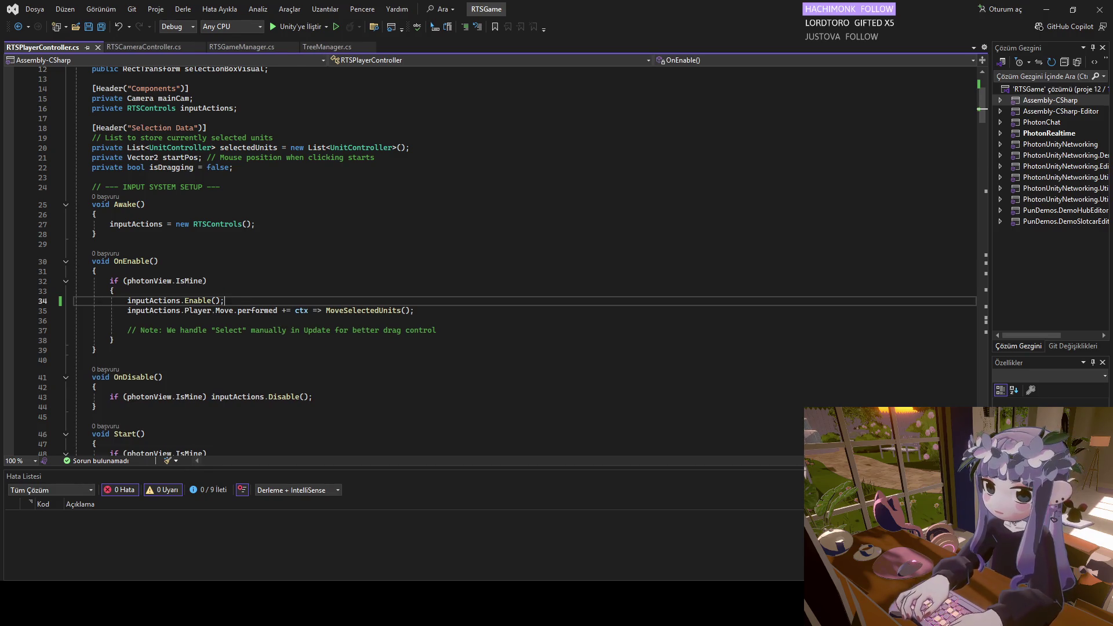
{"action": "scroll", "coordinate": [205, 363], "scroll_direction": "down", "scroll_amount": 2}
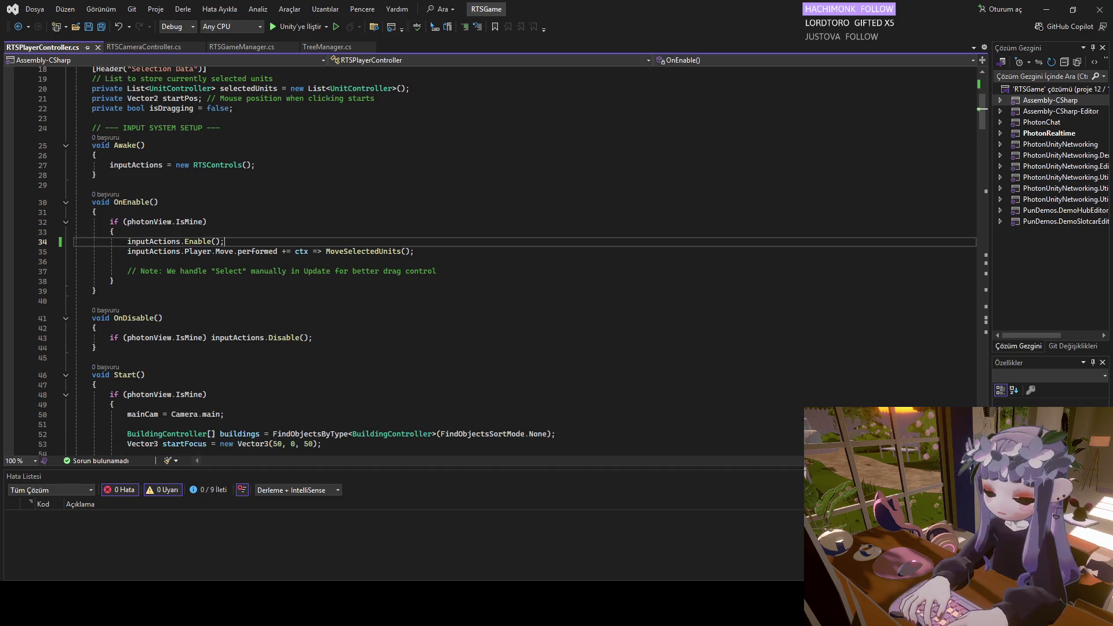
{"action": "scroll", "coordinate": [357, 315], "scroll_direction": "down", "scroll_amount": 9}
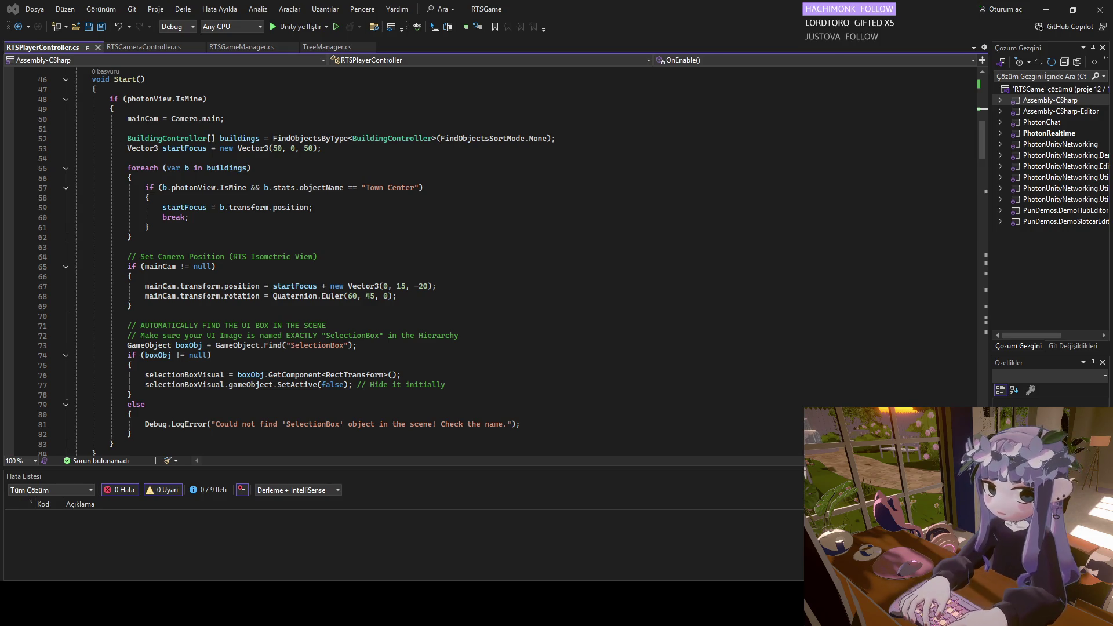
Paste StartCoroutine(FocusOnTownCenter()); after mainCam = Camera.main; and select the whole Start() method.
{"action": "left_click", "coordinate": [245, 126]}
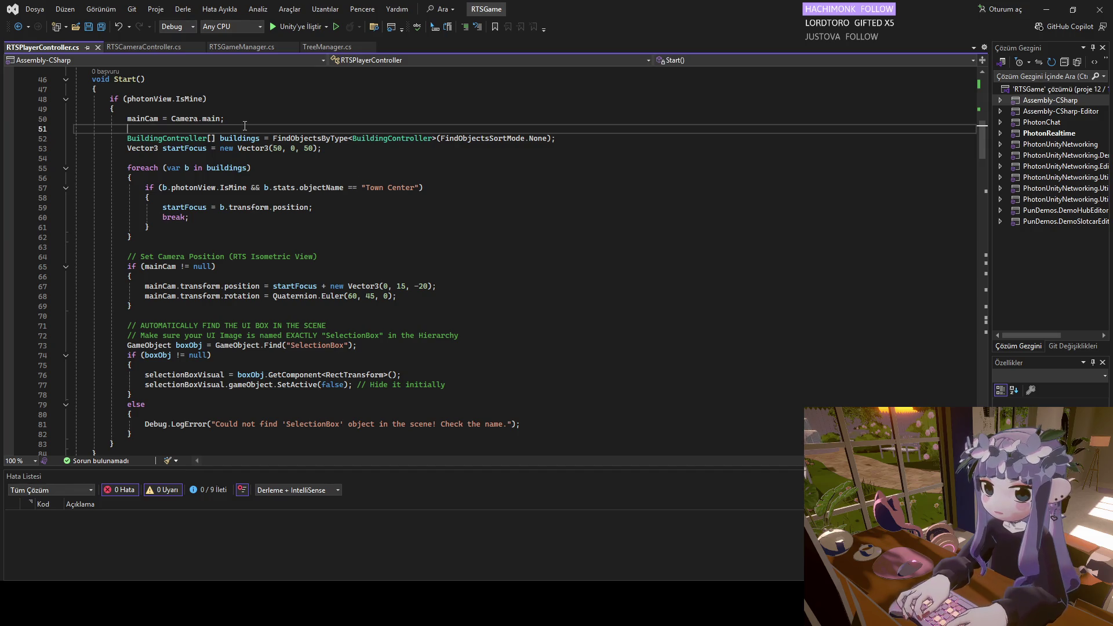
{"action": "type", "text": "StartCoroutine(FocusOnTownCenter());"}
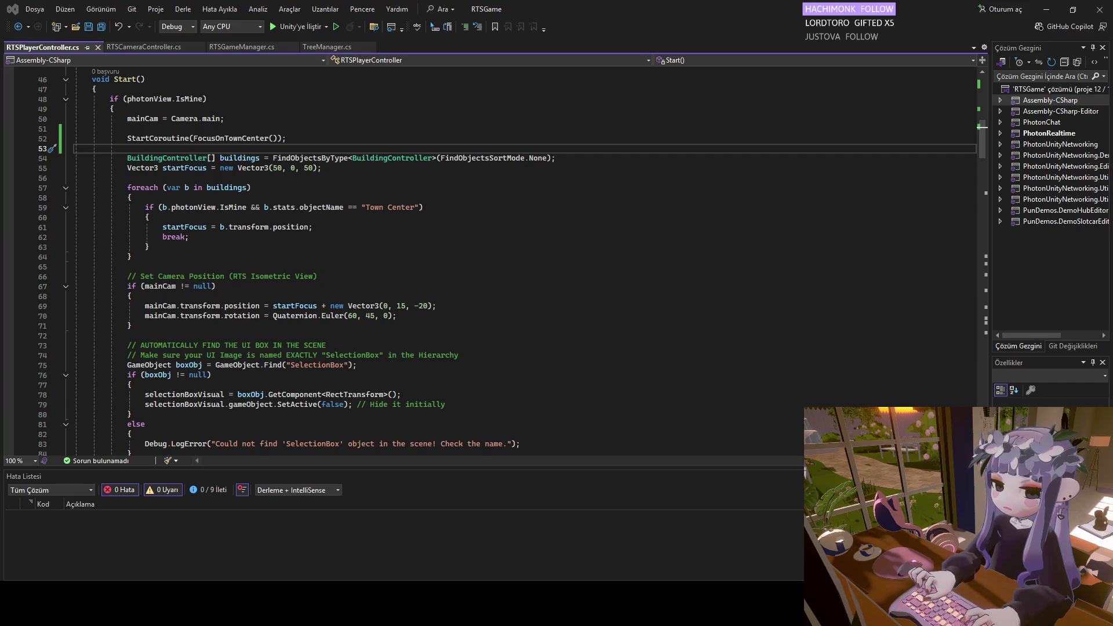
{"action": "scroll", "coordinate": [151, 344], "scroll_direction": "down", "scroll_amount": 3}
{"action": "left_click", "coordinate": [118, 384]}
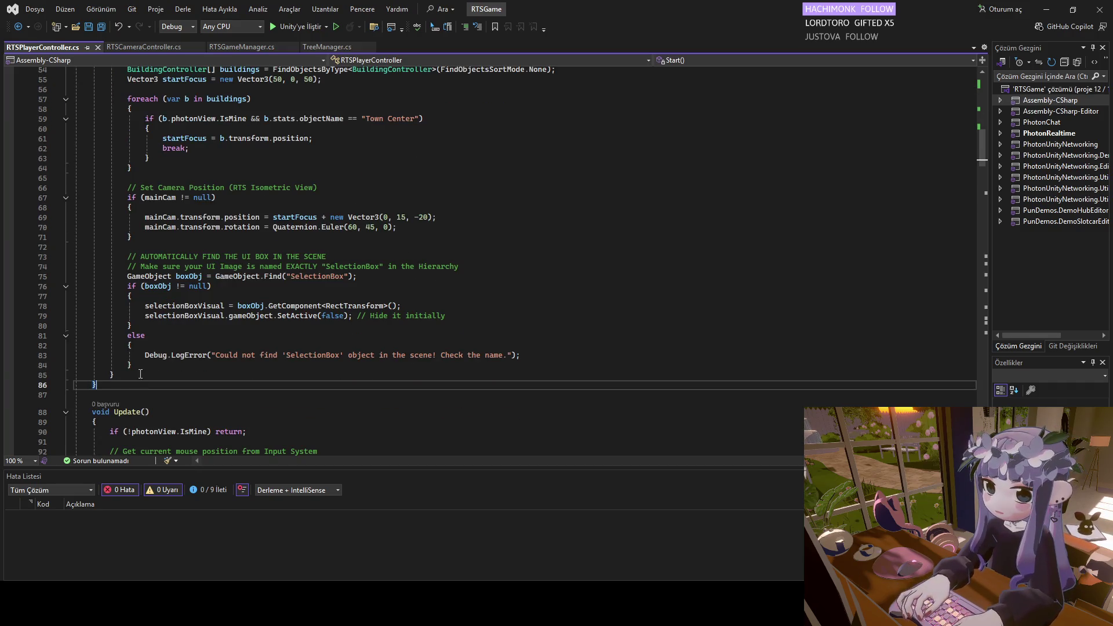
{"action": "scroll", "coordinate": [114, 436], "scroll_direction": "up", "scroll_amount": 2}
{"action": "left_click_drag", "start_coordinate": [113, 435], "coordinate": [91, 141]}
Paste the new Start() over the old one, save, then paste the FocusOnTownCenter coroutine after it.
{"action": "type", "text": "void Start()     {         if (photonView.IsMine)         {             mainCam = Camera.main;              // --- KAMERA ODAKLAMA ---             // Town Center'ı bulana kadar arayacak olan fonksiyonu başlat             StartCoroutine(FocusOnTownCenter());              // UI SEÇİM KUTUSUNU BUL             GameObject boxObj = GameObject.Find(\"SelectionBox\");             if (boxObj != null)             {                 selectionBoxVisual = boxObj.GetComponent<RectTransform>();                 selectionBoxVisual.gameObject.SetActive(false);             }             else             {                 Debug.LogError(\"SelectionBox bulunamadı! Canvas içinde olduğundan emin ol.\");             }         }     }"}
{"action": "key", "text": "ctrl+s"}
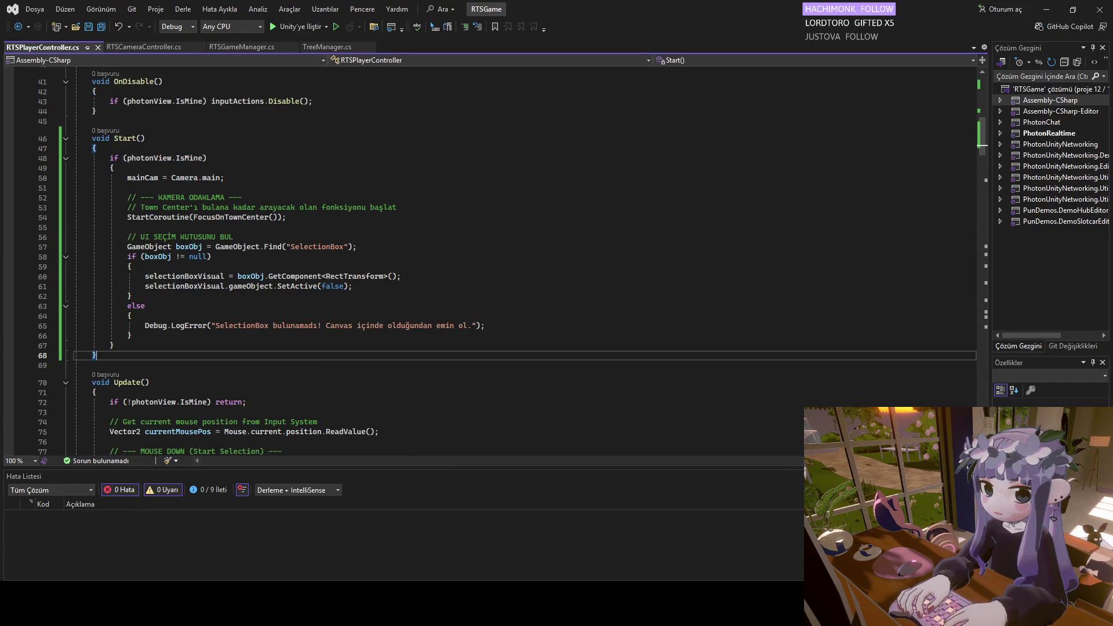
{"action": "key", "text": "alt+Tab"}
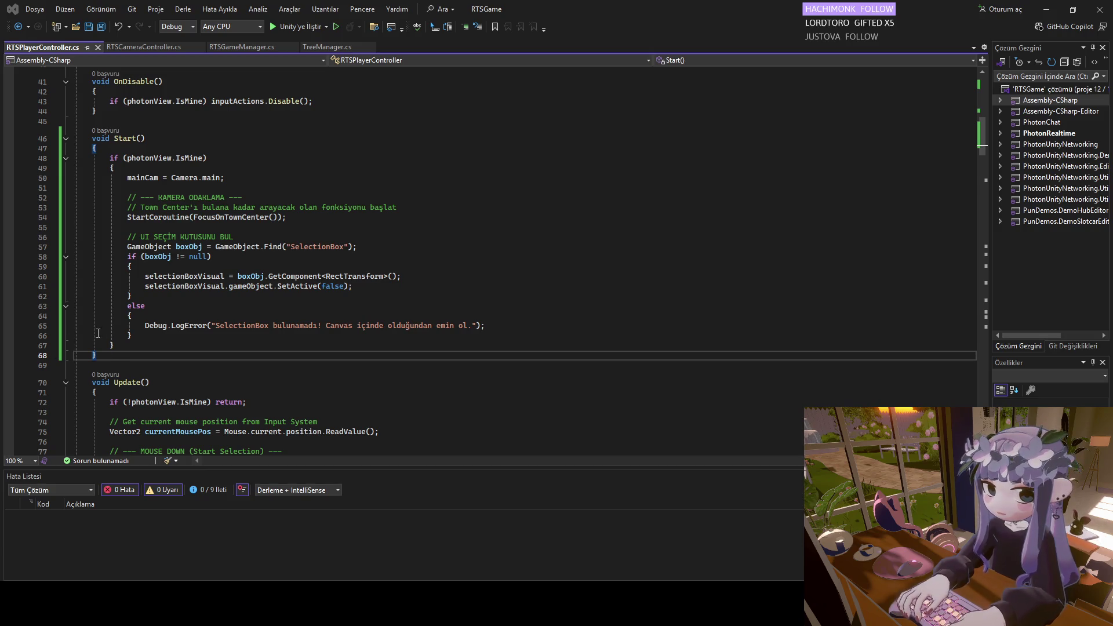
{"action": "key", "text": "alt+Tab"}
{"action": "left_click", "coordinate": [111, 366]}
{"action": "key", "text": "ctrl+v"}
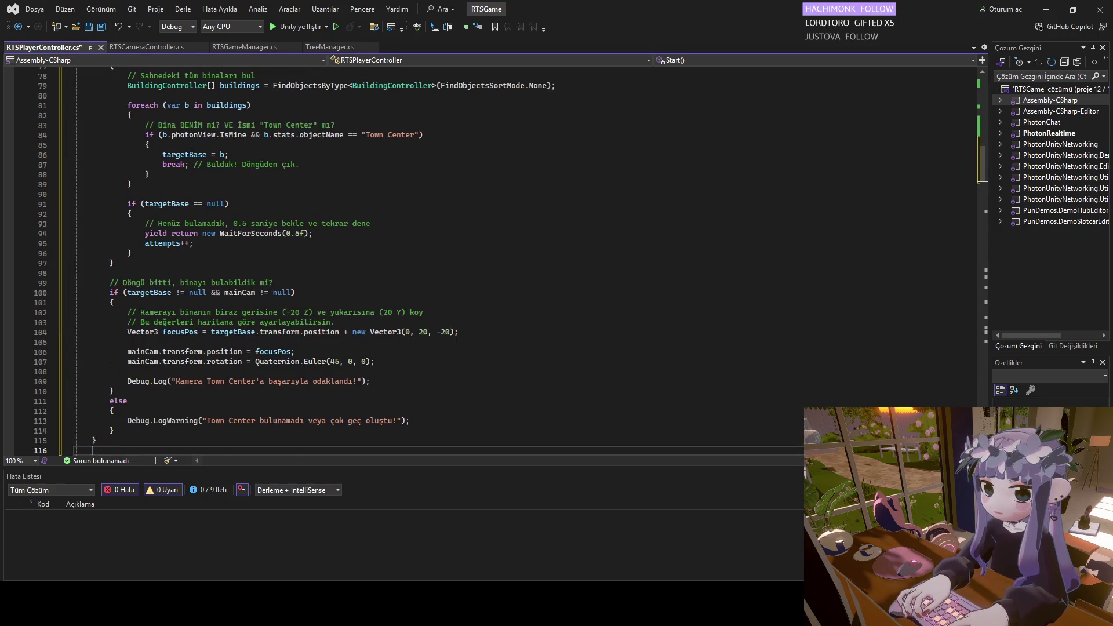
{"action": "scroll", "coordinate": [320, 354], "scroll_direction": "down", "scroll_amount": 10}
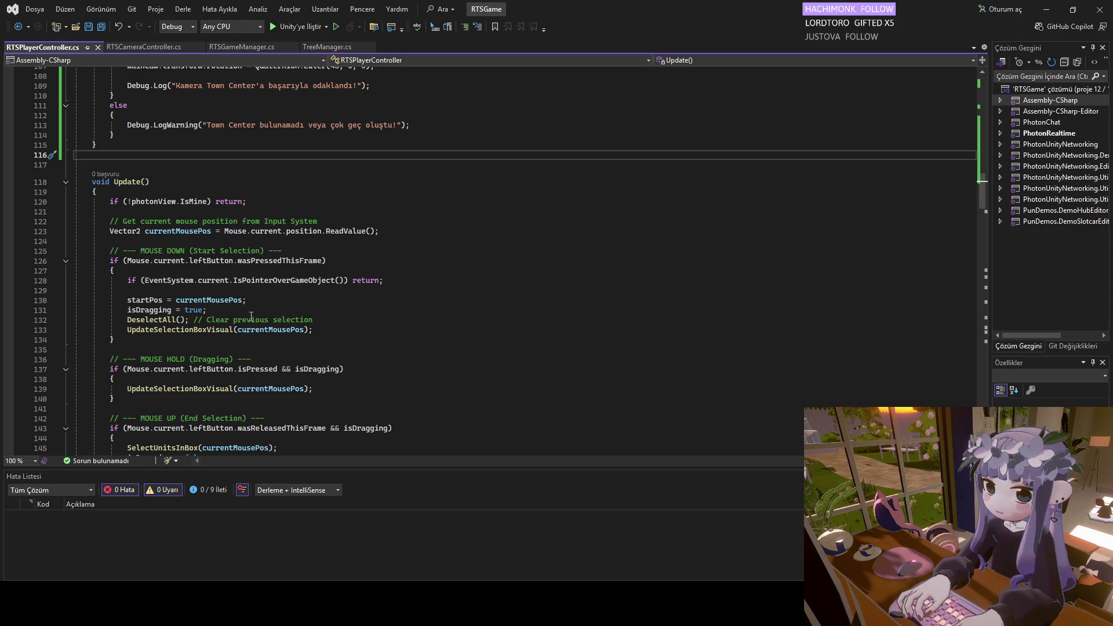
{"action": "scroll", "coordinate": [252, 329], "scroll_direction": "down", "scroll_amount": 2}
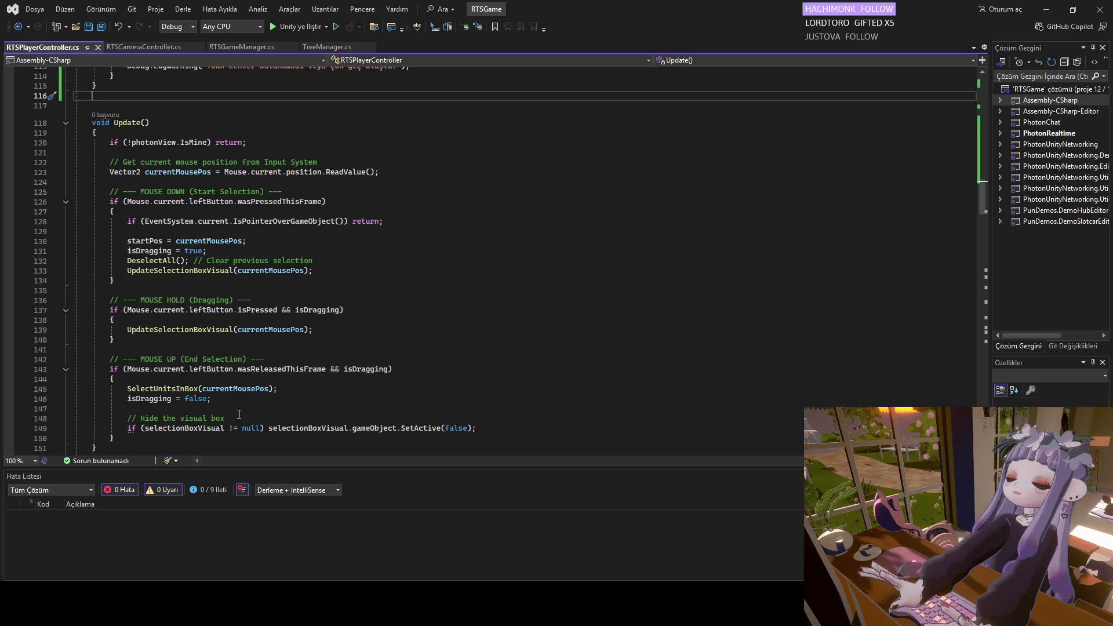
{"action": "scroll", "coordinate": [220, 433], "scroll_direction": "down", "scroll_amount": 1}
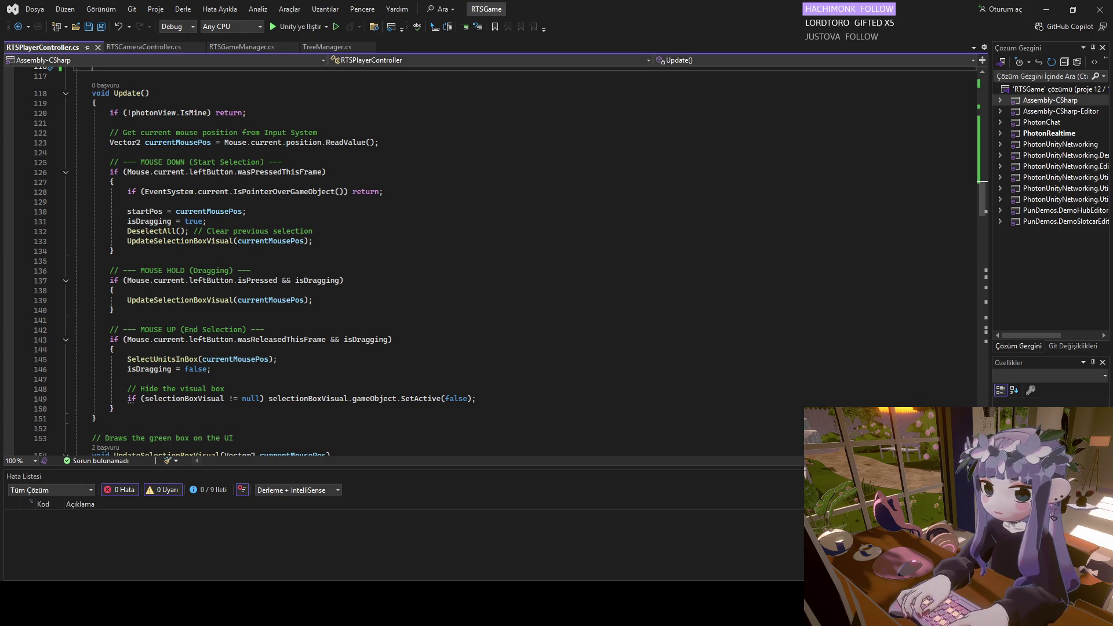
{"action": "scroll", "coordinate": [236, 383], "scroll_direction": "down", "scroll_amount": 9}
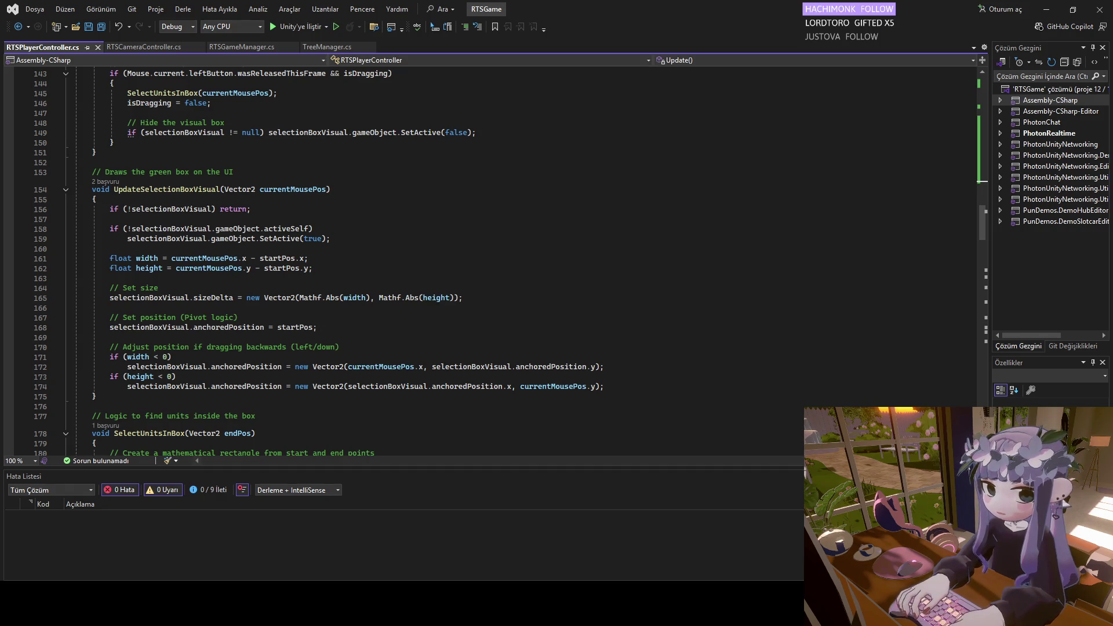
{"action": "scroll", "coordinate": [171, 393], "scroll_direction": "down", "scroll_amount": 8}
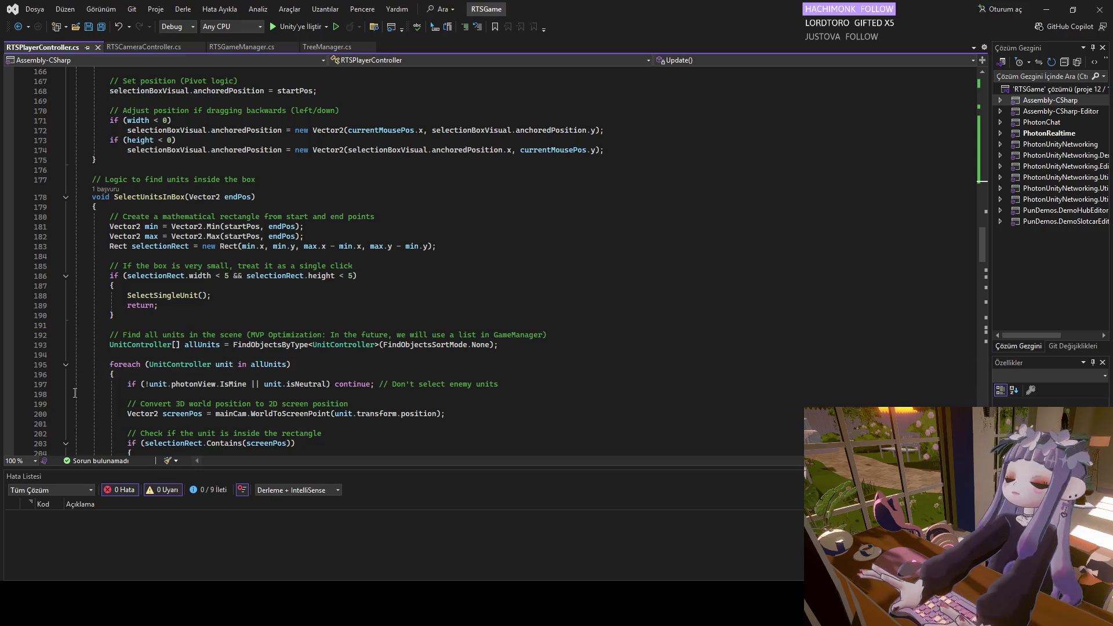
{"action": "scroll", "coordinate": [348, 260], "scroll_direction": "down", "scroll_amount": 4}
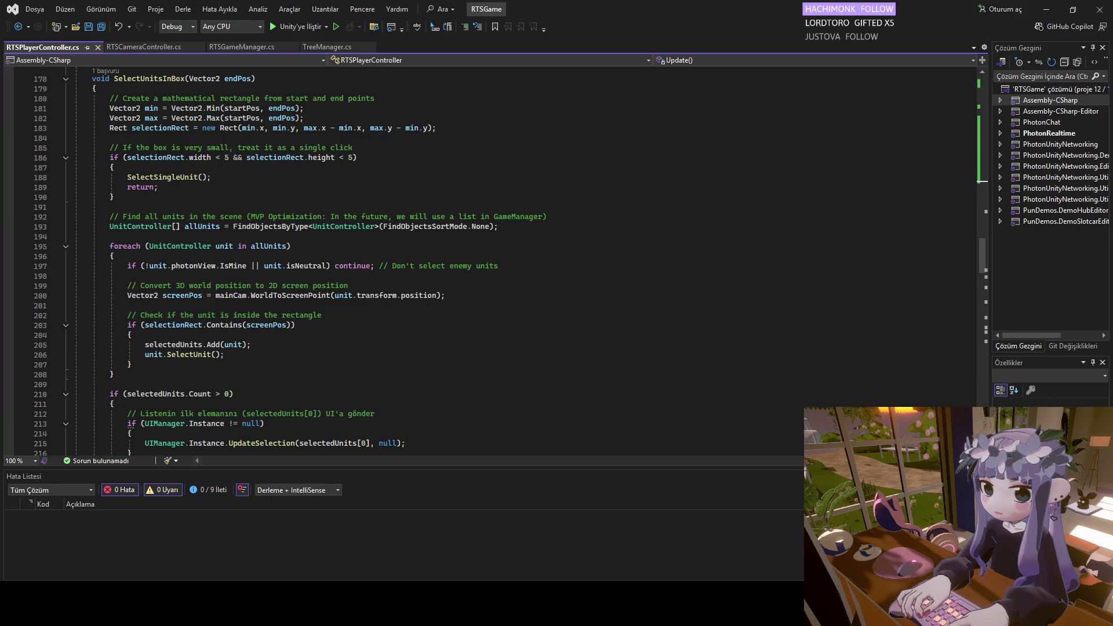
{"action": "scroll", "coordinate": [296, 338], "scroll_direction": "down", "scroll_amount": 4}
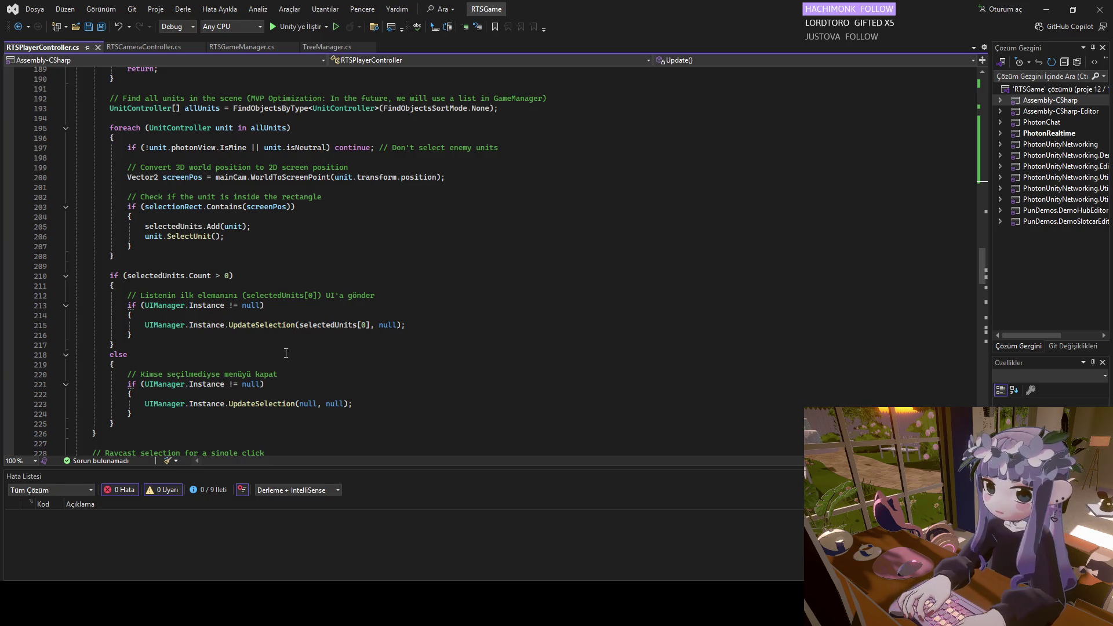
{"action": "scroll", "coordinate": [195, 381], "scroll_direction": "down", "scroll_amount": 4}
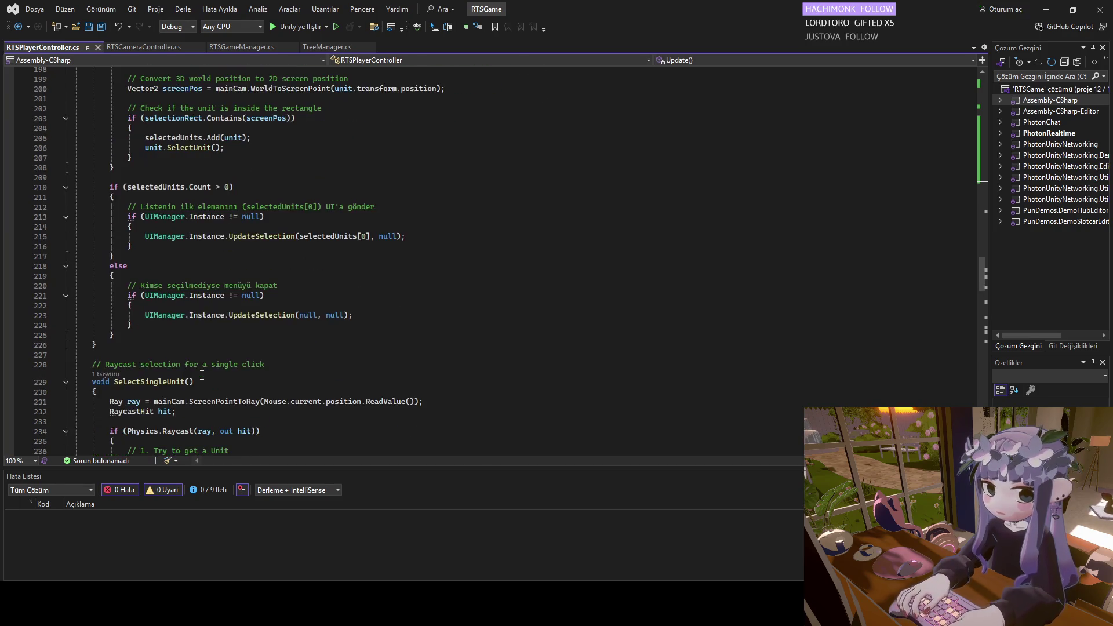
{"action": "scroll", "coordinate": [183, 378], "scroll_direction": "down", "scroll_amount": 8}
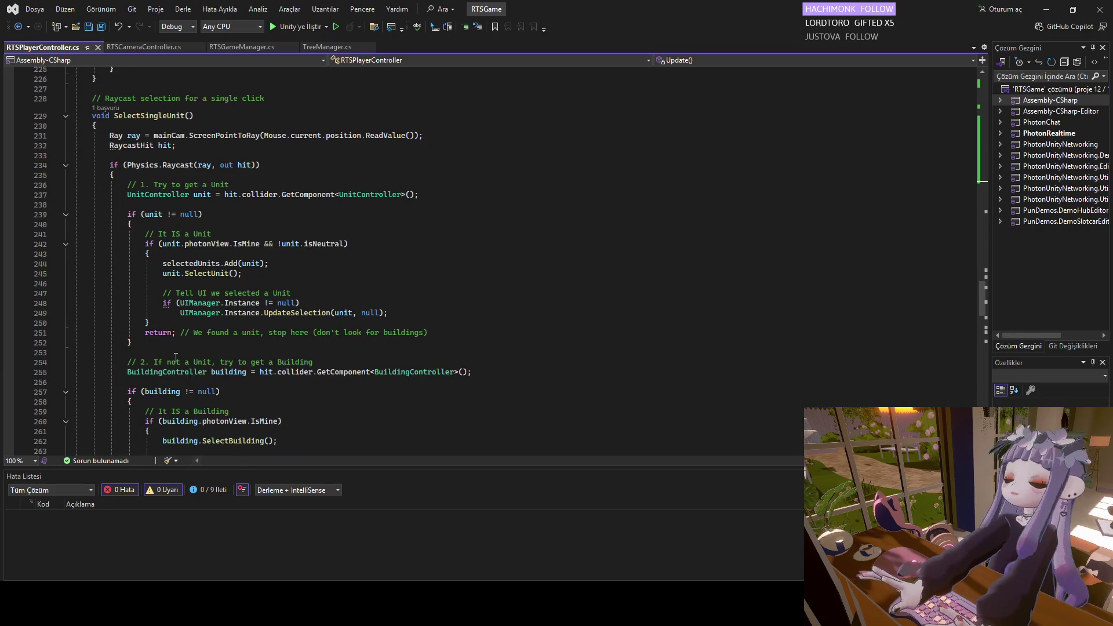
{"action": "scroll", "coordinate": [174, 365], "scroll_direction": "down", "scroll_amount": 2}
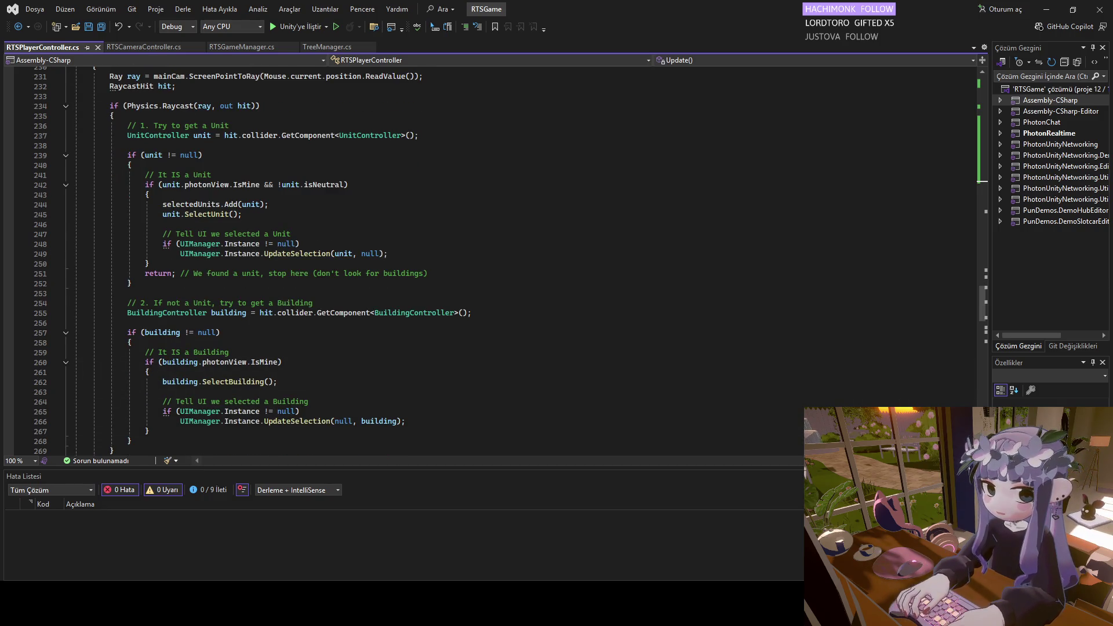
{"action": "scroll", "coordinate": [177, 383], "scroll_direction": "down", "scroll_amount": 9}
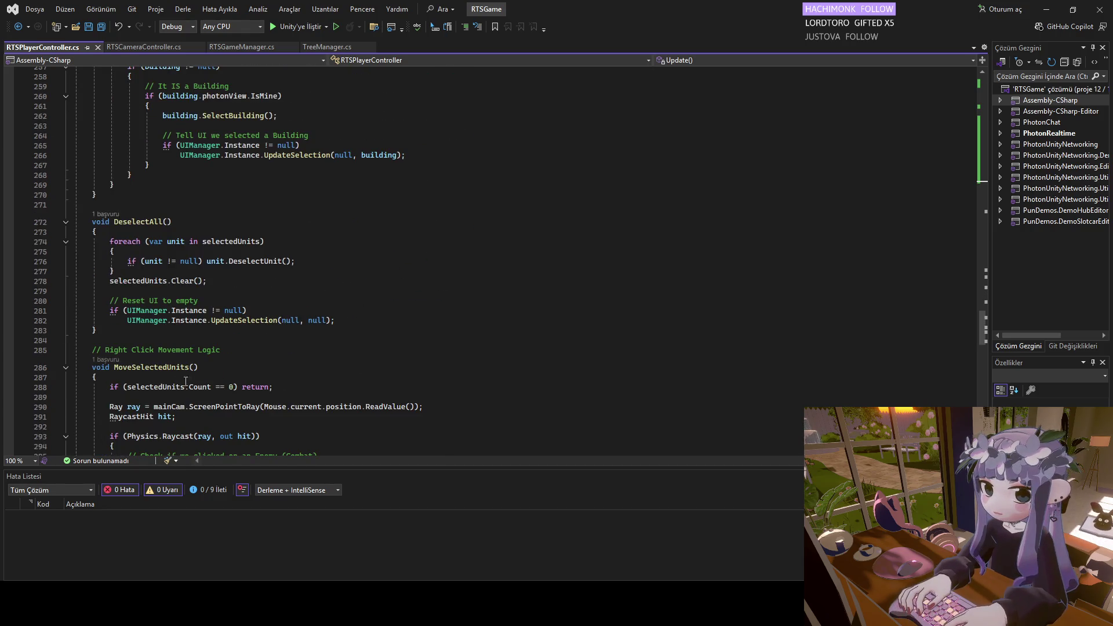
{"action": "scroll", "coordinate": [192, 385], "scroll_direction": "down", "scroll_amount": 6}
{"action": "scroll", "coordinate": [192, 384], "scroll_direction": "down", "scroll_amount": 3}
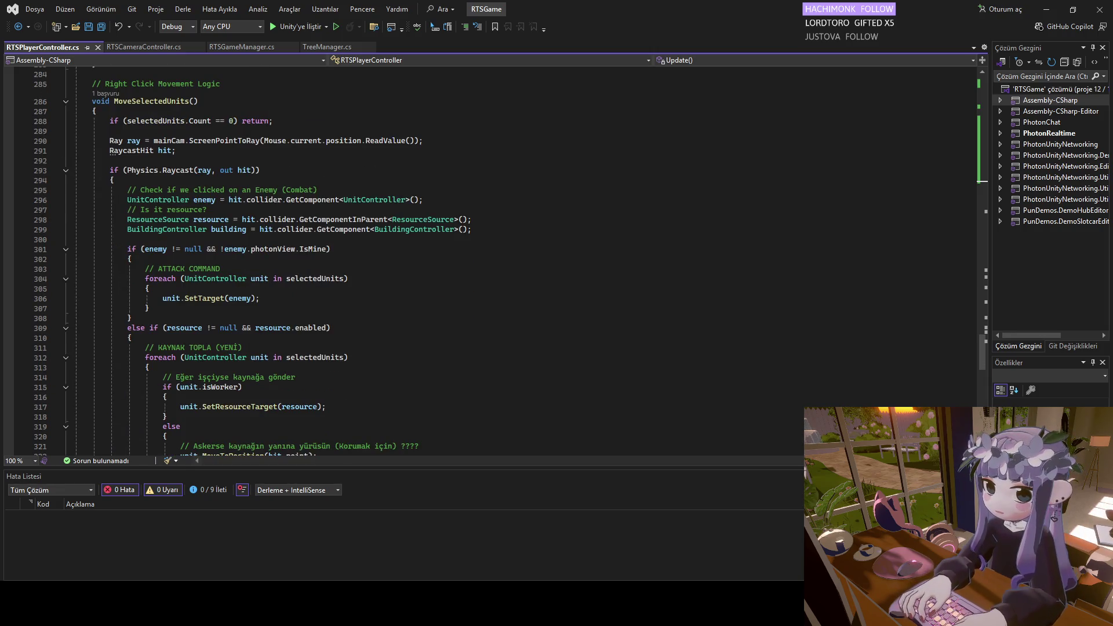
{"action": "scroll", "coordinate": [125, 378], "scroll_direction": "down", "scroll_amount": 14}
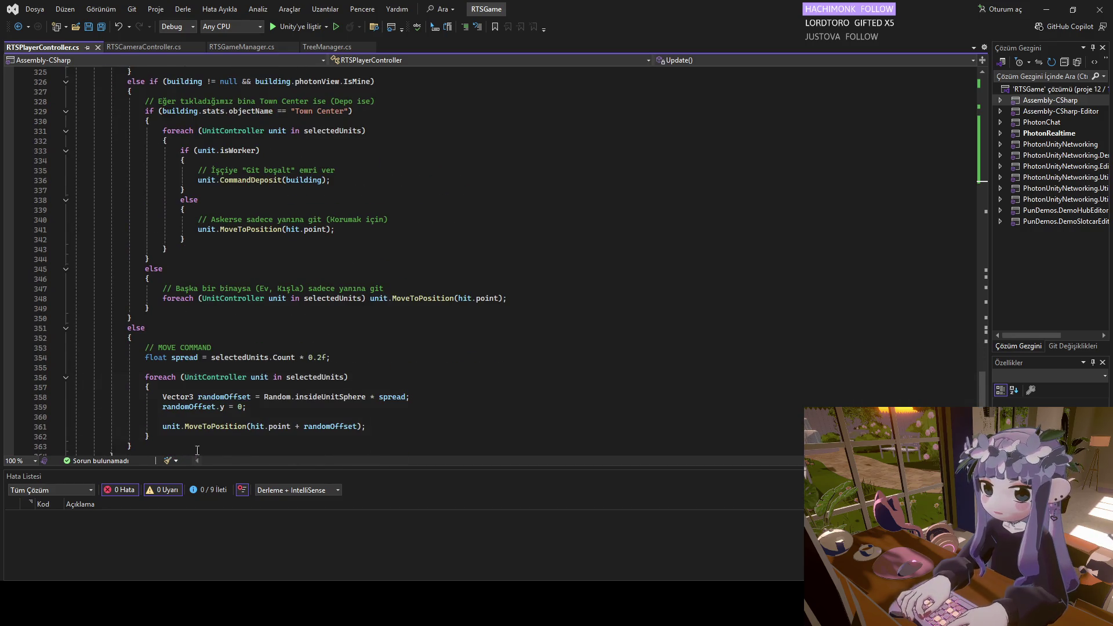
{"action": "left_click", "coordinate": [278, 399]}
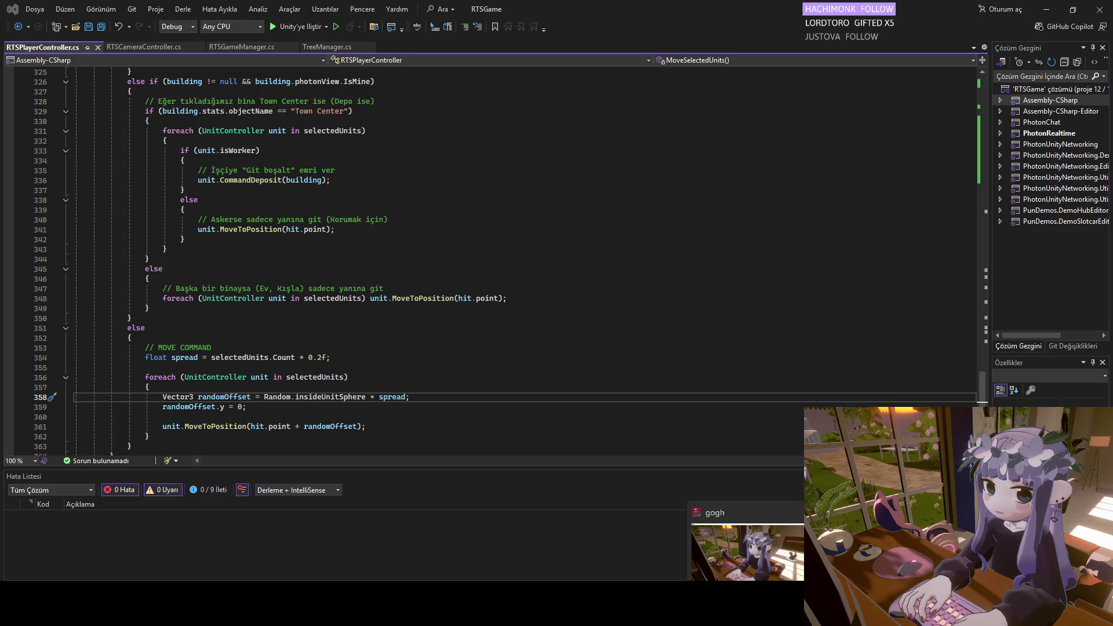
{"action": "left_click", "coordinate": [666, 570]}
Enter play mode, create a room to load the RTS game scene, then stop playing.
{"action": "left_click", "coordinate": [537, 35]}
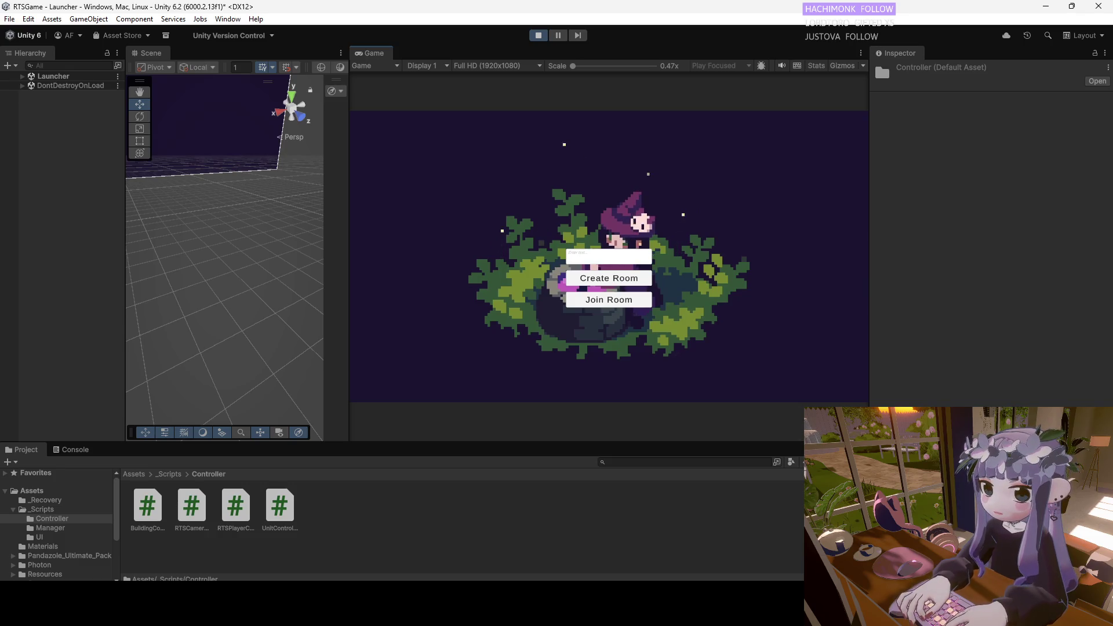
{"action": "left_click", "coordinate": [609, 257]}
{"action": "left_click", "coordinate": [604, 288]}
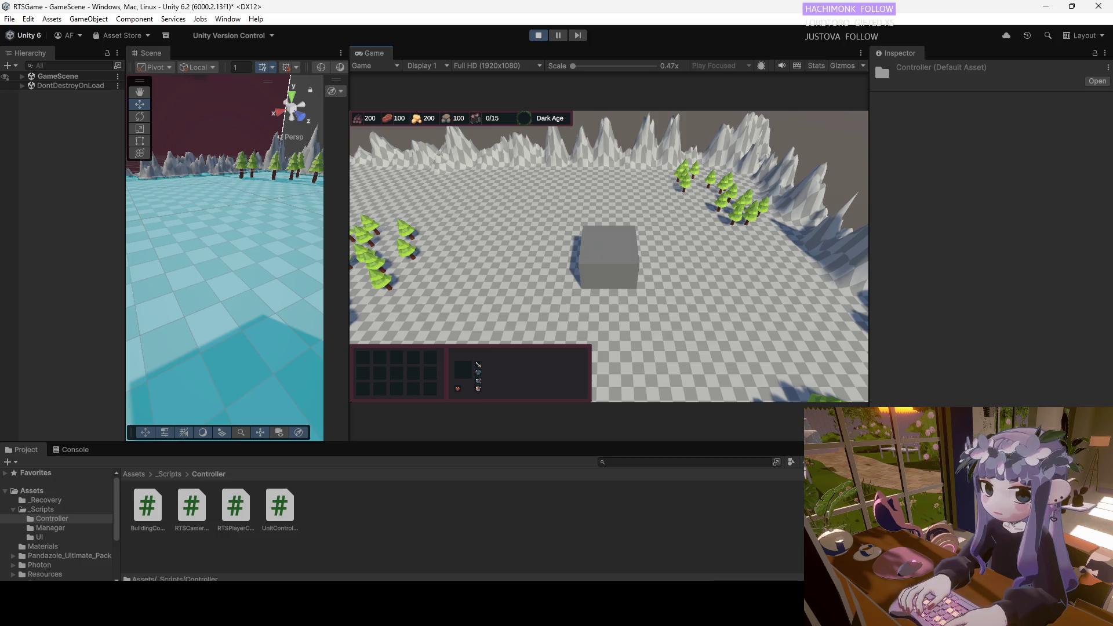
{"action": "mouse_move", "coordinate": [634, 614]}
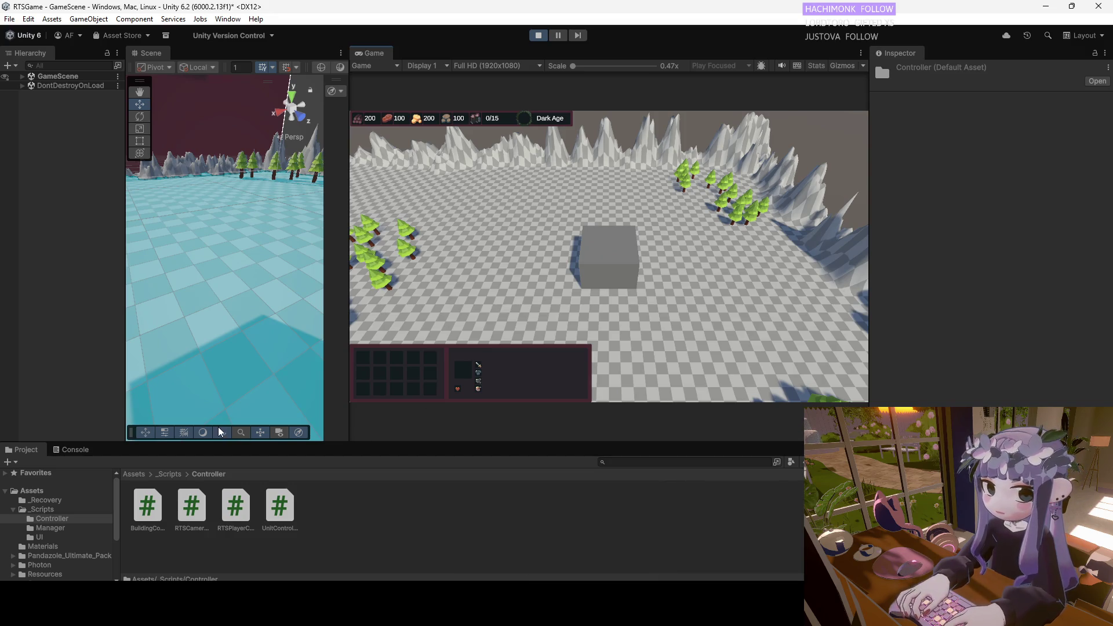
{"action": "left_click", "coordinate": [538, 35]}
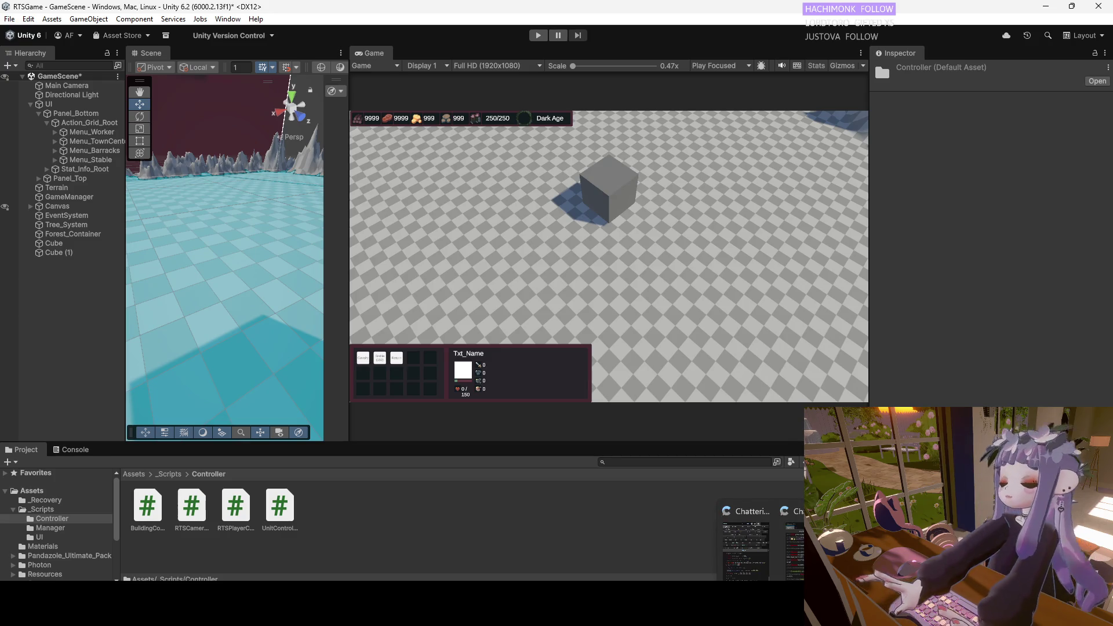
Find the camera rotation line in FocusOnTownCenter and check Main Camera's rotation in Unity's Inspector.
{"action": "key", "text": "alt+Tab"}
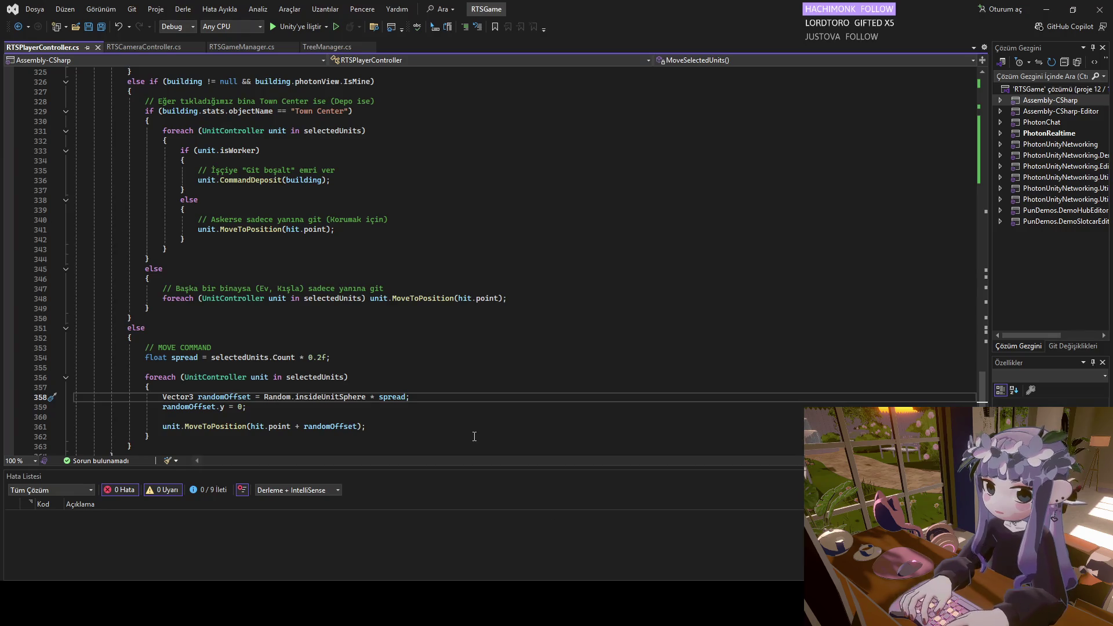
{"action": "left_click_drag", "start_coordinate": [976, 364], "coordinate": [961, 173]}
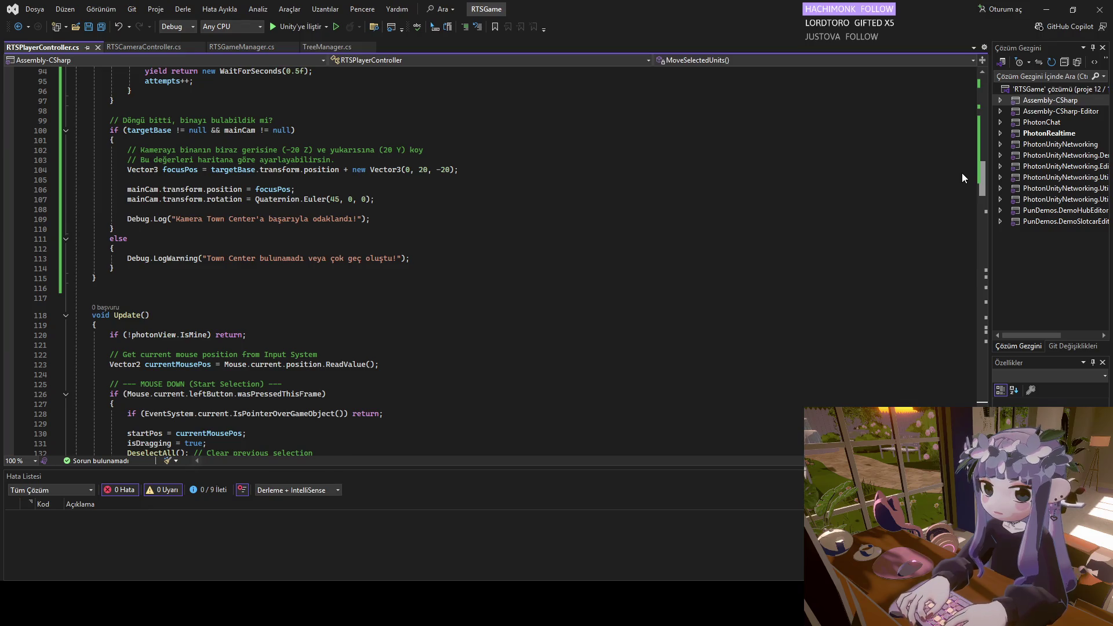
{"action": "scroll", "coordinate": [930, 178], "scroll_direction": "up", "scroll_amount": 1}
{"action": "left_click", "coordinate": [348, 220]}
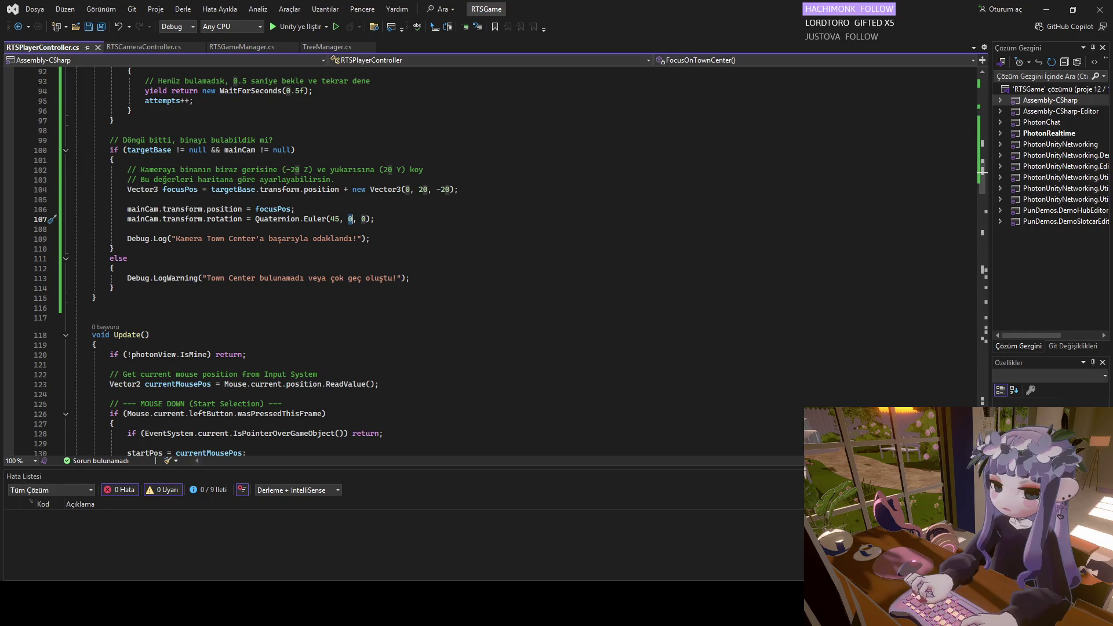
{"action": "mouse_move", "coordinate": [698, 603]}
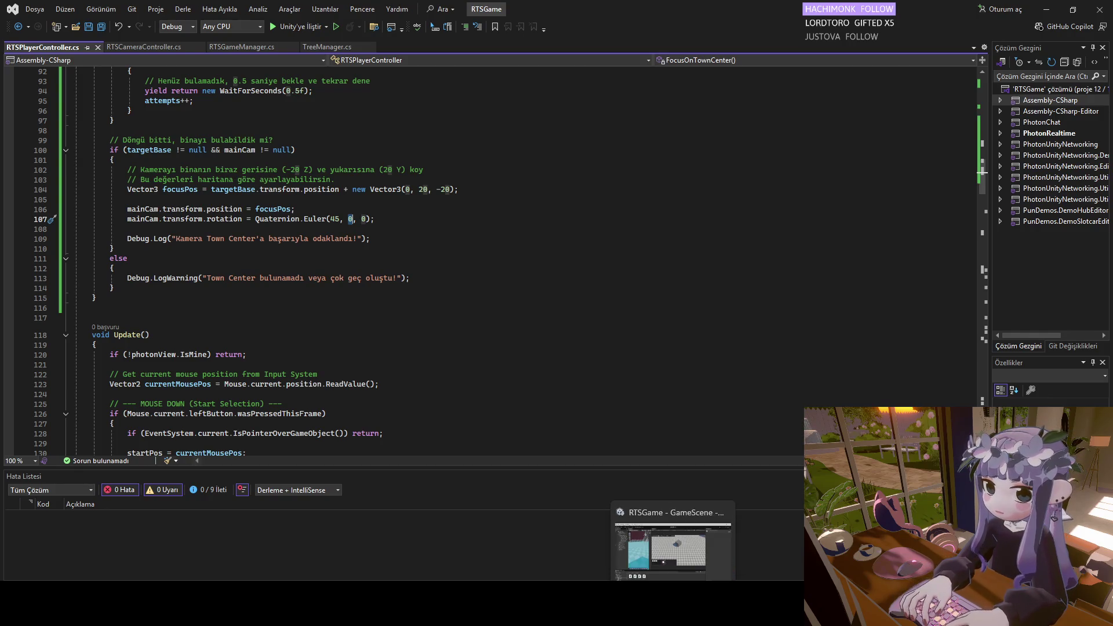
{"action": "left_click", "coordinate": [672, 603]}
{"action": "left_click", "coordinate": [65, 86]}
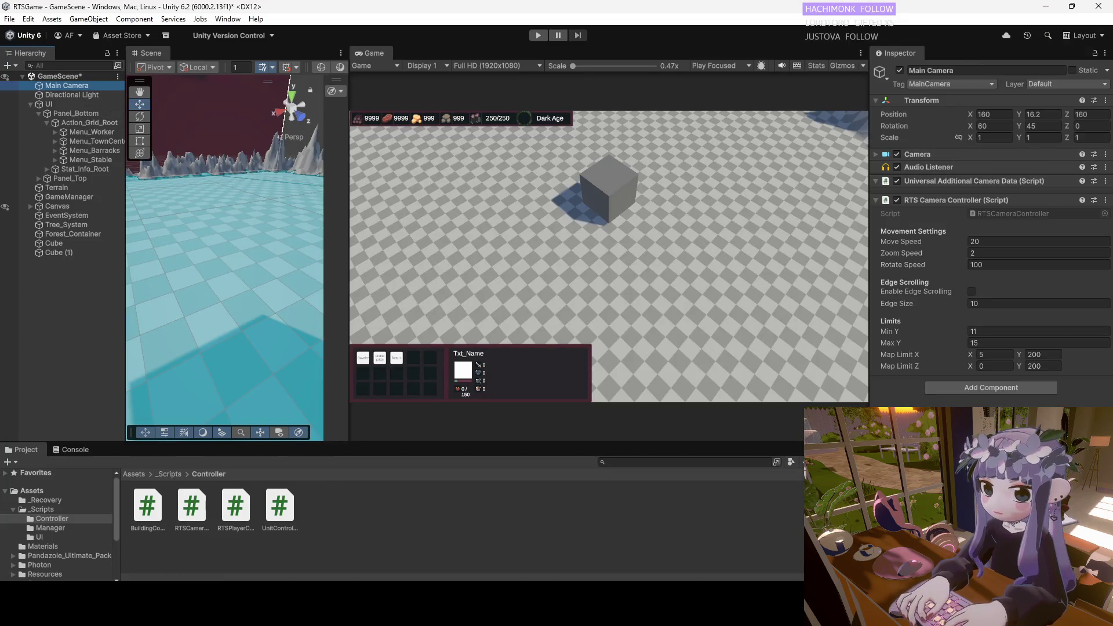
{"action": "left_click", "coordinate": [811, 615]}
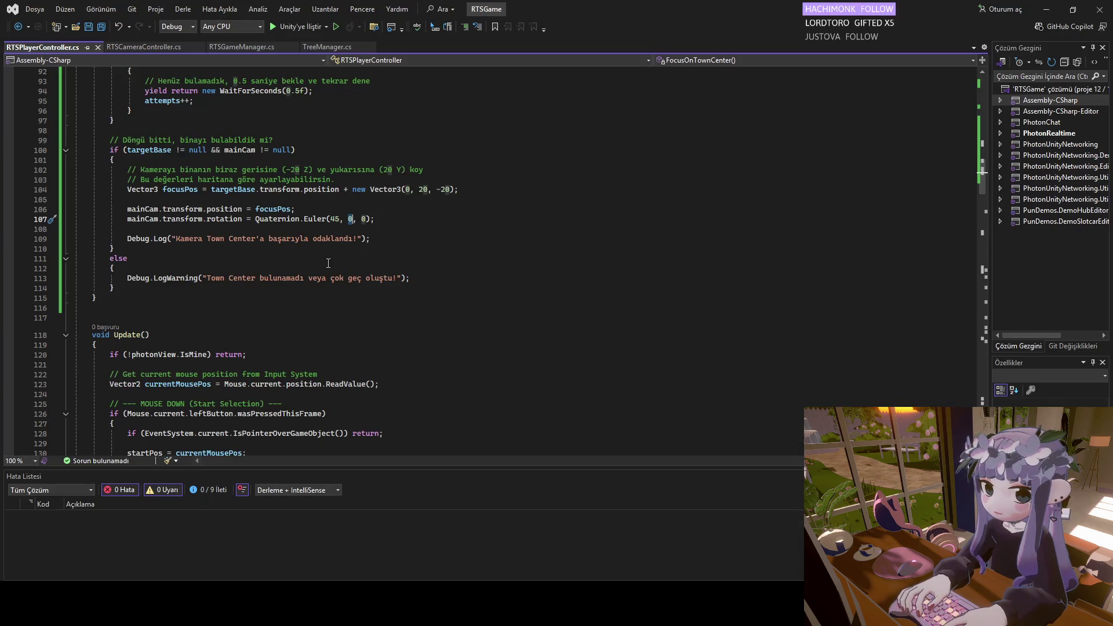
Change Quaternion.Euler(45, 0, 0) to Quaternion.Euler(60, 45, 0) and save the script.
{"action": "left_click", "coordinate": [335, 220]}
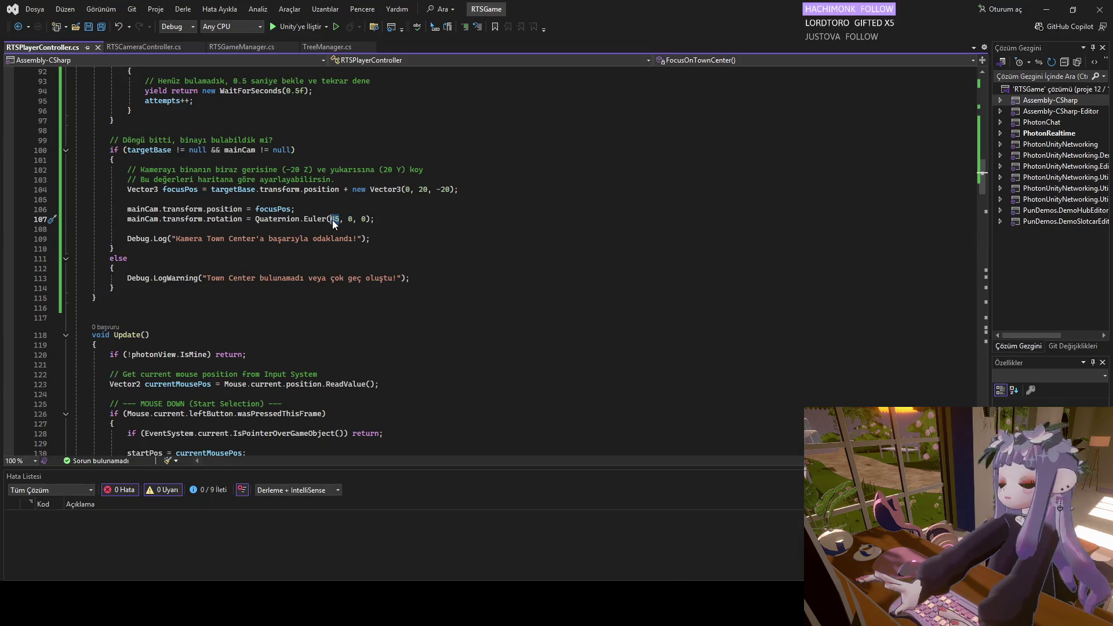
{"action": "type", "text": "60"}
{"action": "double_click", "coordinate": [350, 218]}
{"action": "type", "text": "45"}
{"action": "left_click", "coordinate": [386, 235]}
{"action": "key", "text": "ctrl+s"}
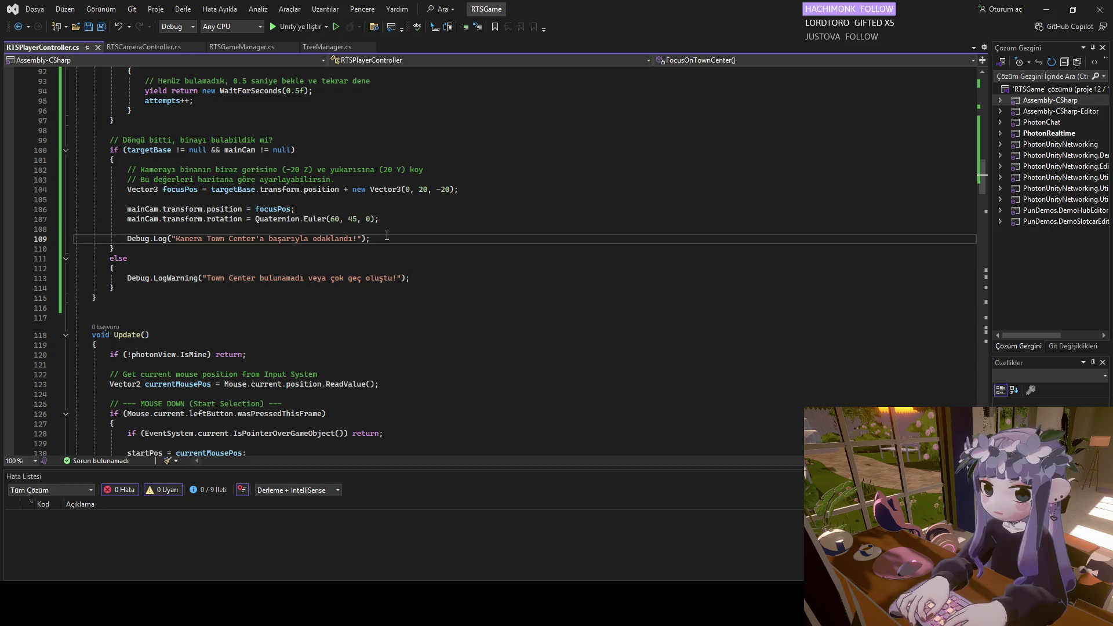